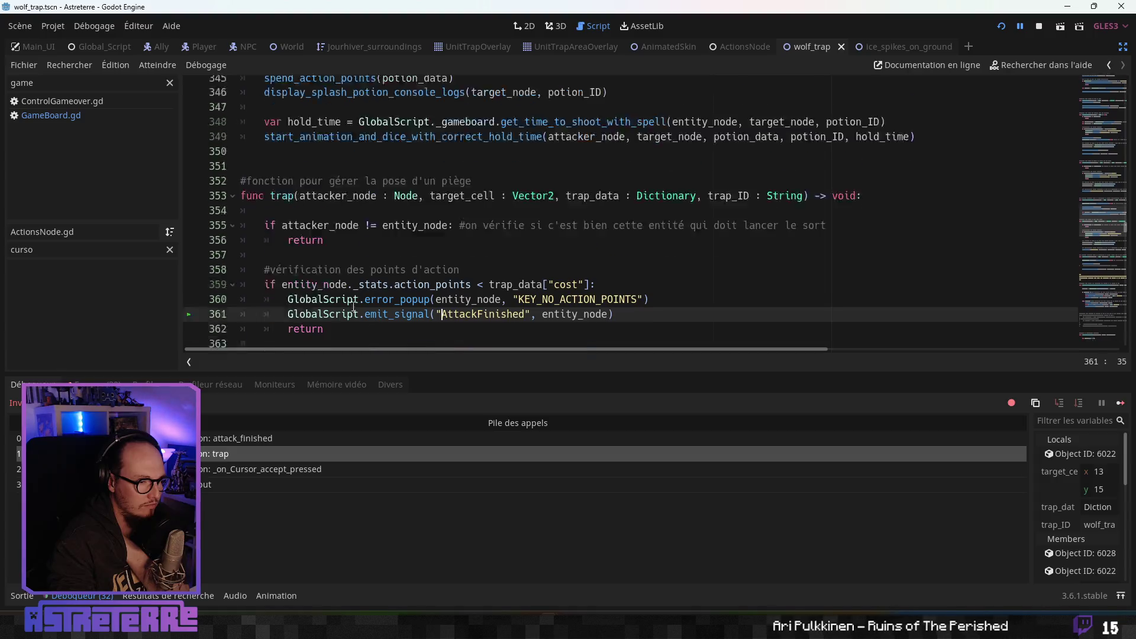
- Open the paused attack_finished frame in GameBoard.gd at line 1227
scroll(352, 309, "up", 20)
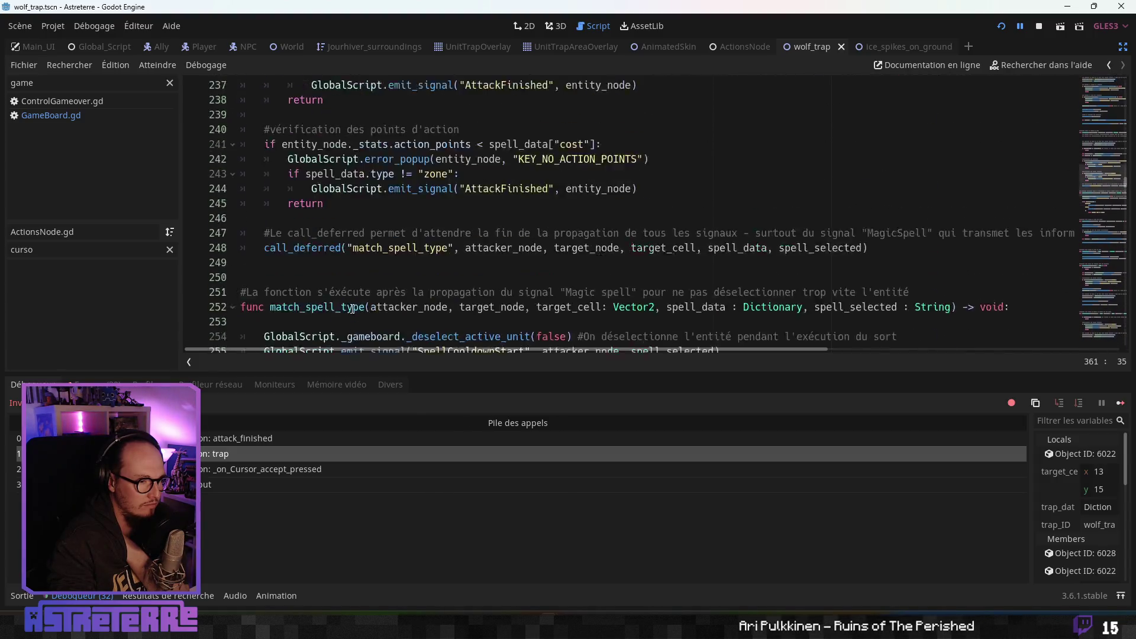
scroll(352, 309, "up", 20)
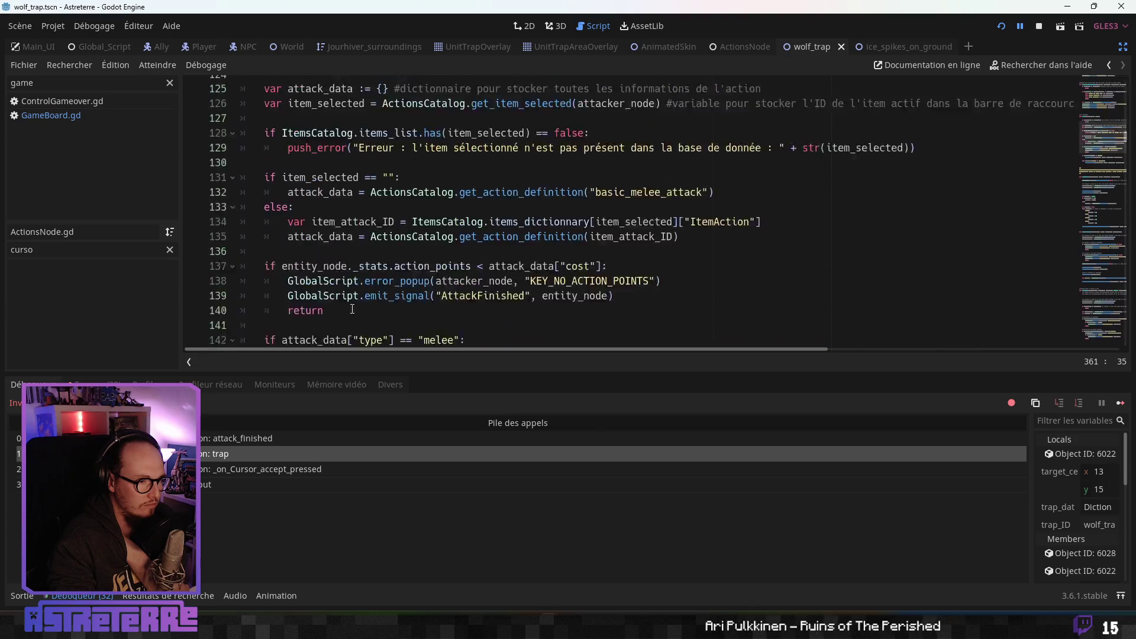
scroll(353, 309, "up", 13)
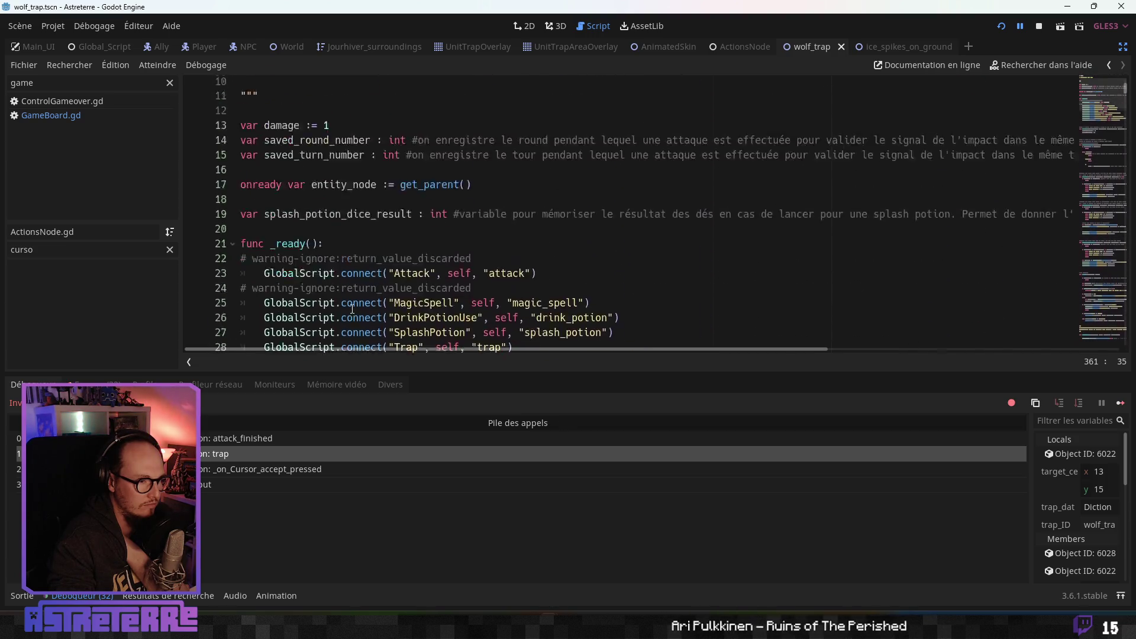
scroll(353, 308, "down", 1)
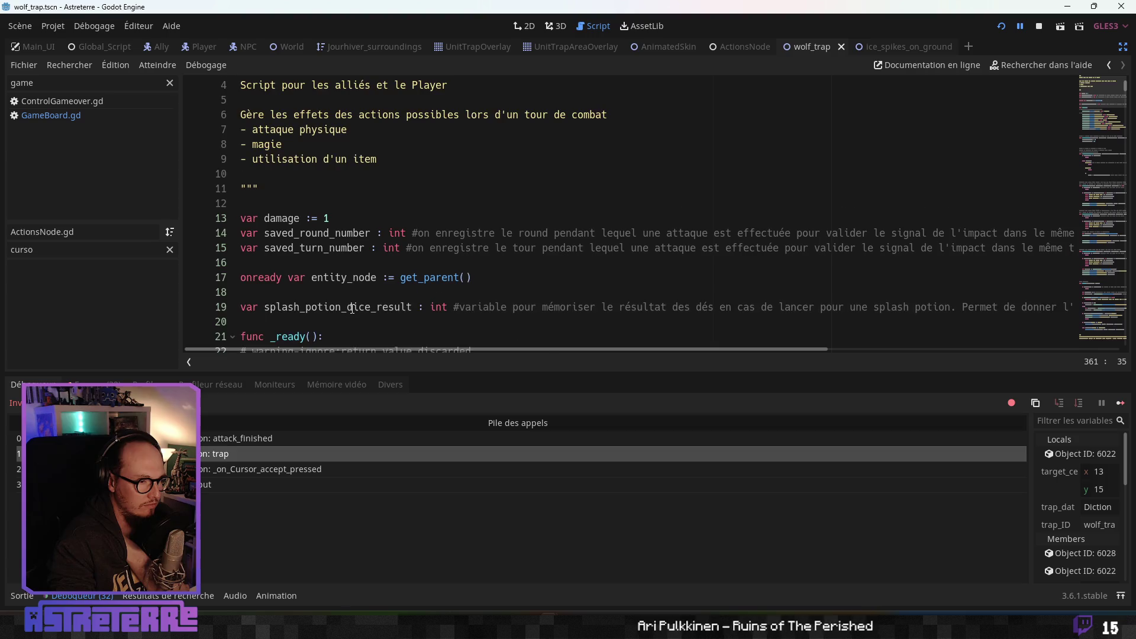
scroll(352, 309, "down", 3)
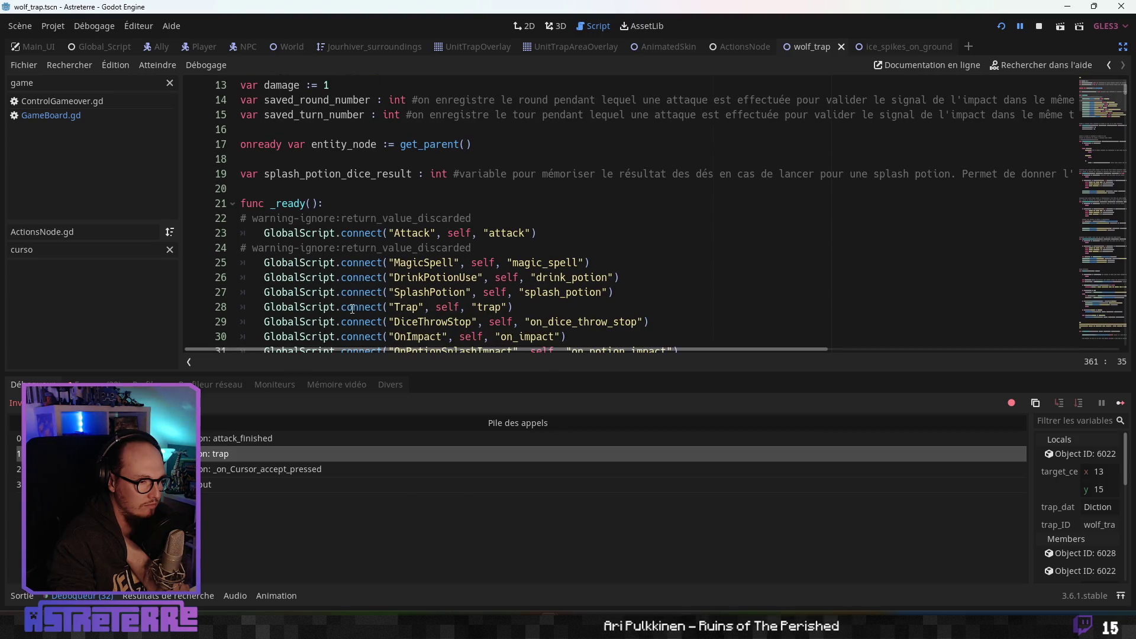
scroll(353, 309, "up", 2)
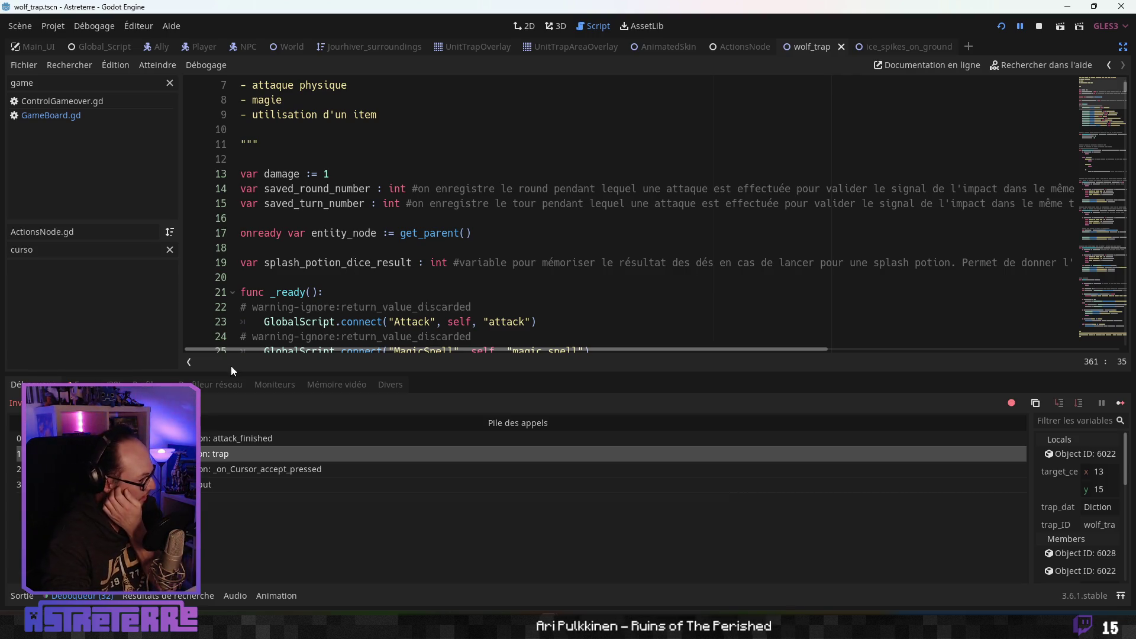
left_click(255, 438)
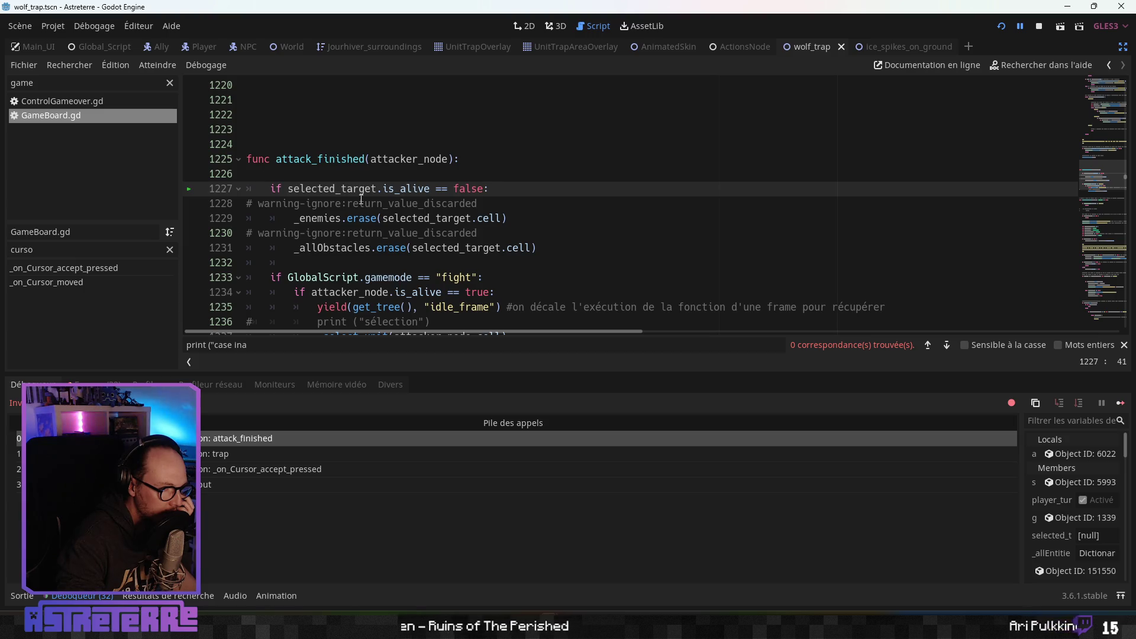
- Read through the attack_finished code, then return to ActionsNode.gd
scroll(356, 254, "up", 3)
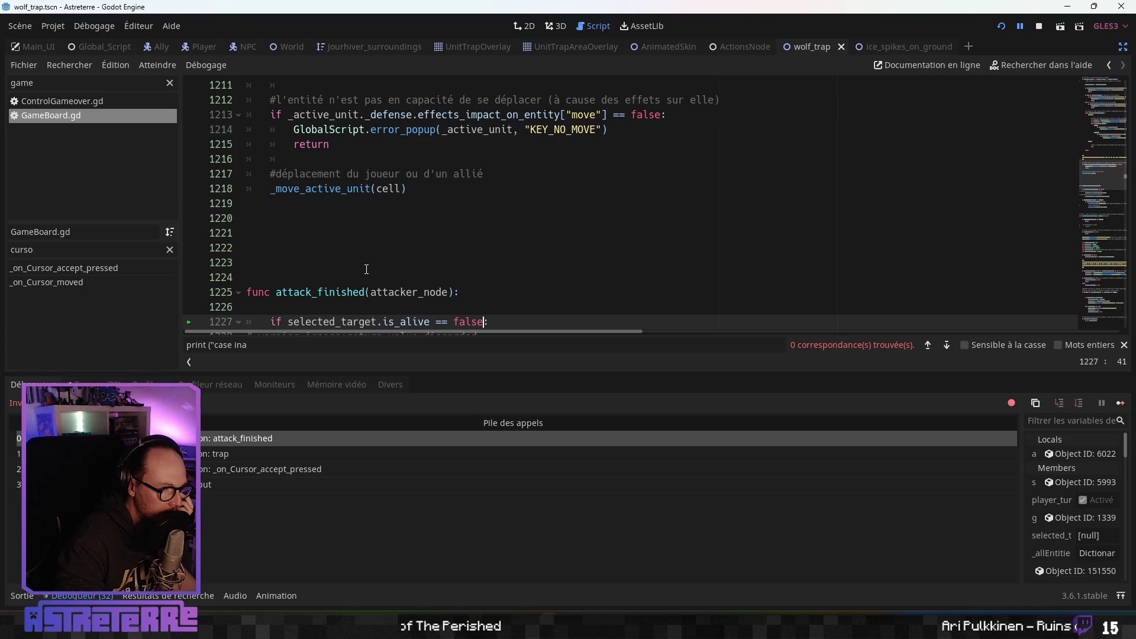
scroll(365, 270, "down", 2)
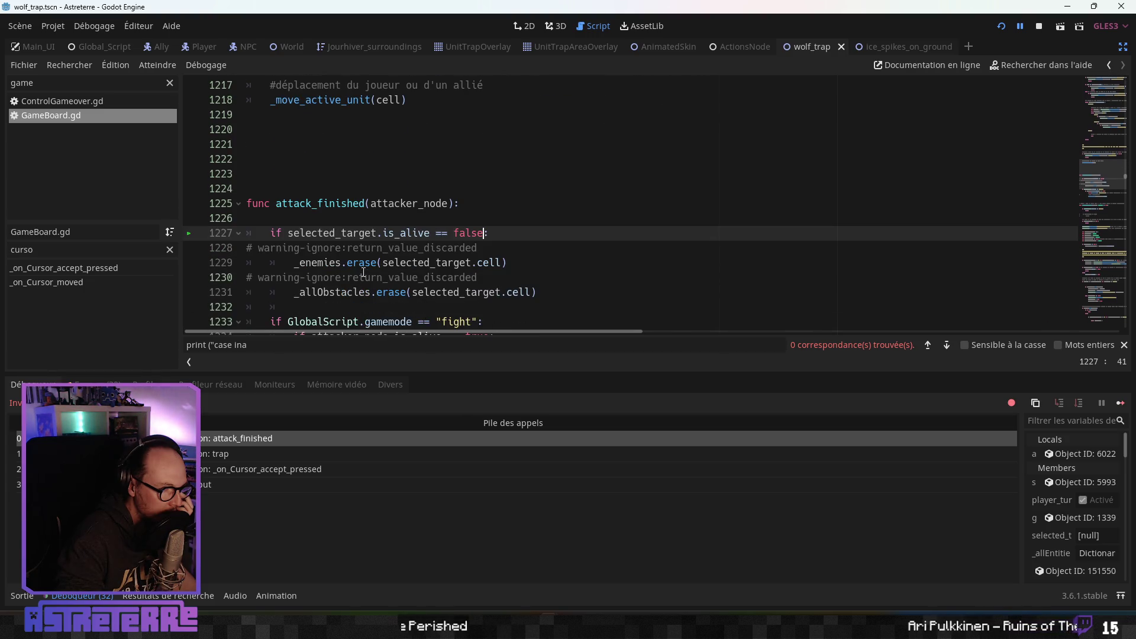
scroll(363, 273, "down", 2)
scroll(363, 273, "down", 1)
scroll(363, 272, "up", 1)
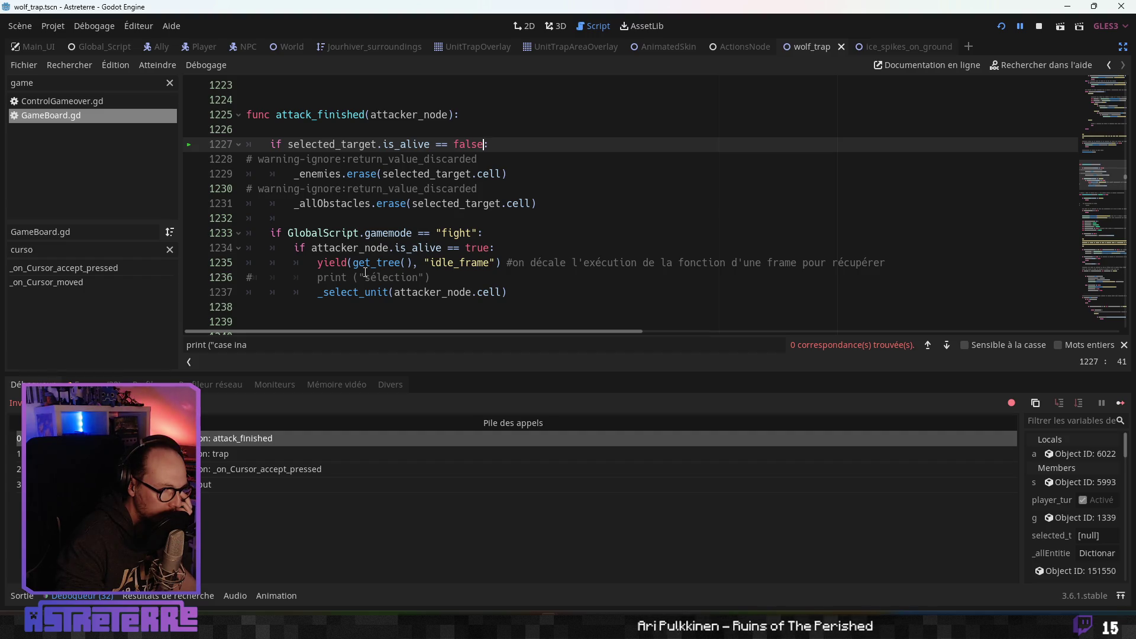
scroll(365, 272, "down", 2)
scroll(365, 272, "up", 1)
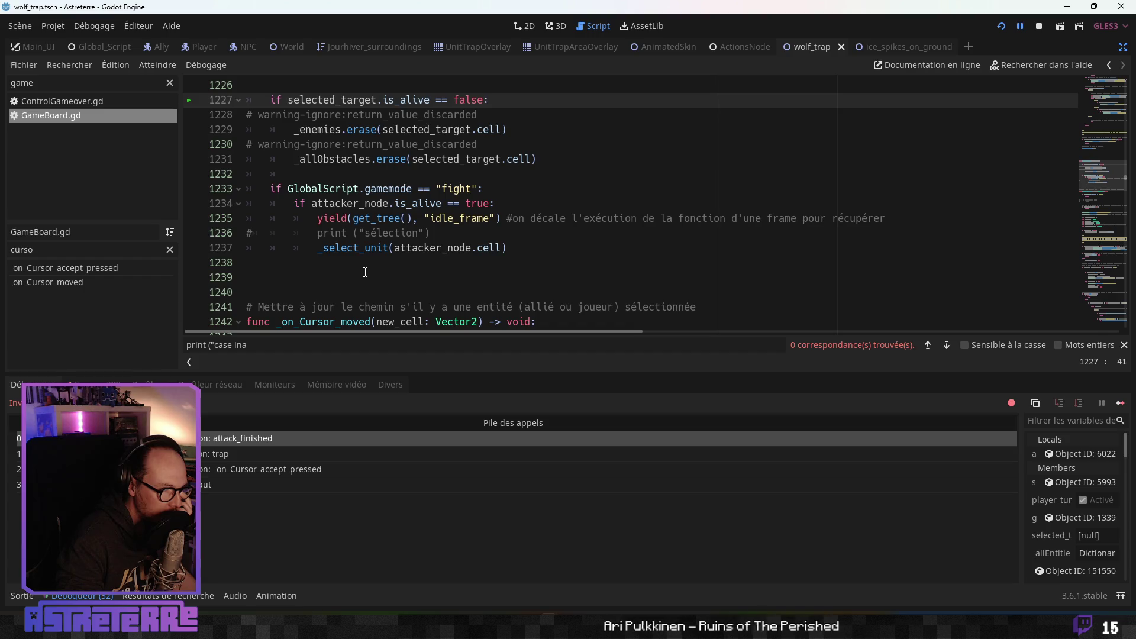
scroll(365, 272, "up", 2)
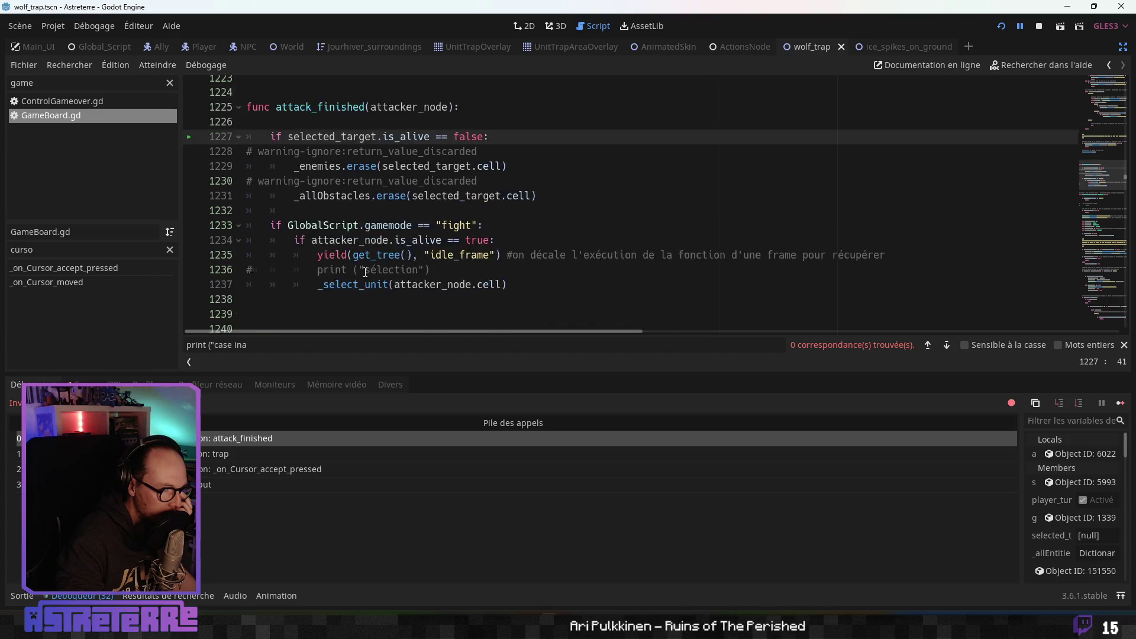
scroll(365, 273, "down", 2)
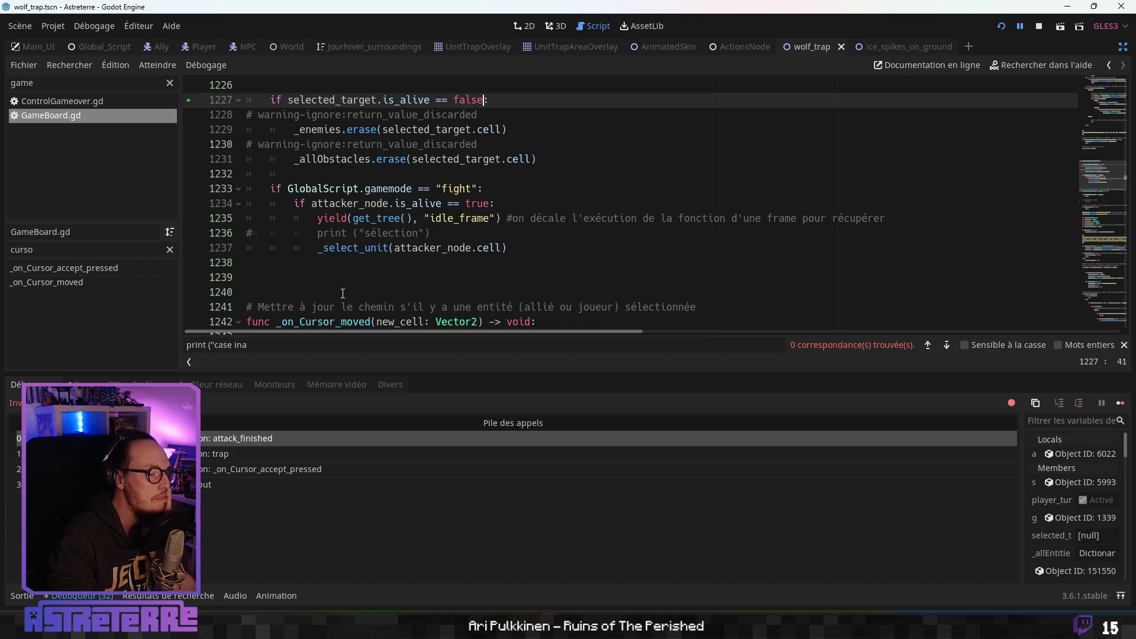
scroll(344, 284, "up", 2)
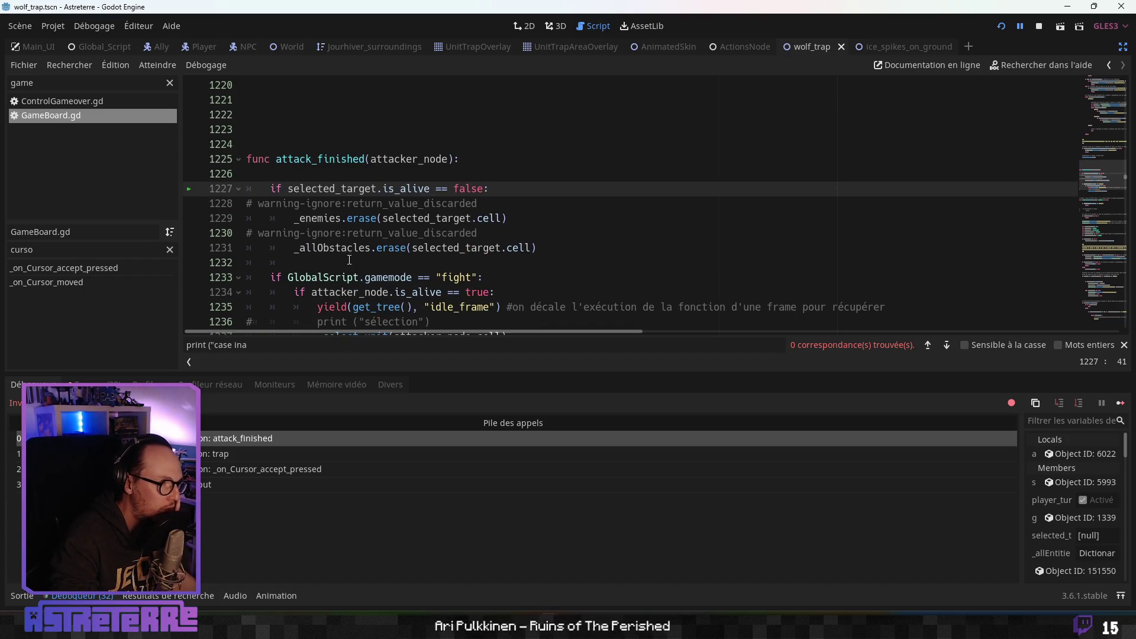
scroll(346, 260, "down", 2)
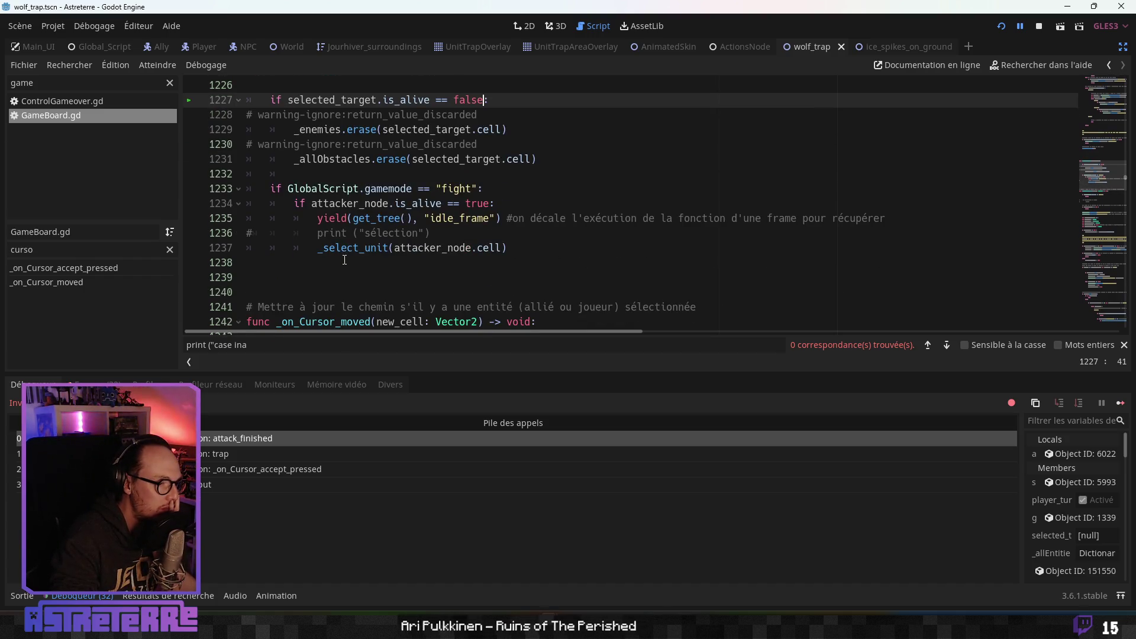
scroll(344, 260, "up", 1)
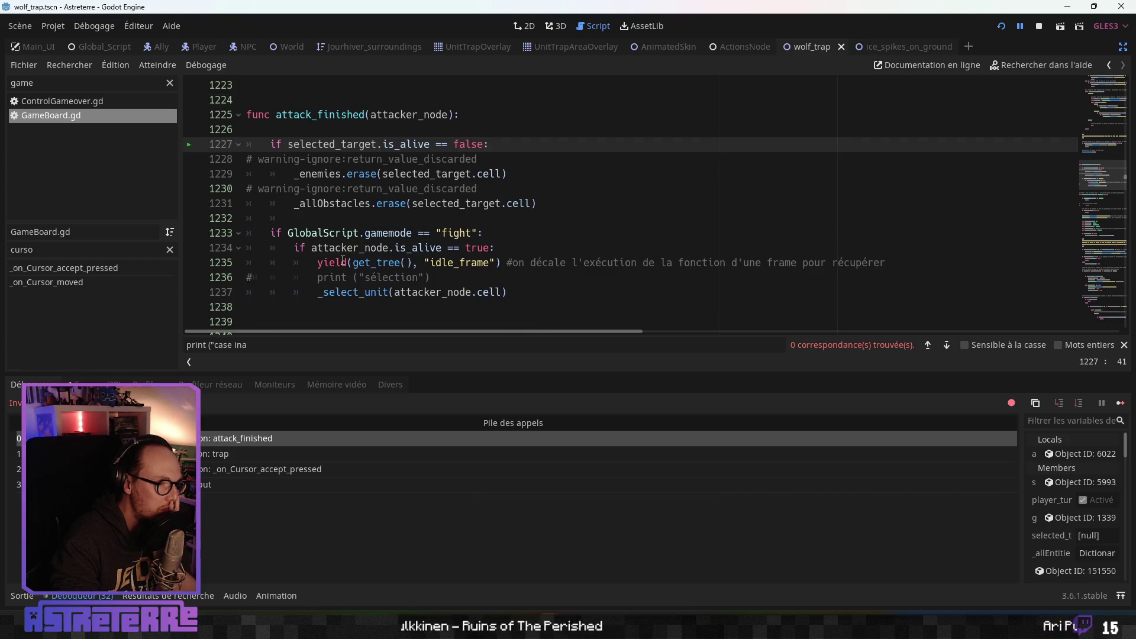
key("alt+Left")
scroll(345, 258, "down", 3)
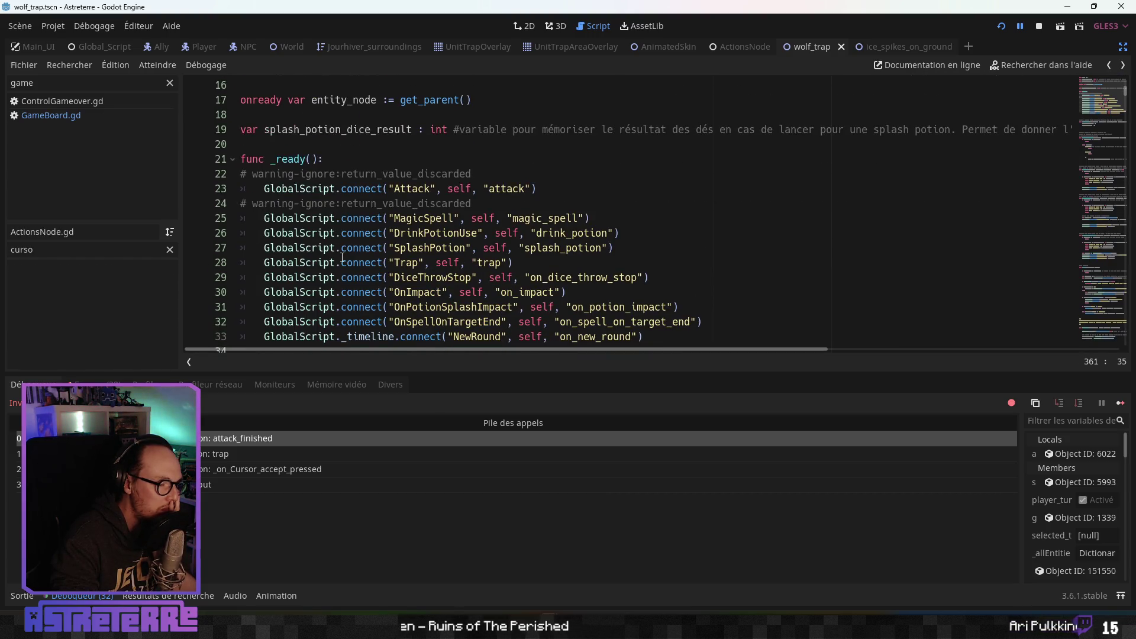
scroll(346, 257, "up", 3)
scroll(346, 256, "down", 1)
left_click(207, 452)
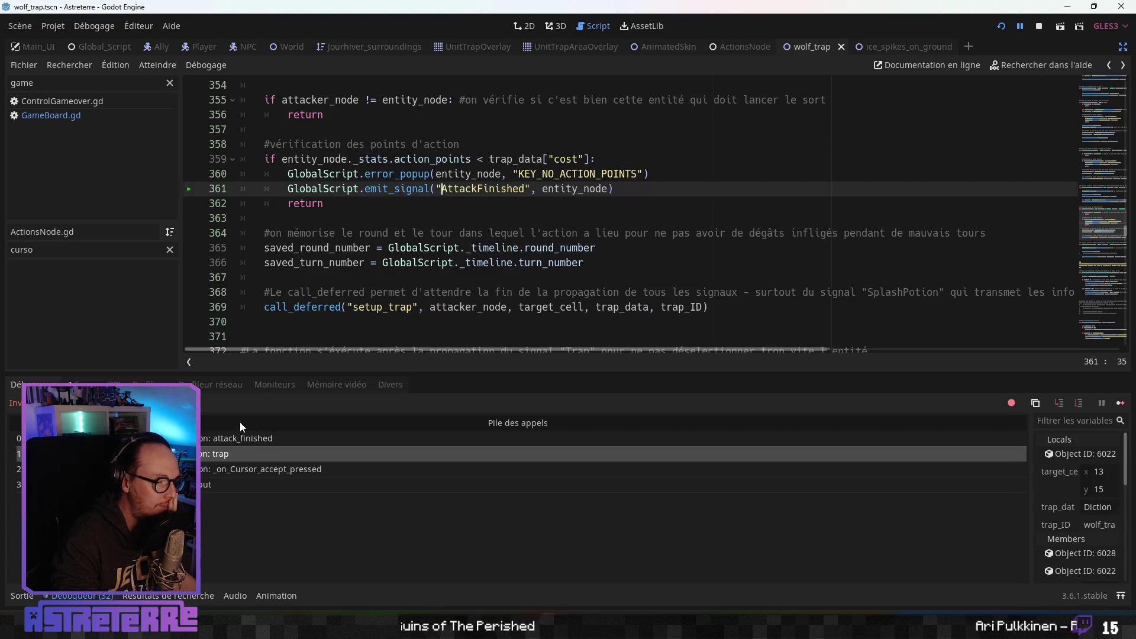
scroll(358, 256, "up", 1)
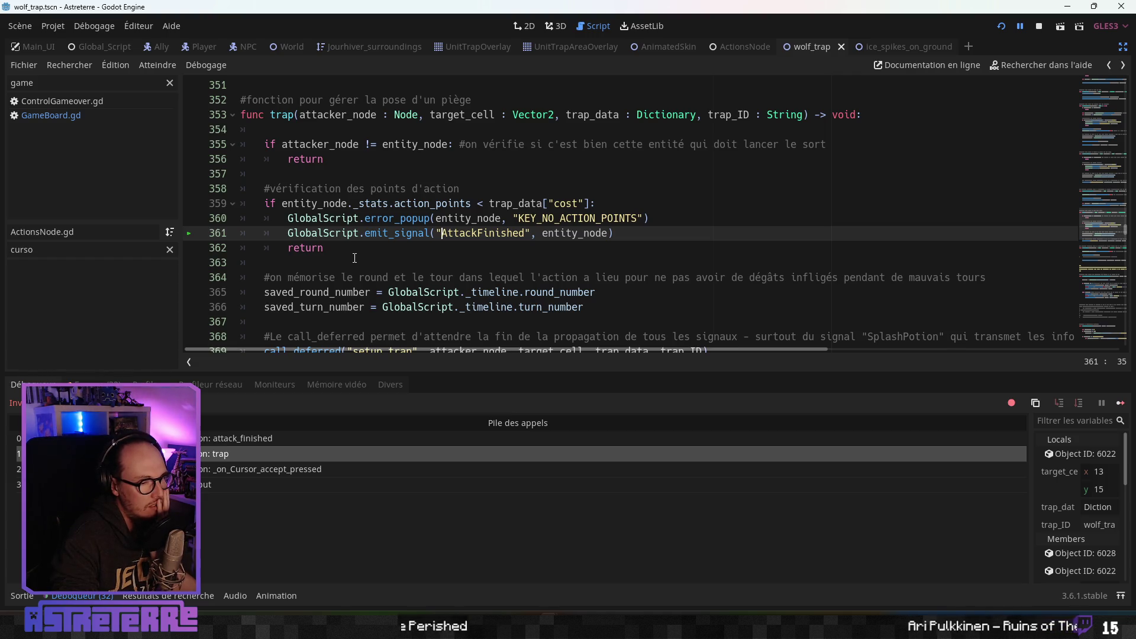
scroll(354, 258, "up", 1)
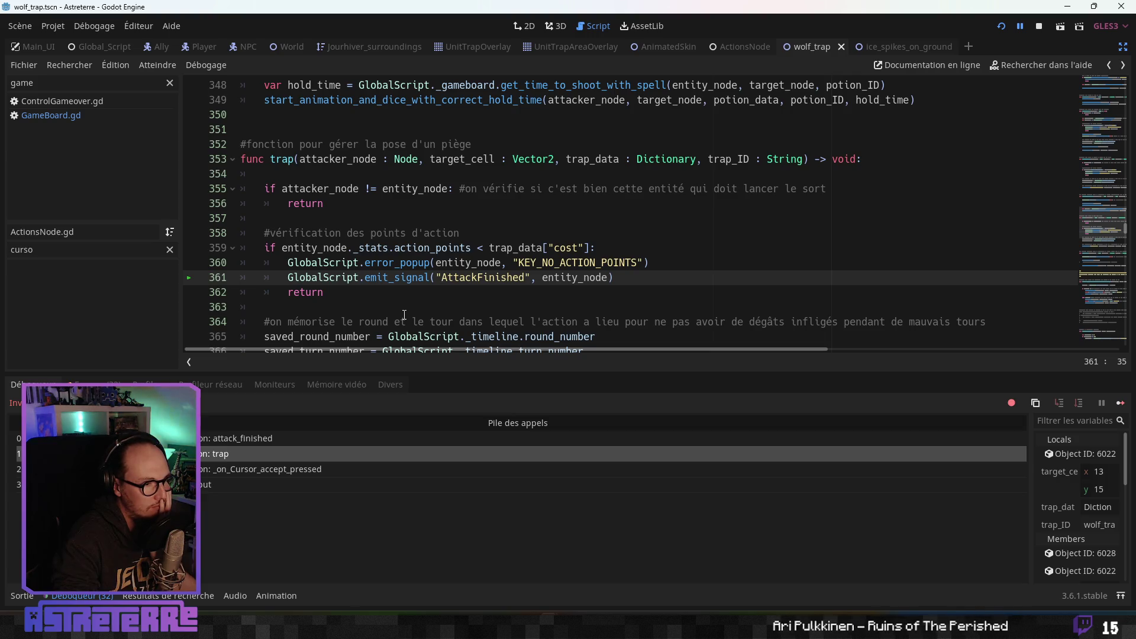
scroll(404, 314, "up", 4)
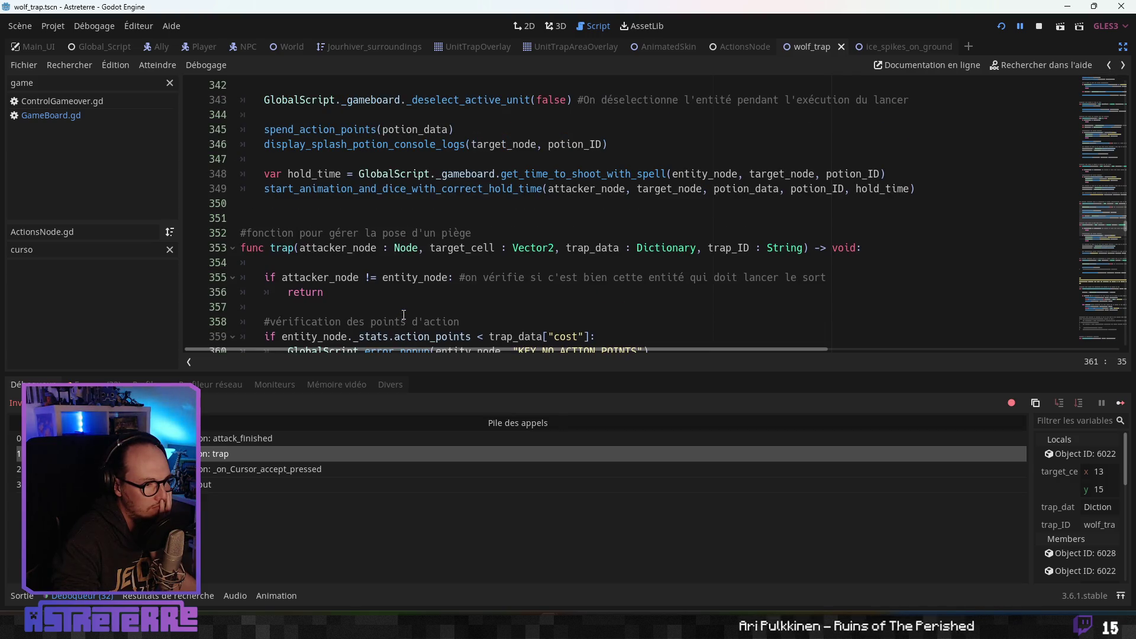
scroll(404, 314, "up", 1)
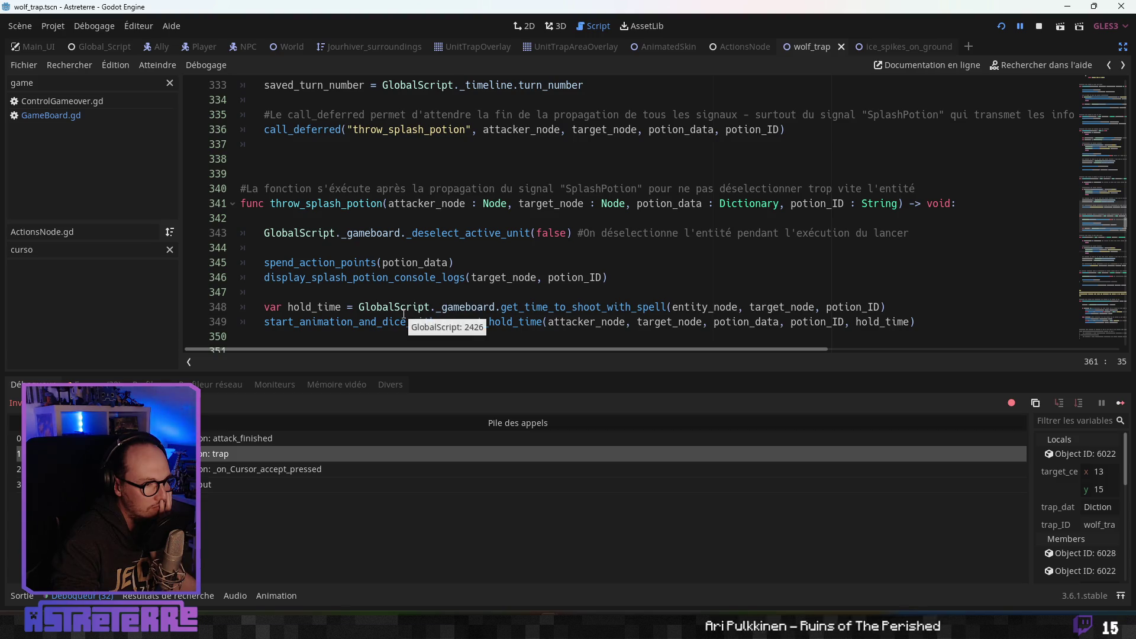
scroll(404, 314, "down", 6)
scroll(403, 314, "down", 2)
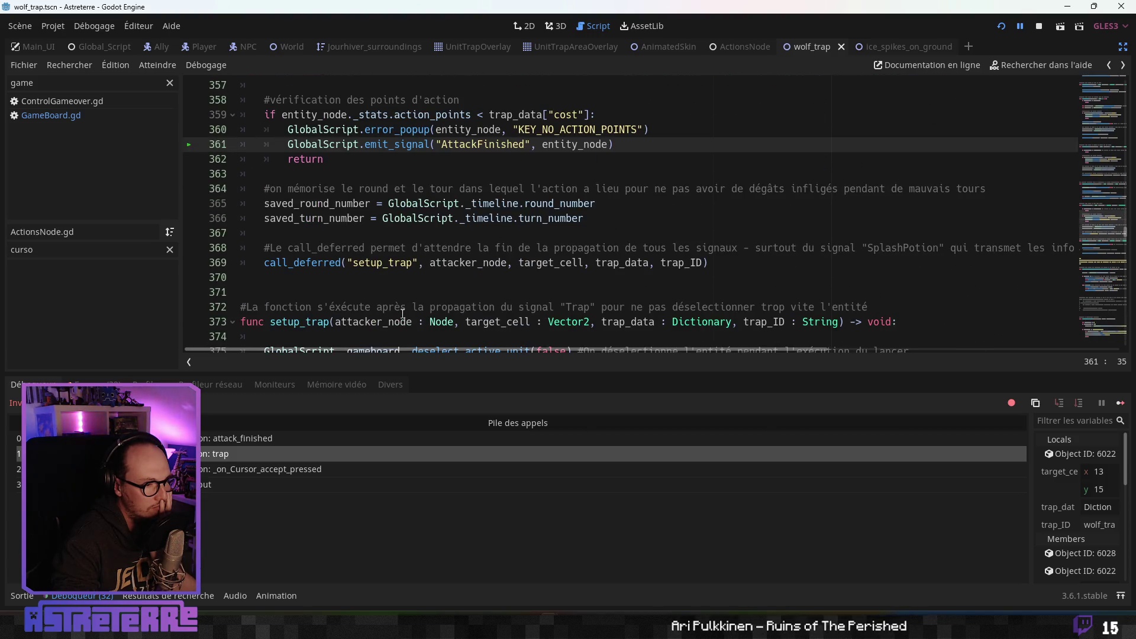
scroll(403, 314, "up", 1)
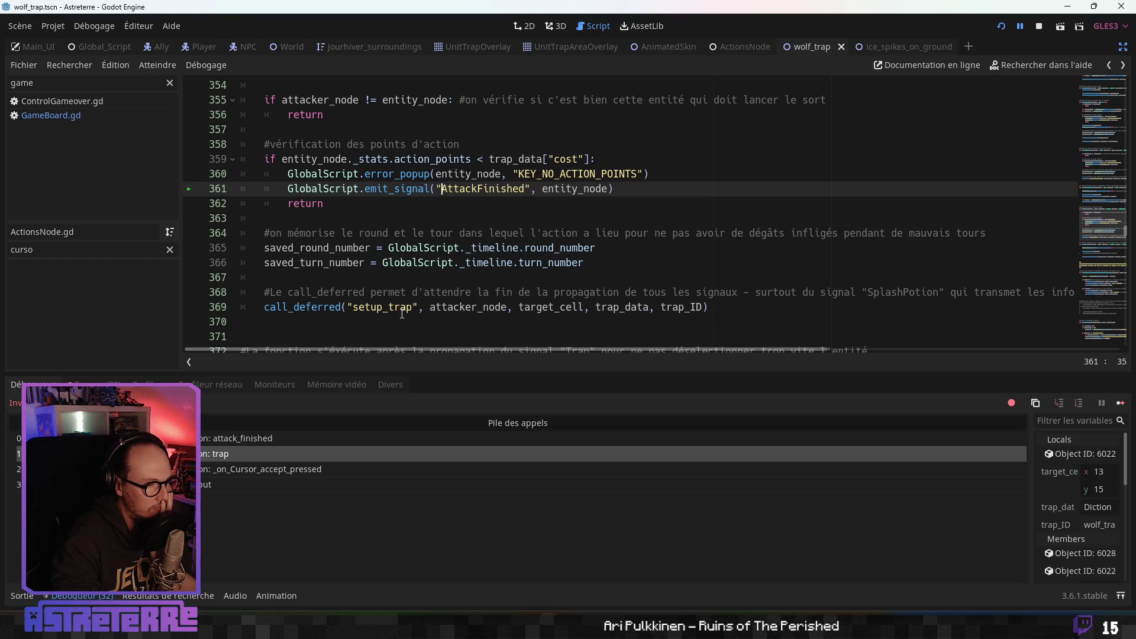
scroll(401, 313, "up", 1)
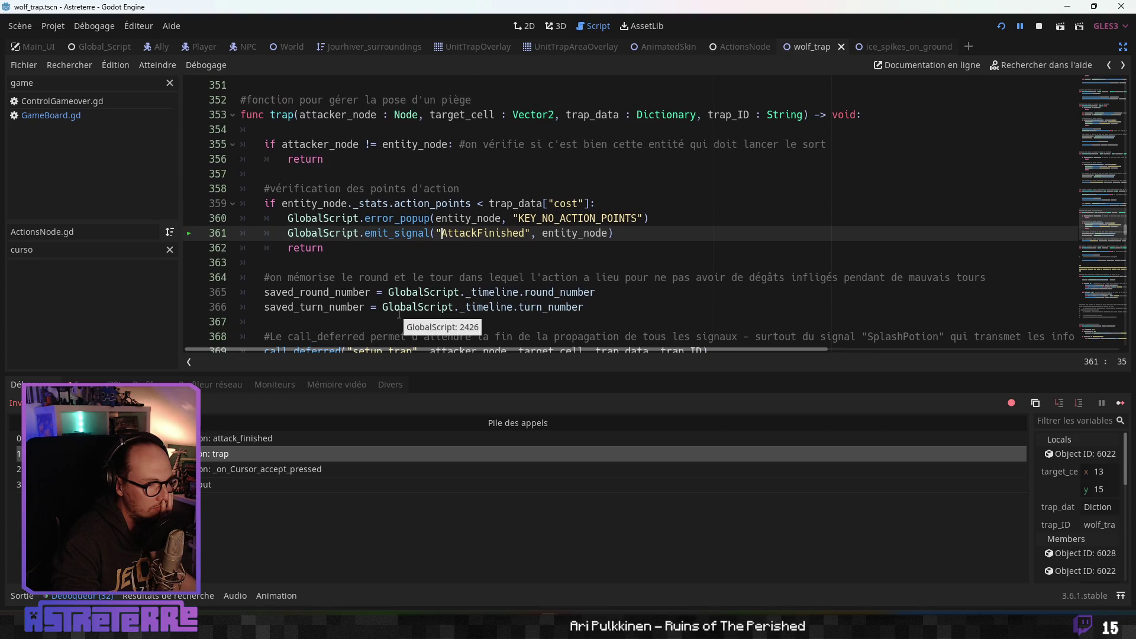
scroll(398, 313, "up", 5)
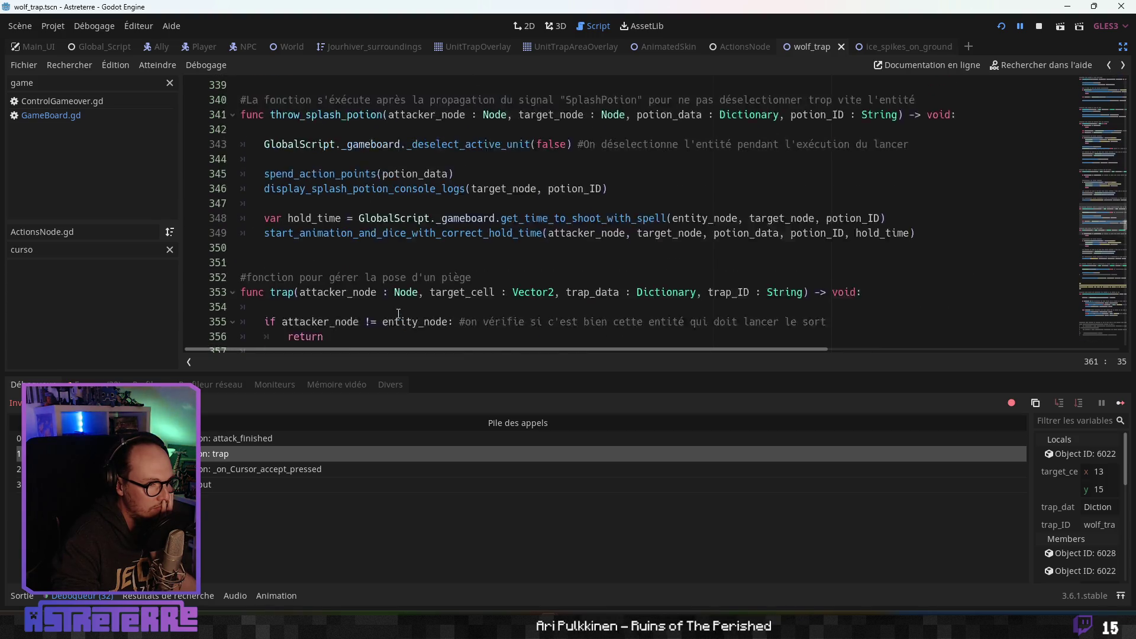
scroll(398, 314, "down", 4)
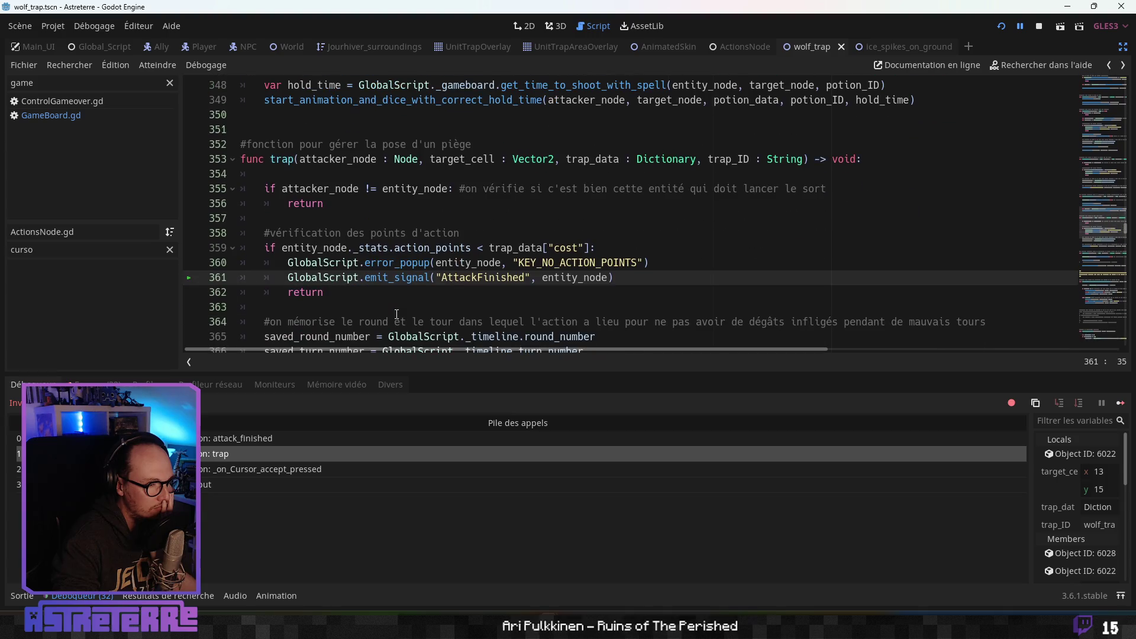
scroll(396, 314, "up", 4)
scroll(397, 314, "down", 3)
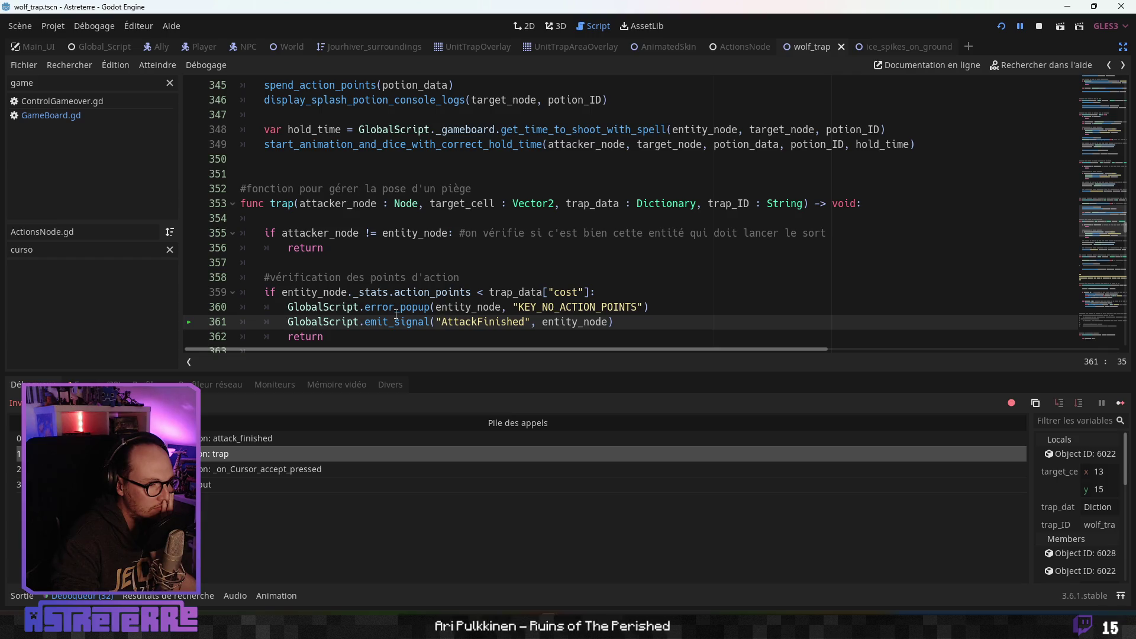
scroll(396, 314, "down", 1)
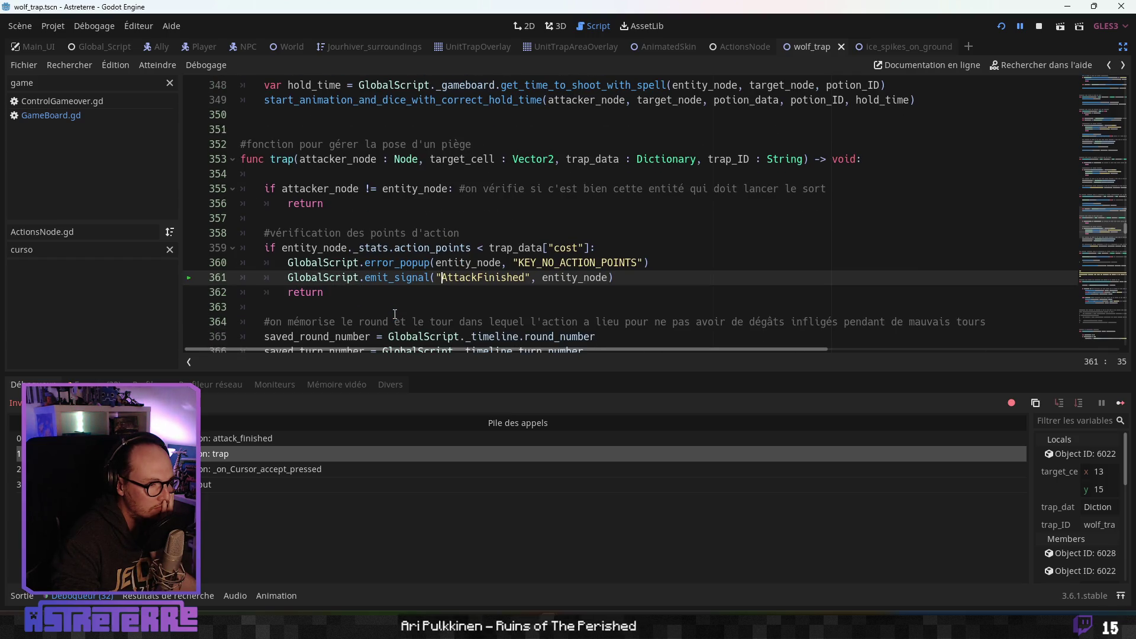
scroll(394, 315, "down", 3)
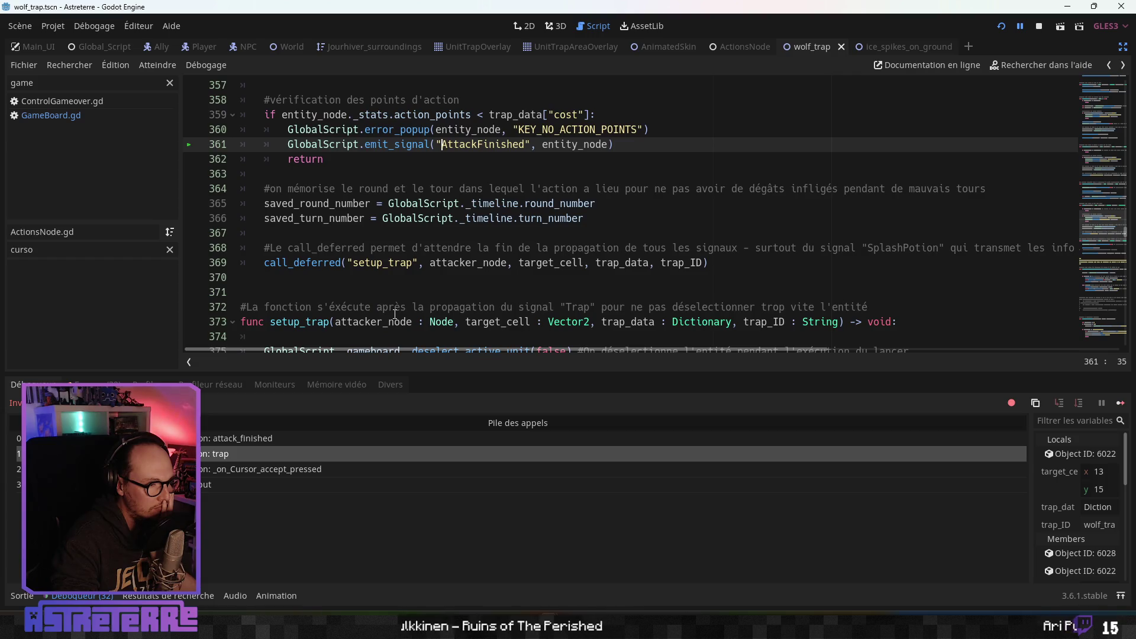
scroll(395, 315, "down", 3)
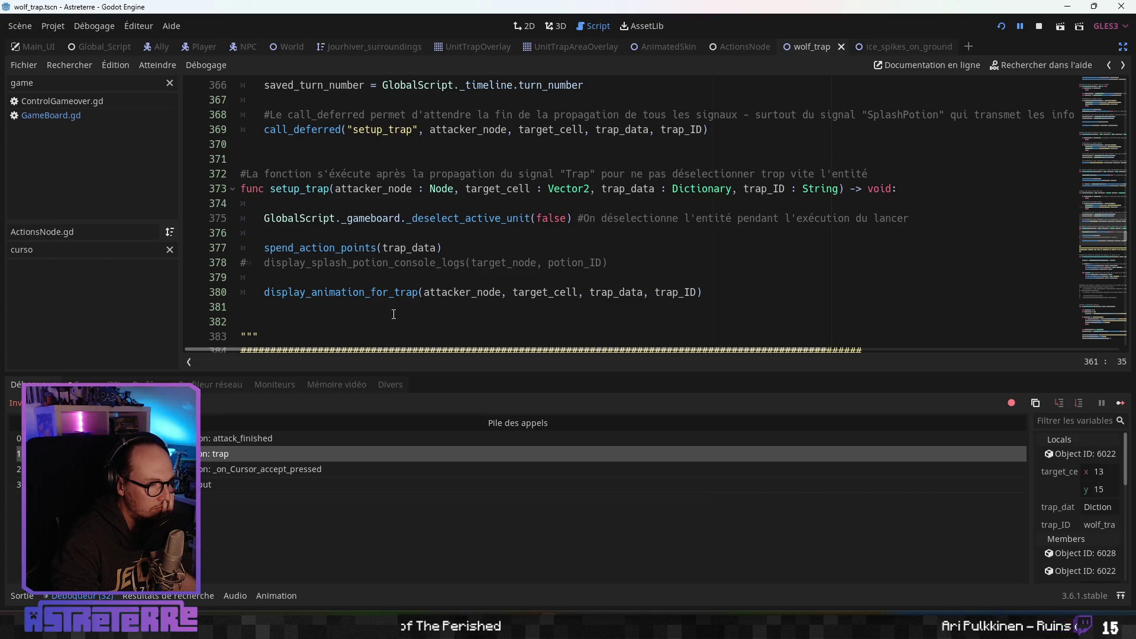
scroll(393, 314, "up", 4)
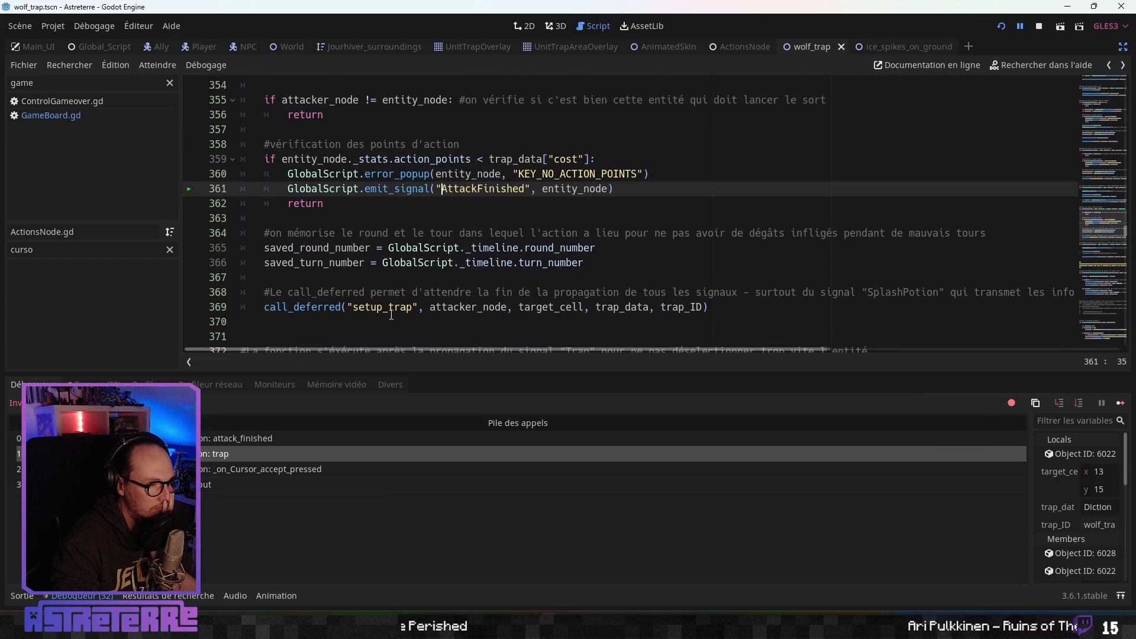
scroll(391, 314, "up", 1)
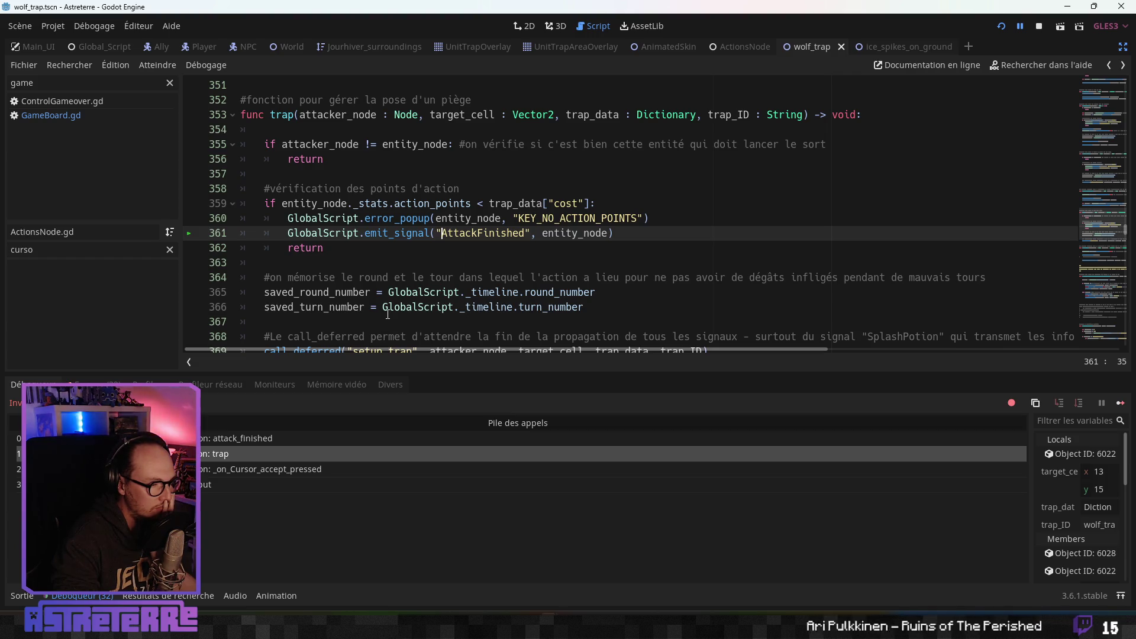
mouse_move(387, 313)
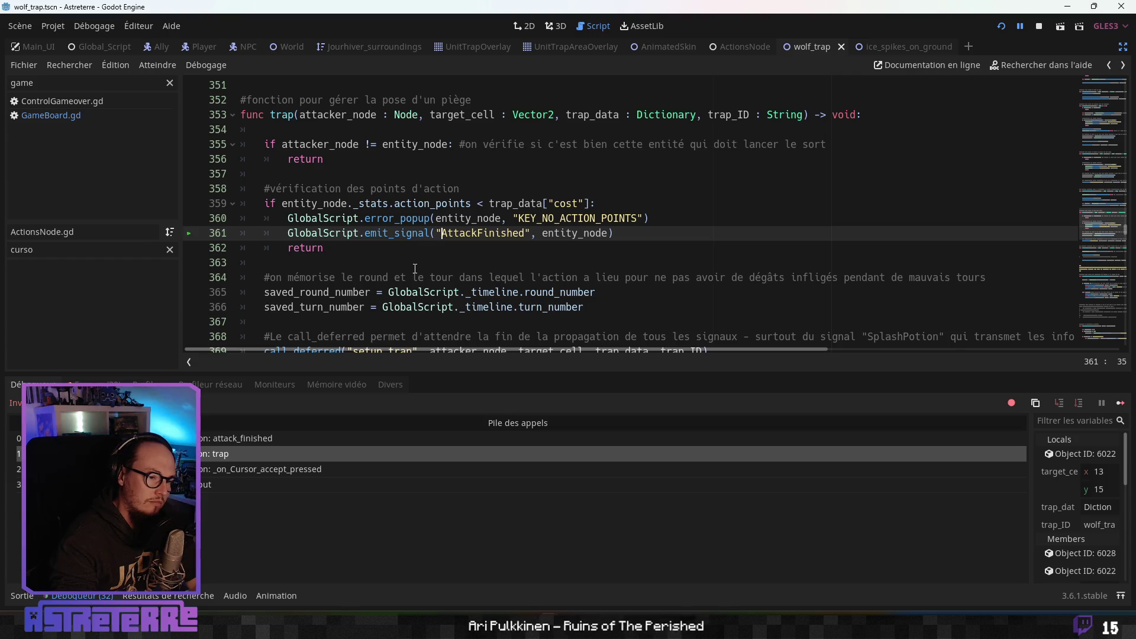
scroll(374, 295, "down", 1)
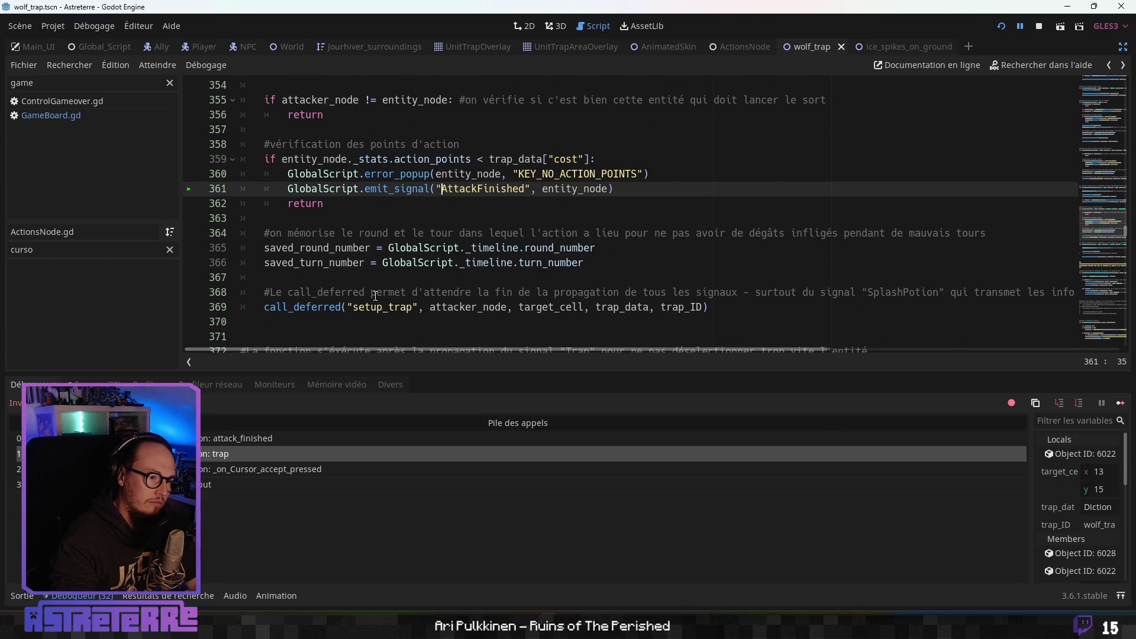
scroll(373, 295, "up", 1)
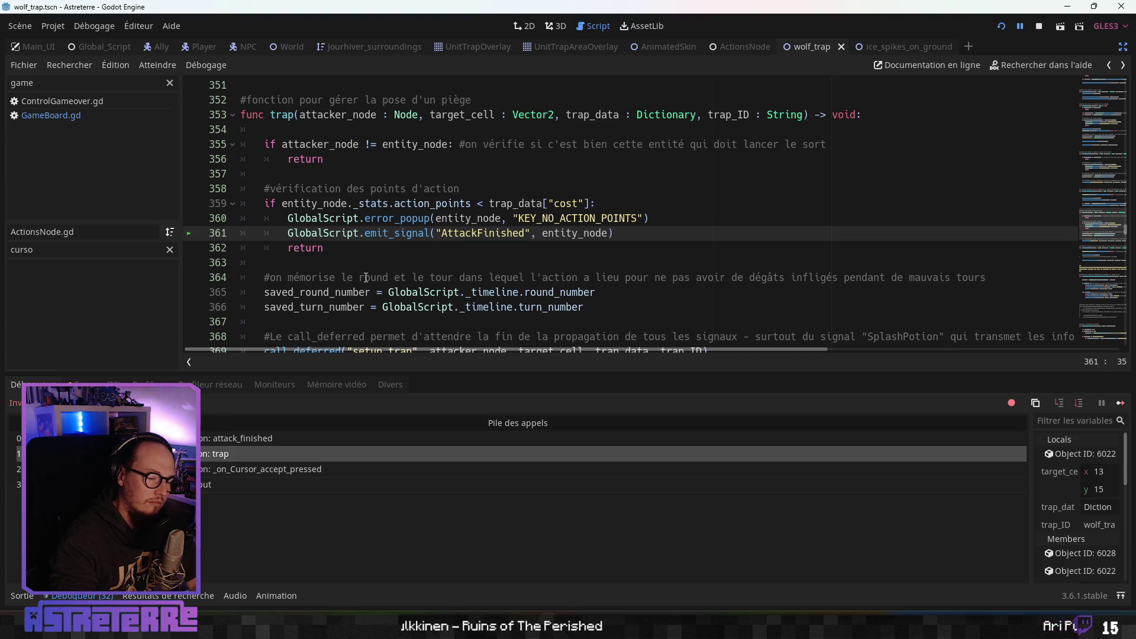
left_click(234, 441)
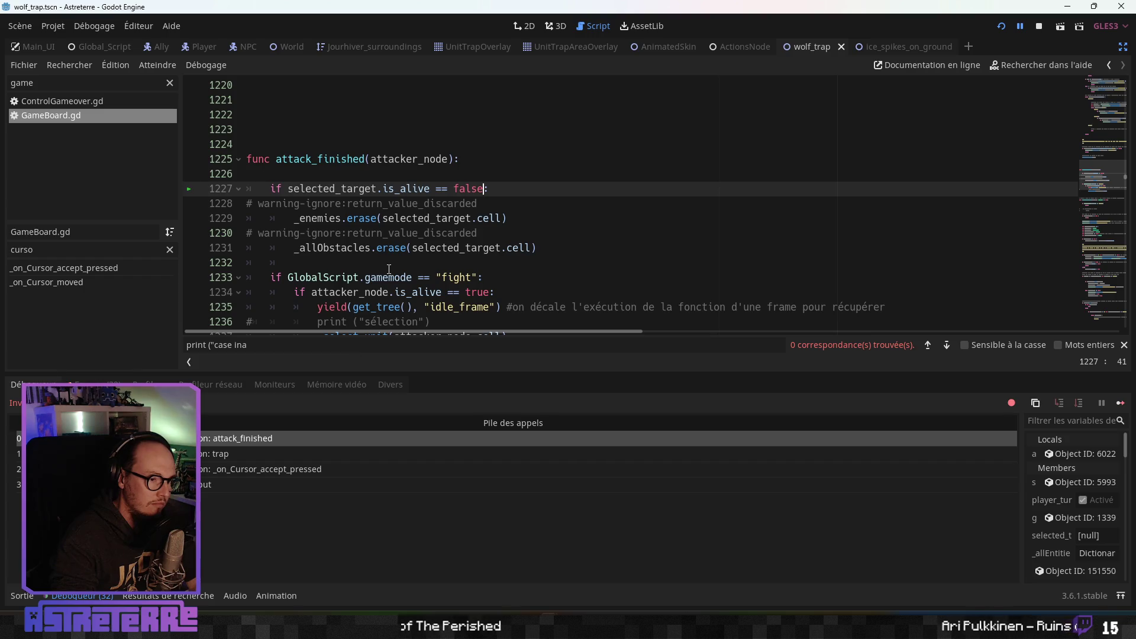
- Inspect selected_target on line 1227 and put the caret on blank line 1226 above the is_alive check
scroll(389, 269, "down", 1)
left_click(311, 132)
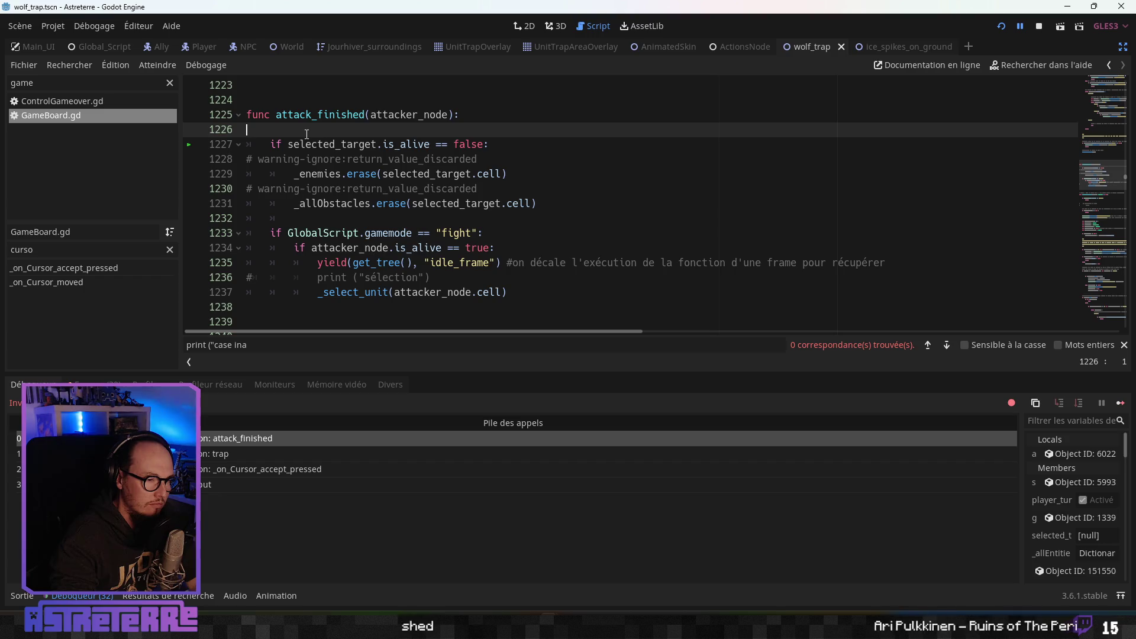
left_click(383, 145)
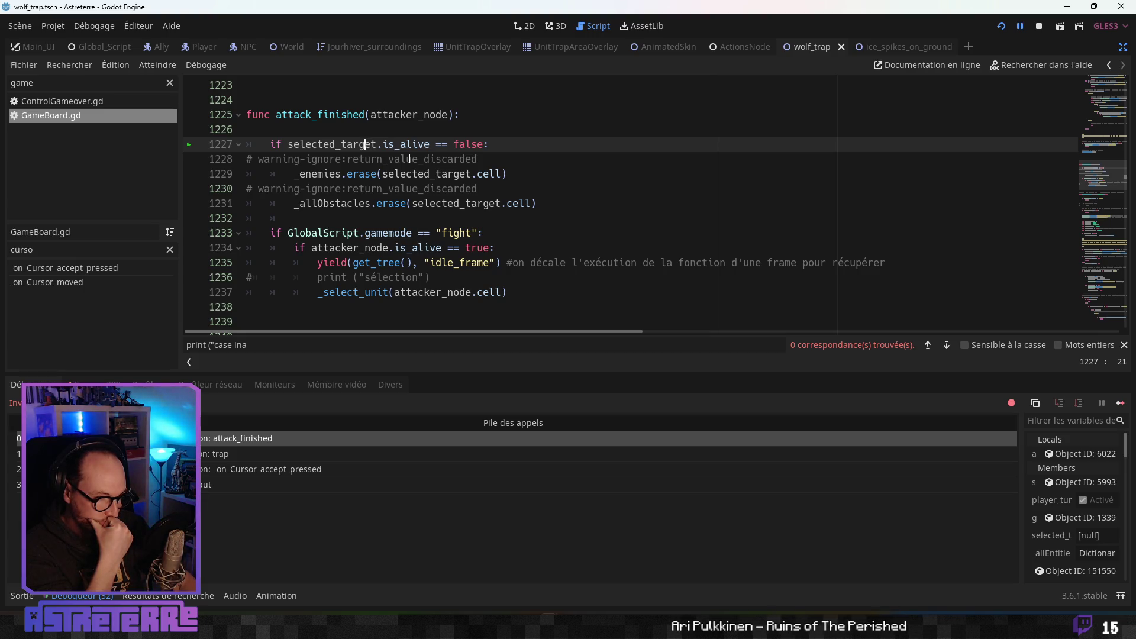
left_click(370, 130)
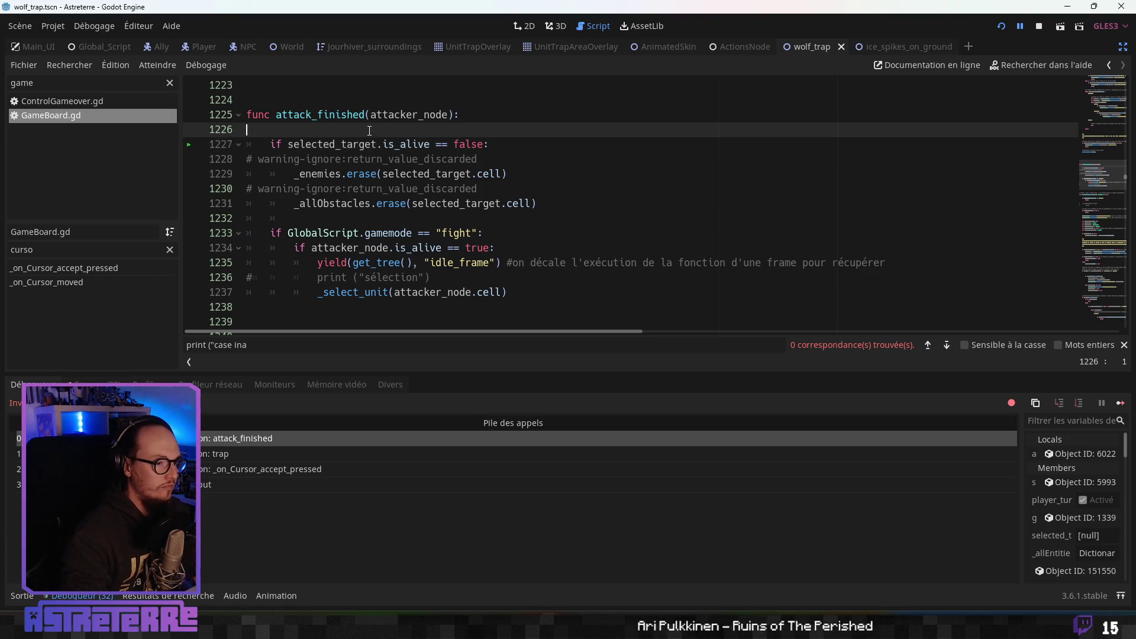
- Add the line 'if selected_target != null:' above the is_alive check
key("Tab")
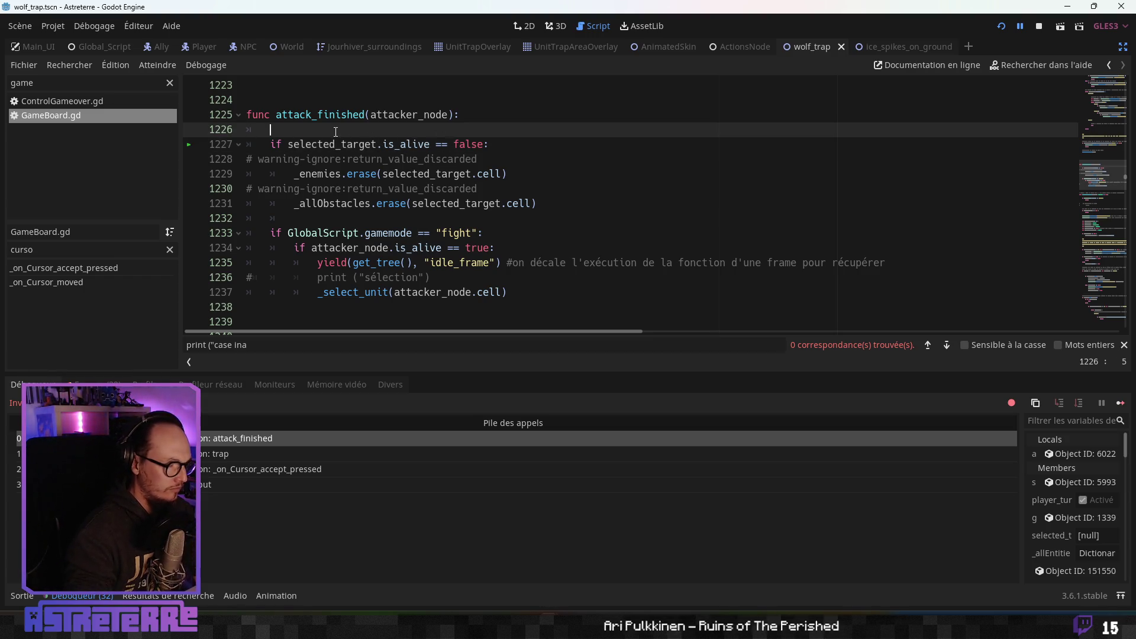
key("Return")
type("if sele")
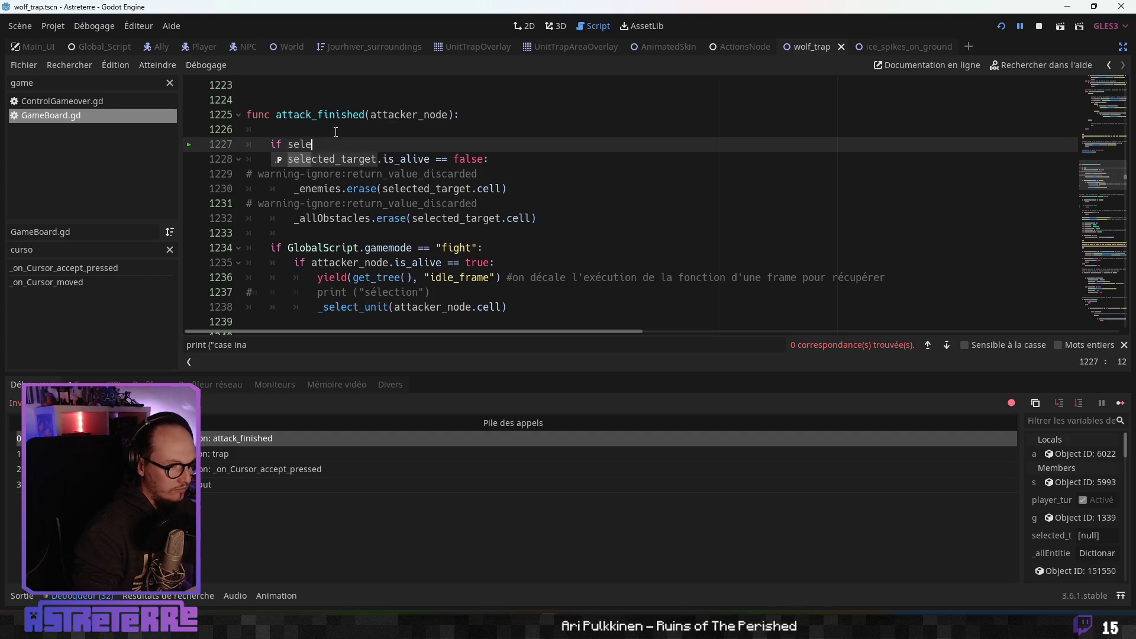
key("Return")
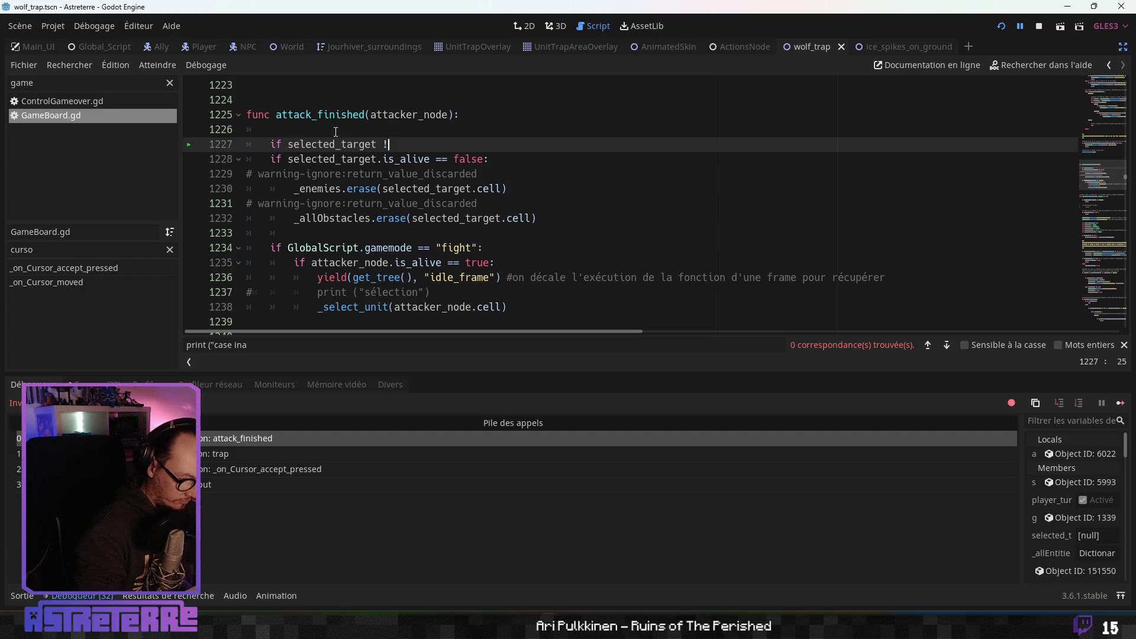
type("nulml")
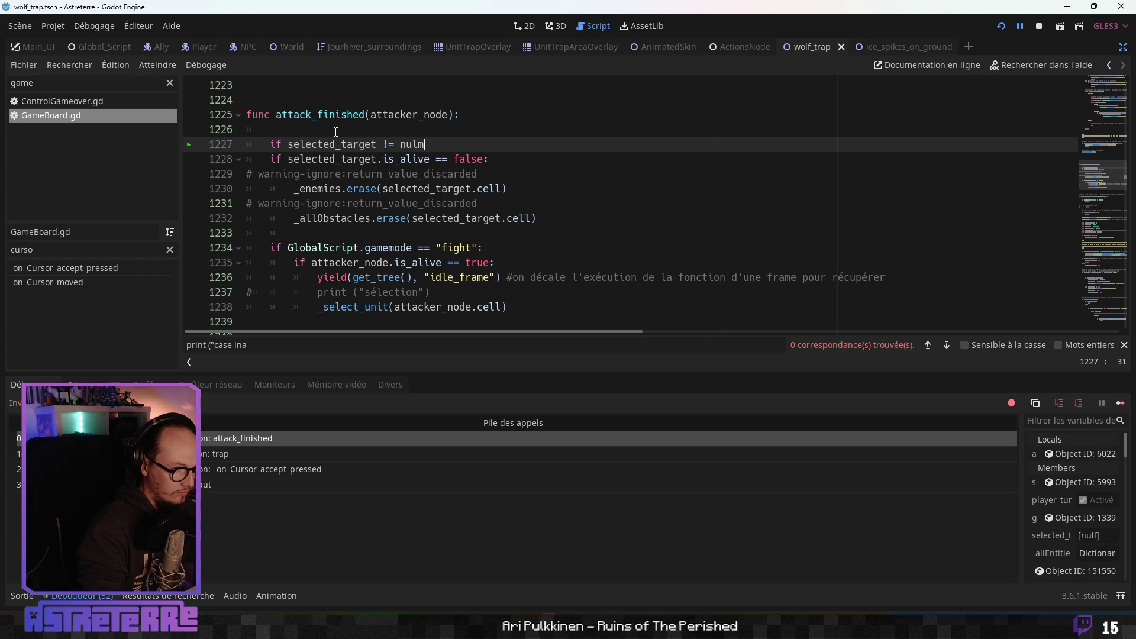
key("BackSpace")
type("l:")
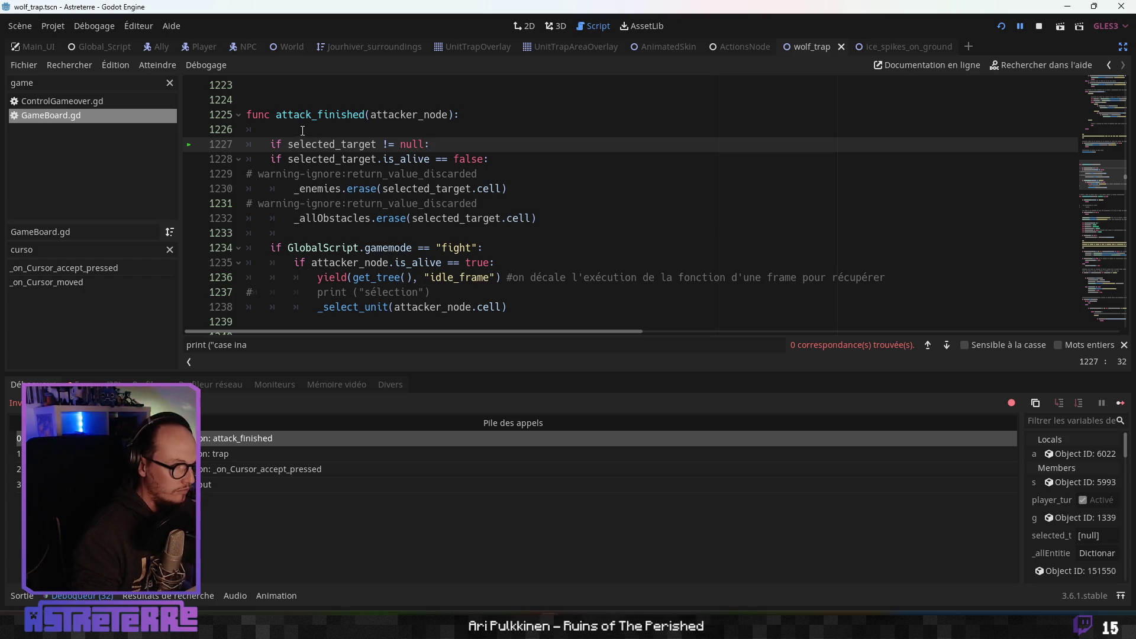
- Indent the is_alive block on lines 1228–1232 under the new null check
left_click_drag(272, 160, 357, 219)
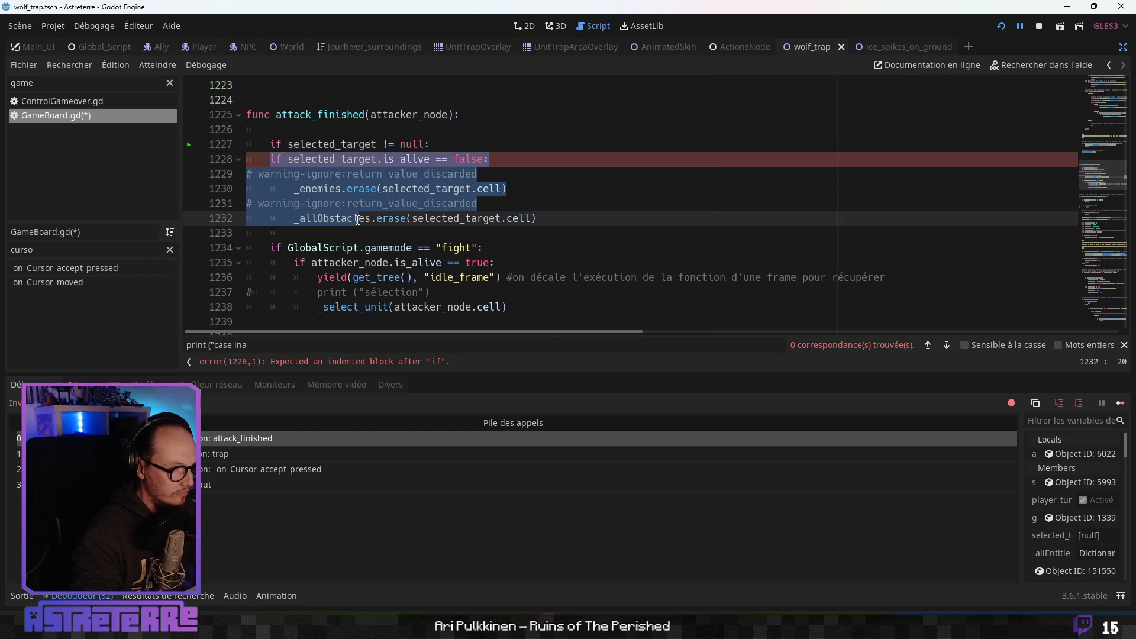
right_click(357, 220)
left_click(423, 366)
left_click(425, 236)
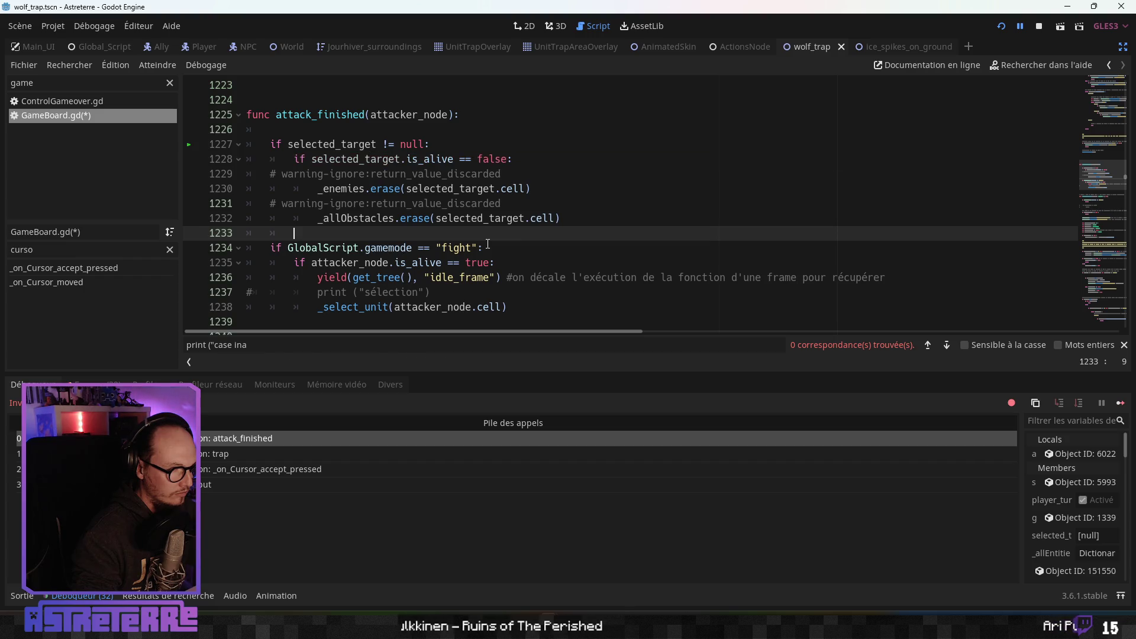
- Review the re-indented lines, then save and run the game with F5
key("Up")
left_click(466, 203)
left_click(446, 249)
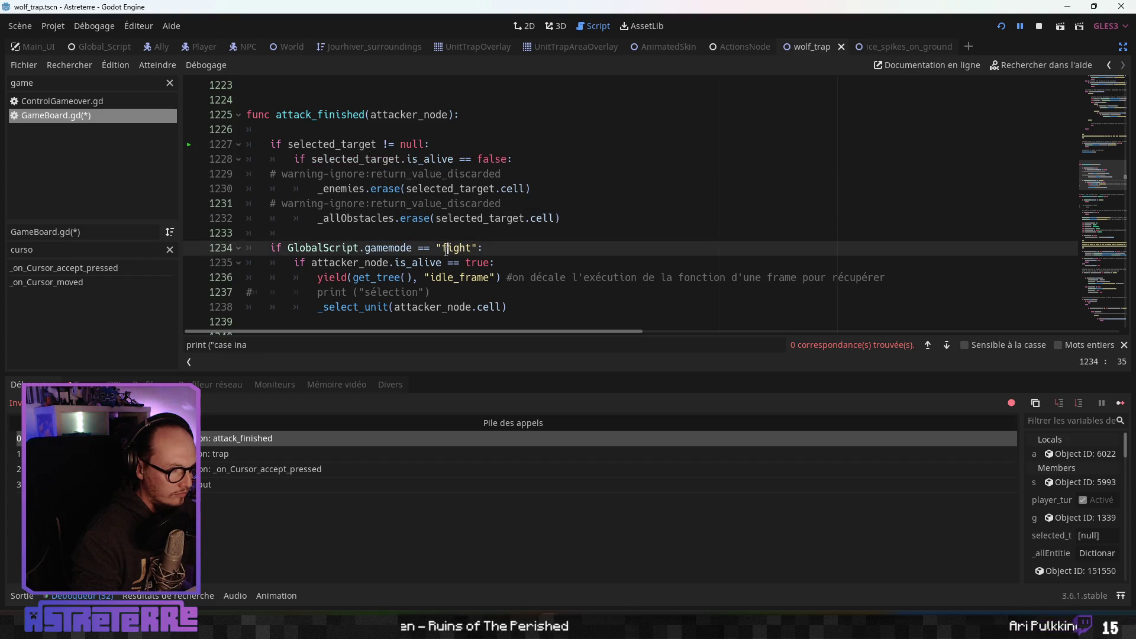
left_click(420, 292)
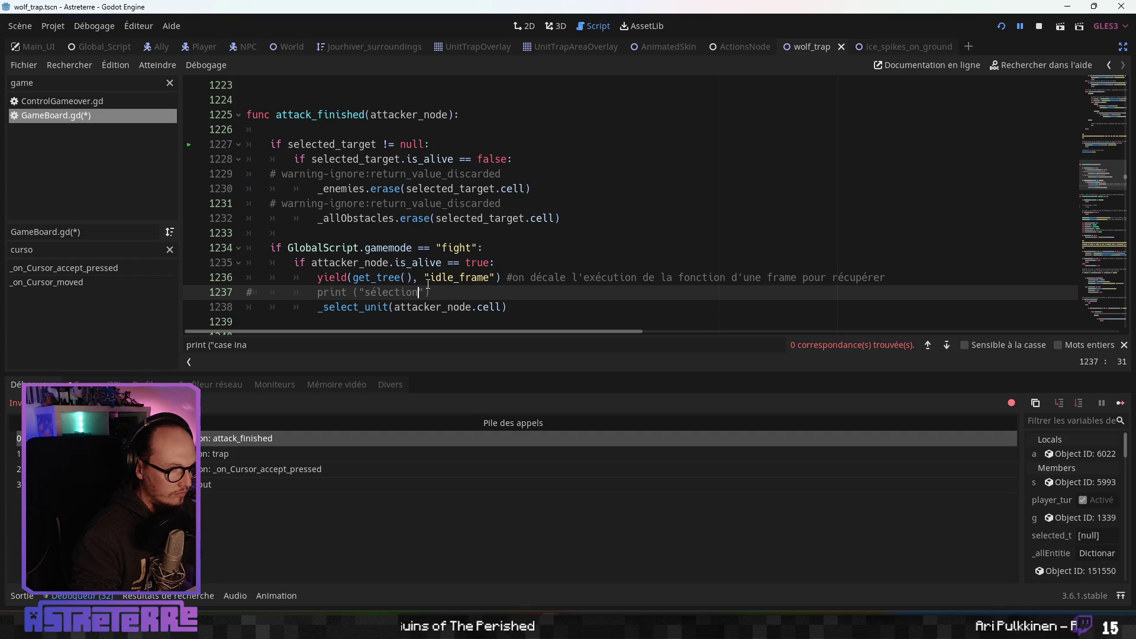
left_click(467, 306)
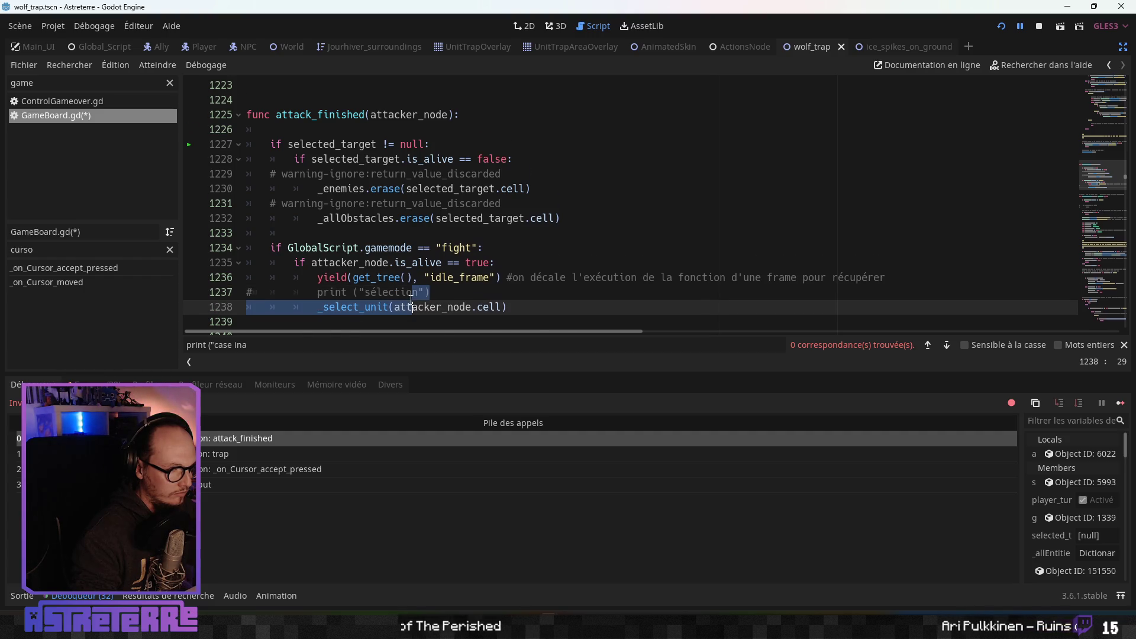
scroll(467, 308, "down", 1)
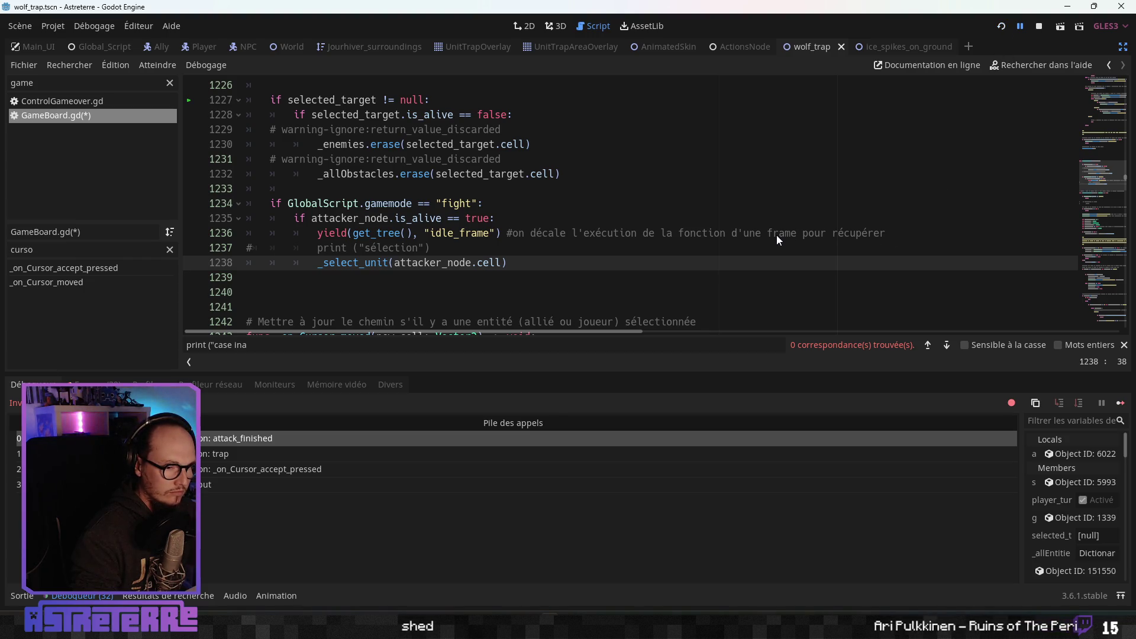
key("F5")
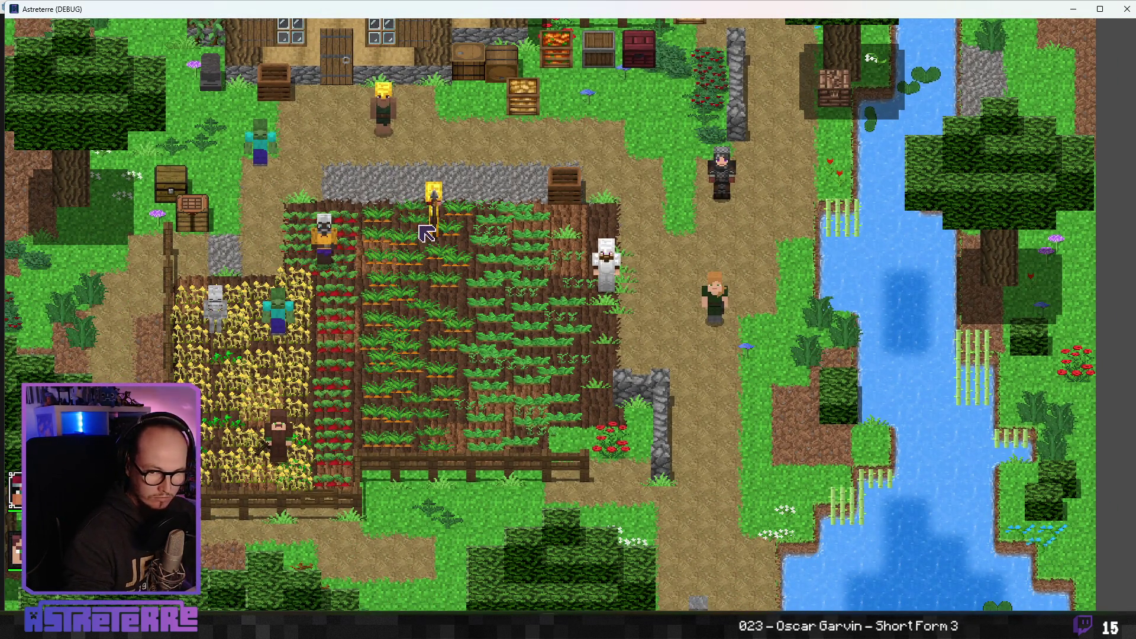
- Unequip the gold helmet, chestplate and leggings from the character's inventory
key("i")
left_click(308, 526)
left_click(377, 525)
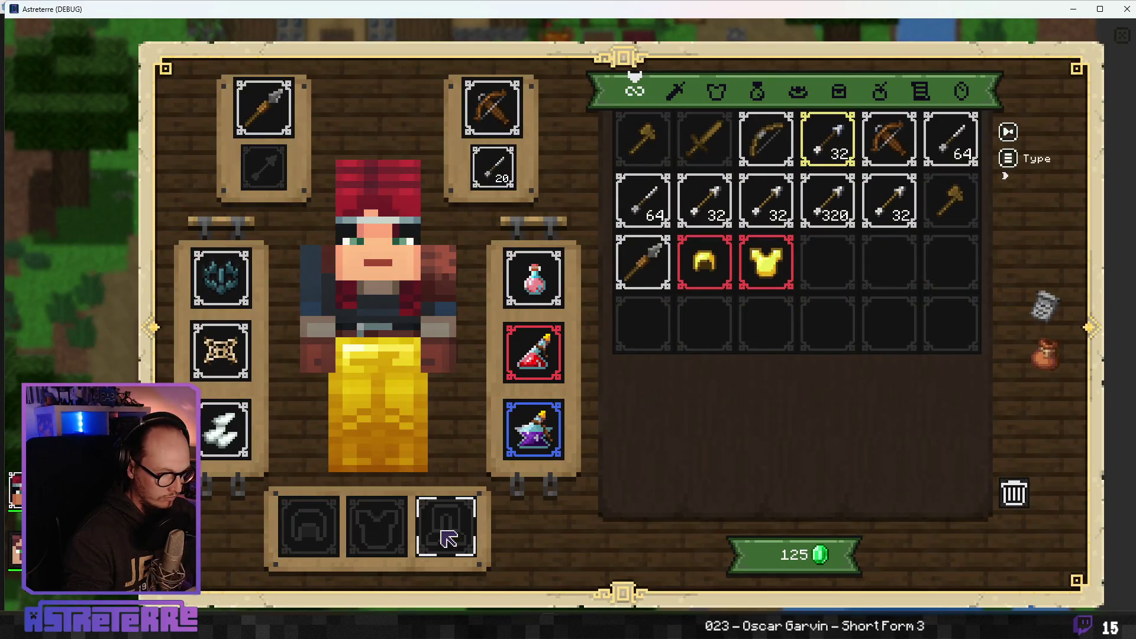
left_click(448, 537)
key("i")
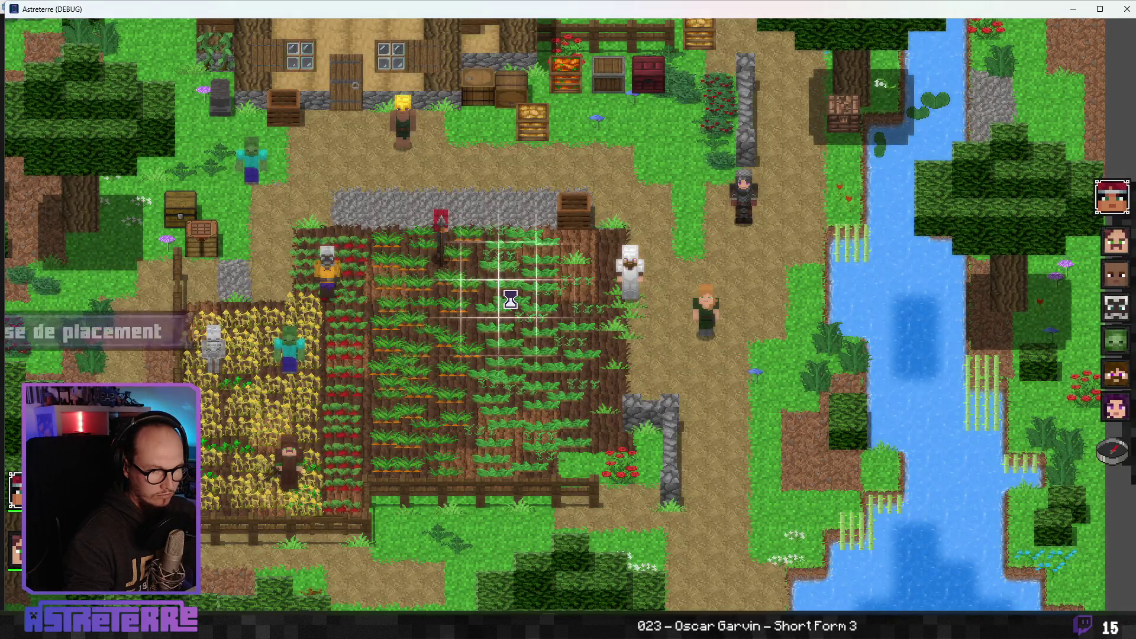
- End placement, try placing net traps on the field, then close the game
left_click(1117, 453)
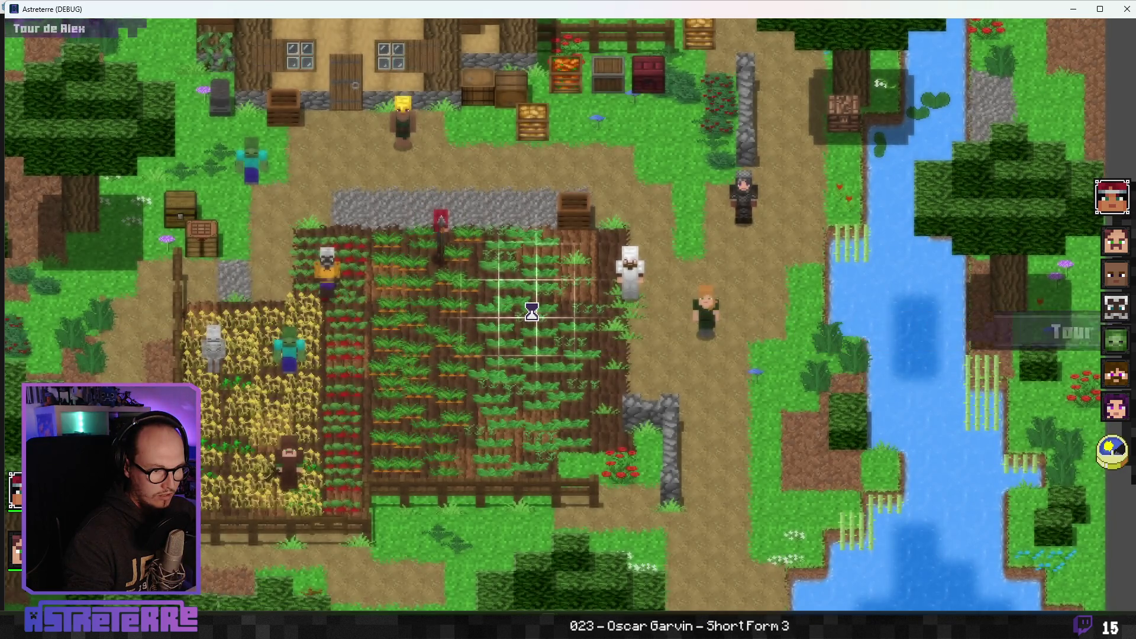
left_click(423, 240)
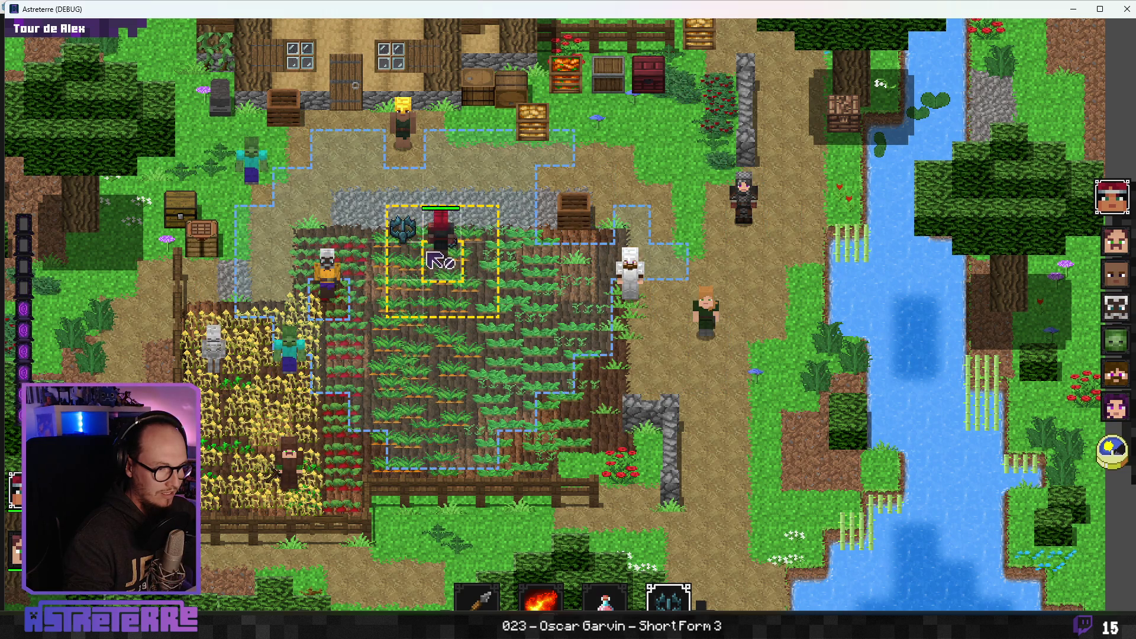
left_click(472, 268)
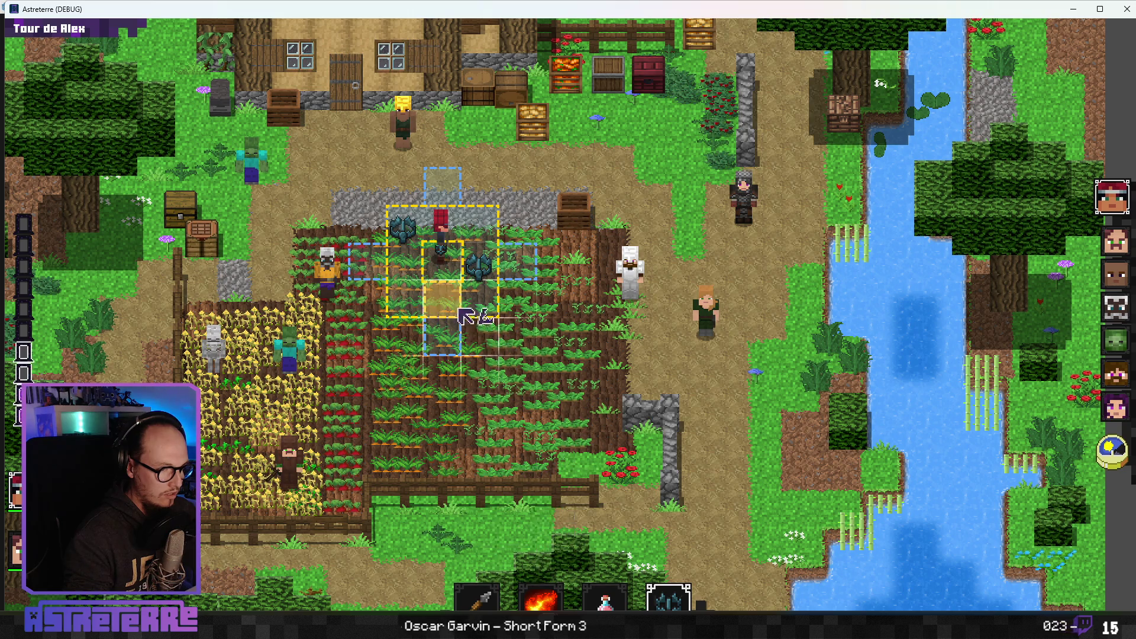
right_click(504, 357)
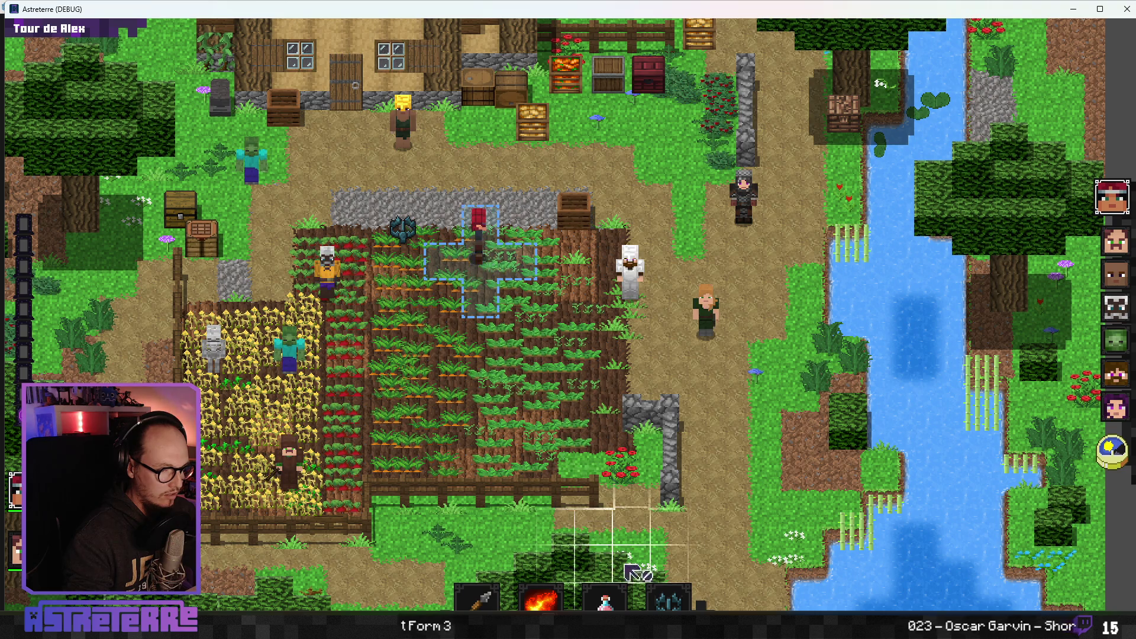
left_click(668, 597)
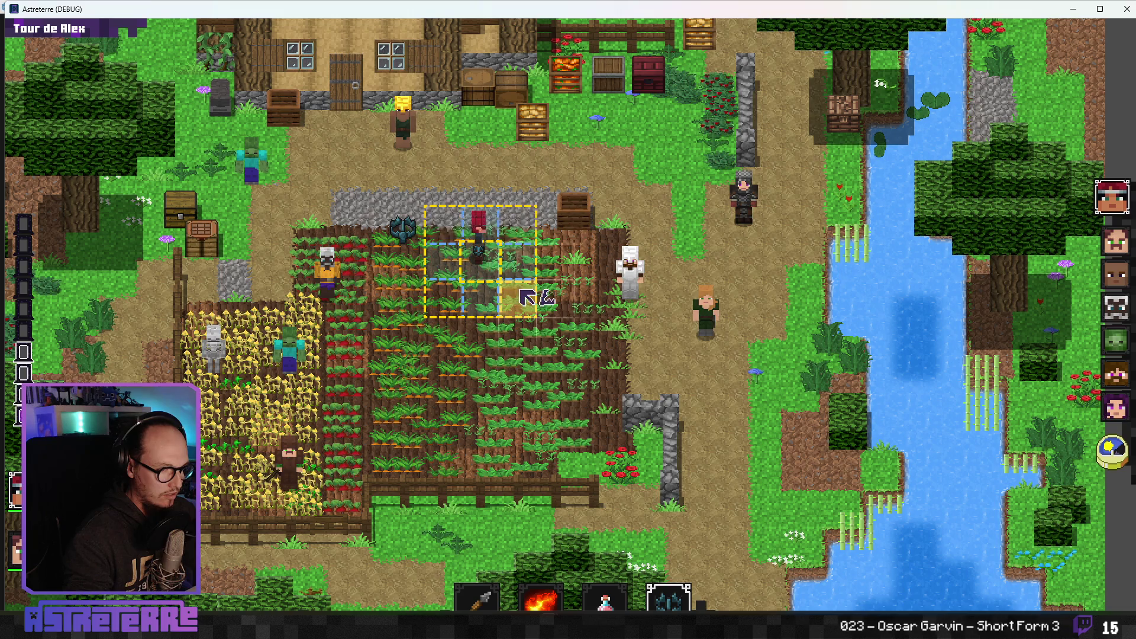
left_click(668, 598)
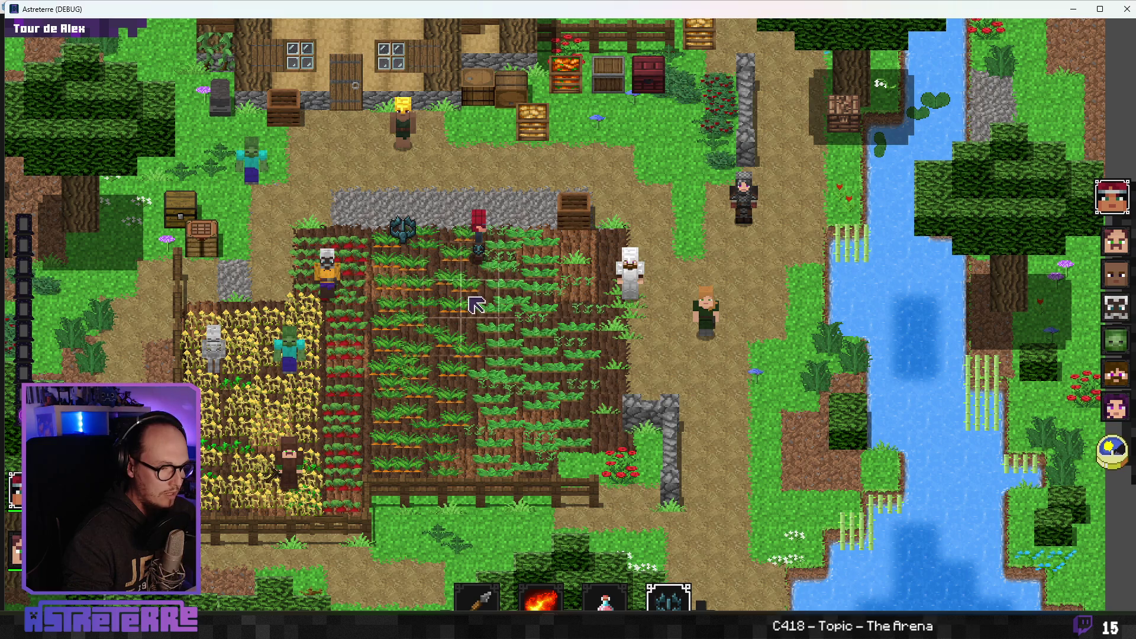
left_click(668, 597)
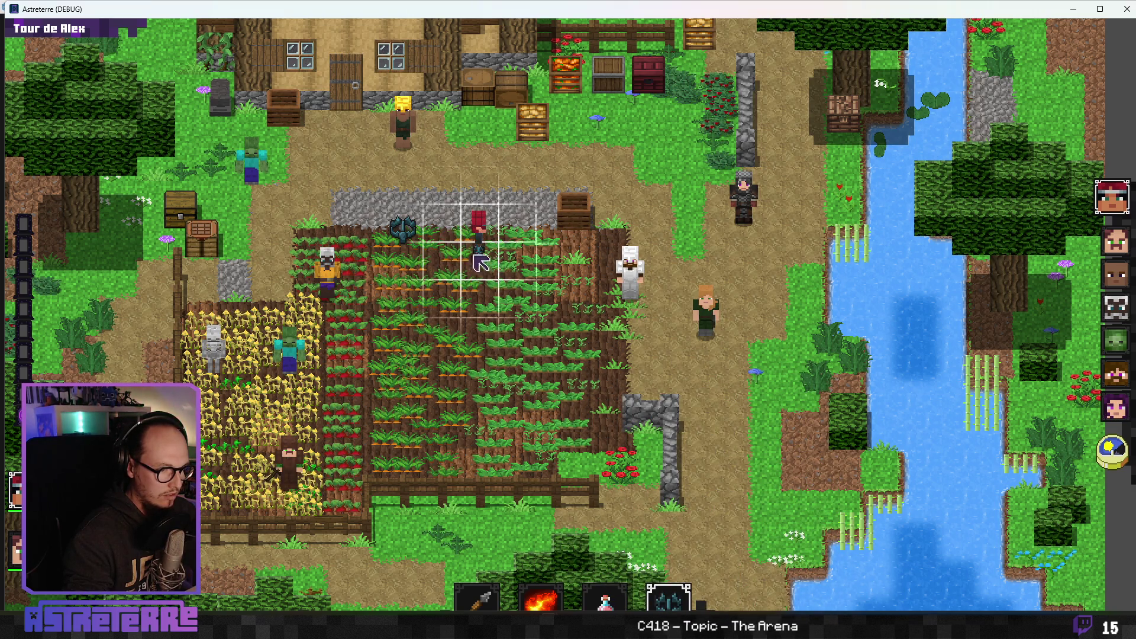
mouse_move(424, 9)
left_mouse_down()
mouse_move(968, 148)
mouse_move(539, 134)
mouse_move(550, 1)
left_mouse_up()
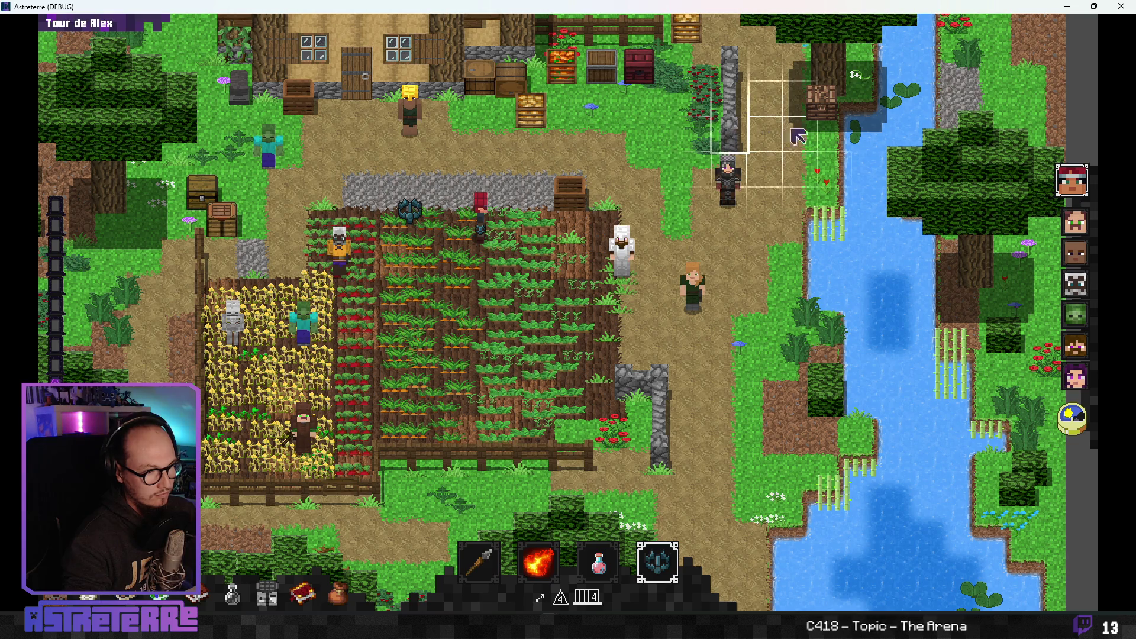
key("alt+F4")
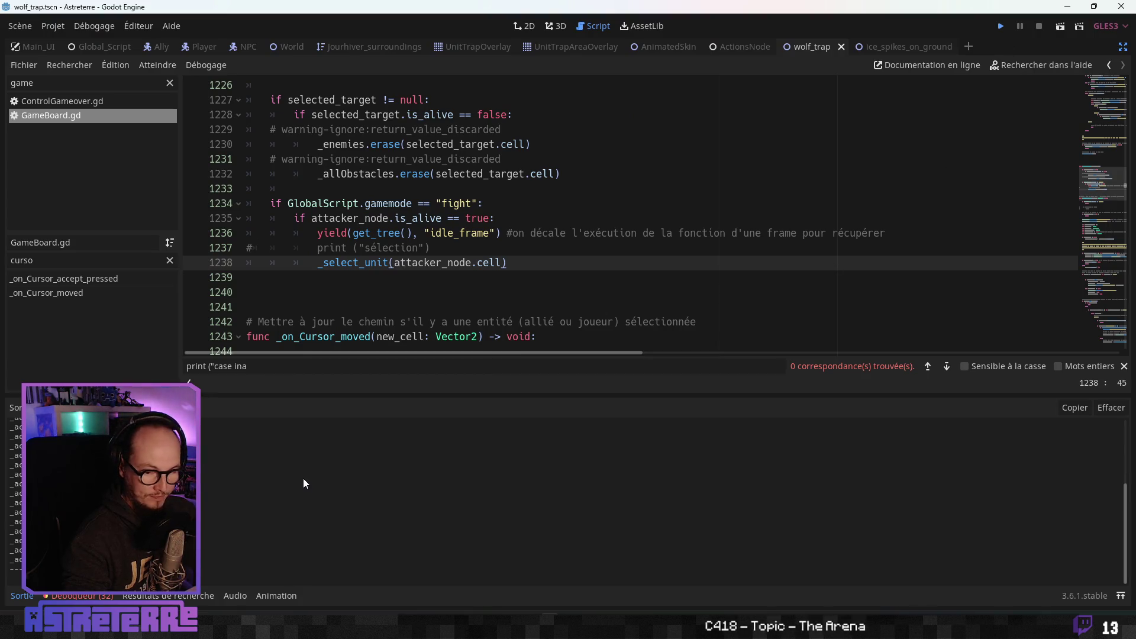
- Relaunch the game and unequip the hero's helmet, chestplate and leggings
key("F5")
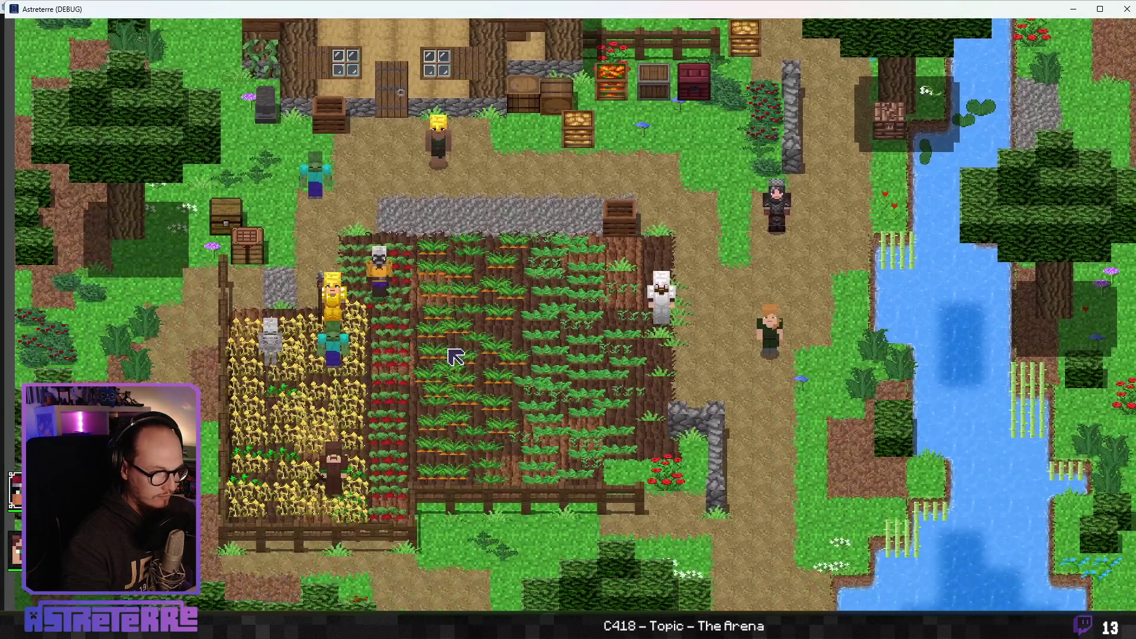
key("e")
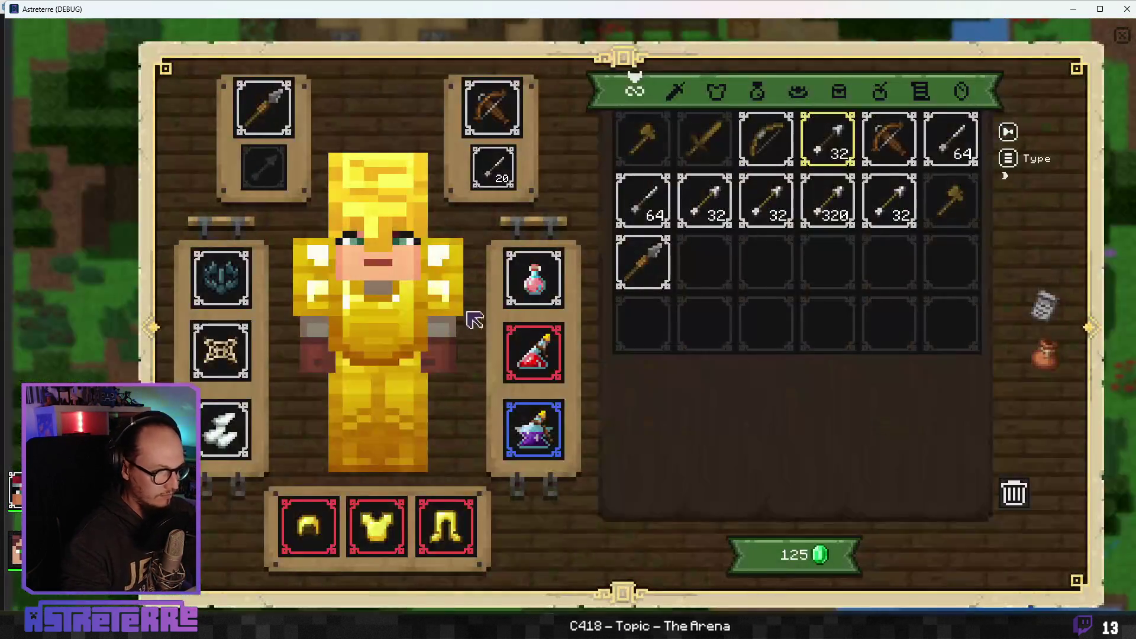
right_click(298, 527)
right_click(375, 527)
right_click(446, 527)
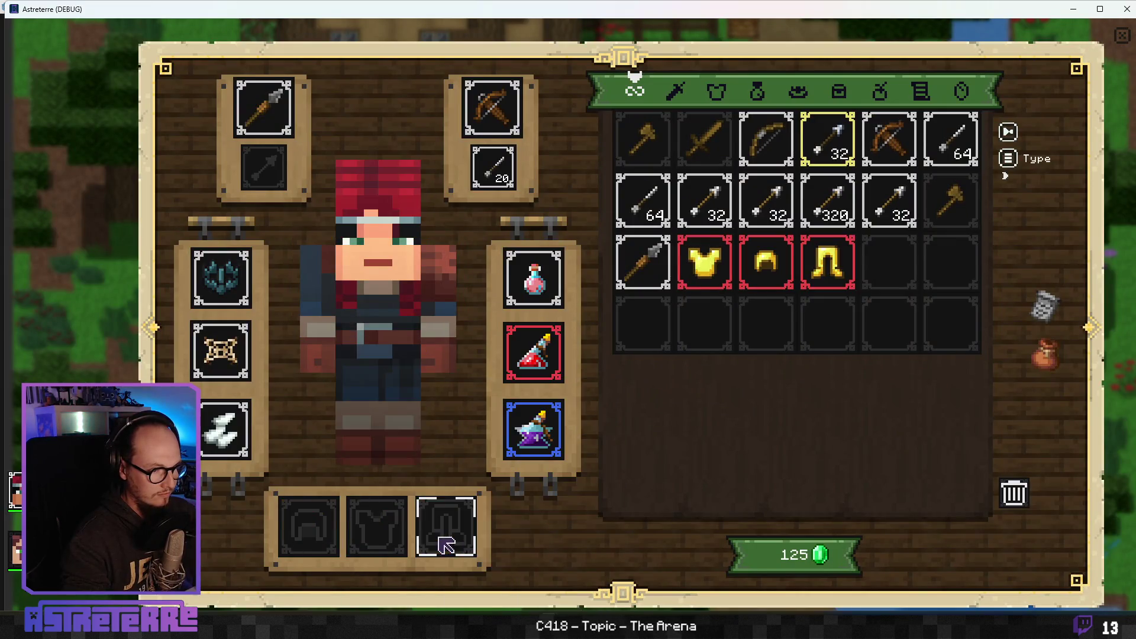
key("e")
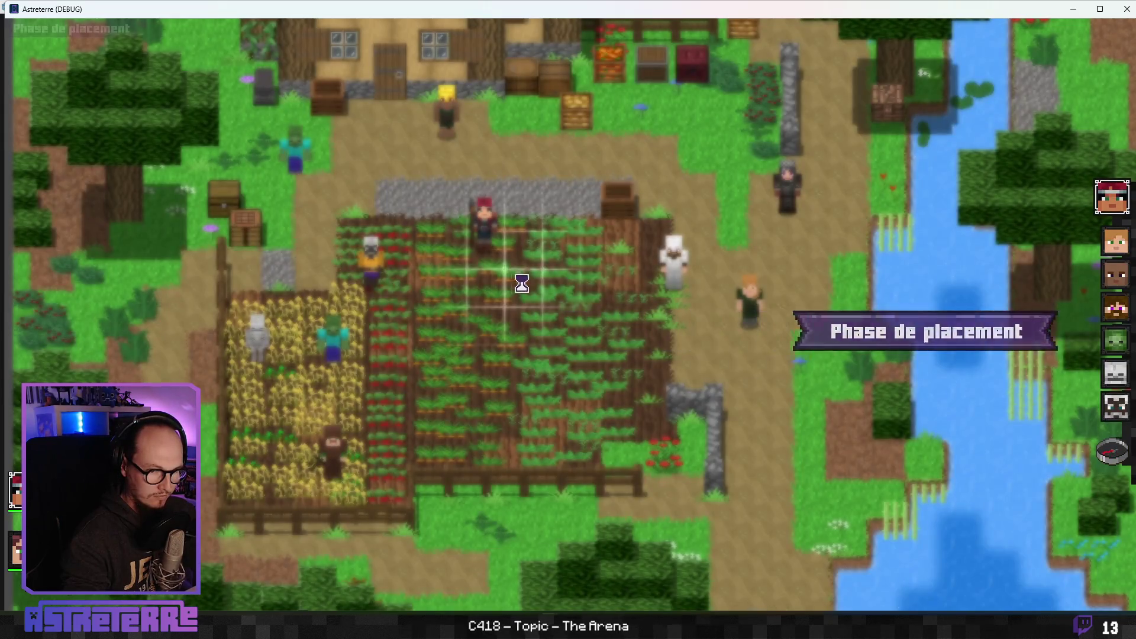
- End placement, move the hero, place traps and pick the wolf trap for the trap slot
left_click(1110, 461)
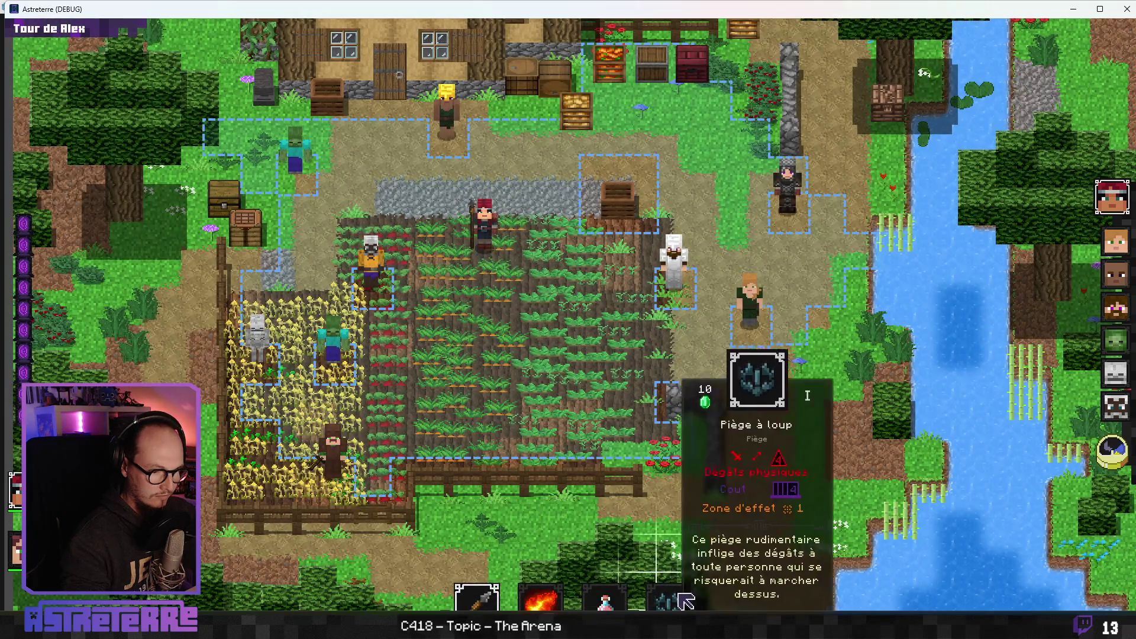
left_click(458, 291)
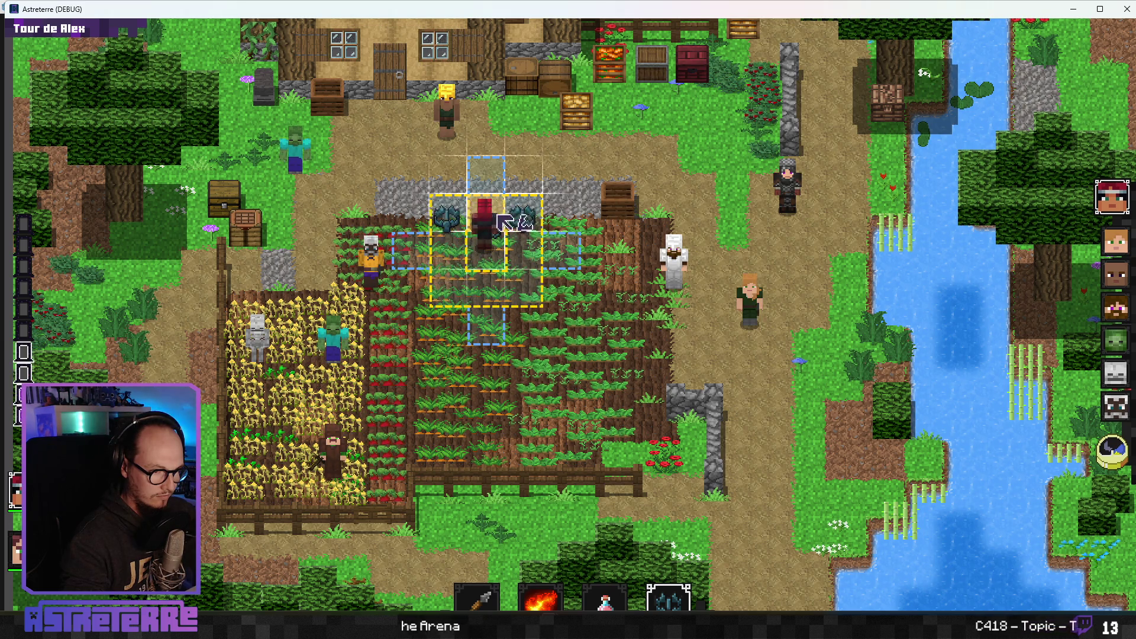
left_click(669, 600)
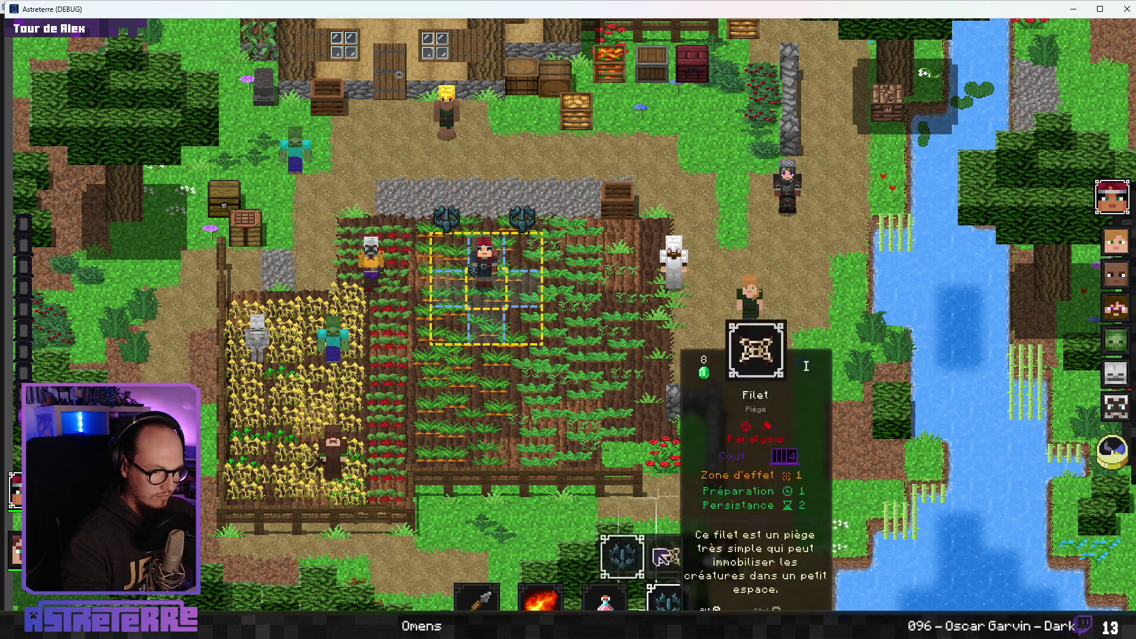
left_click(668, 598)
left_click(503, 260)
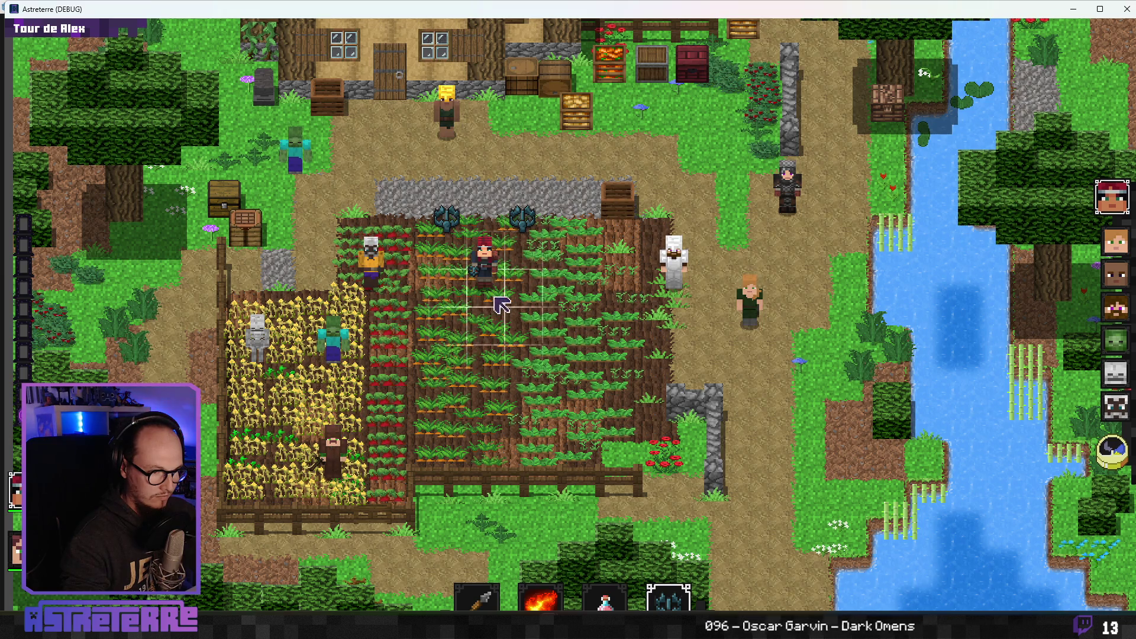
left_click(667, 599)
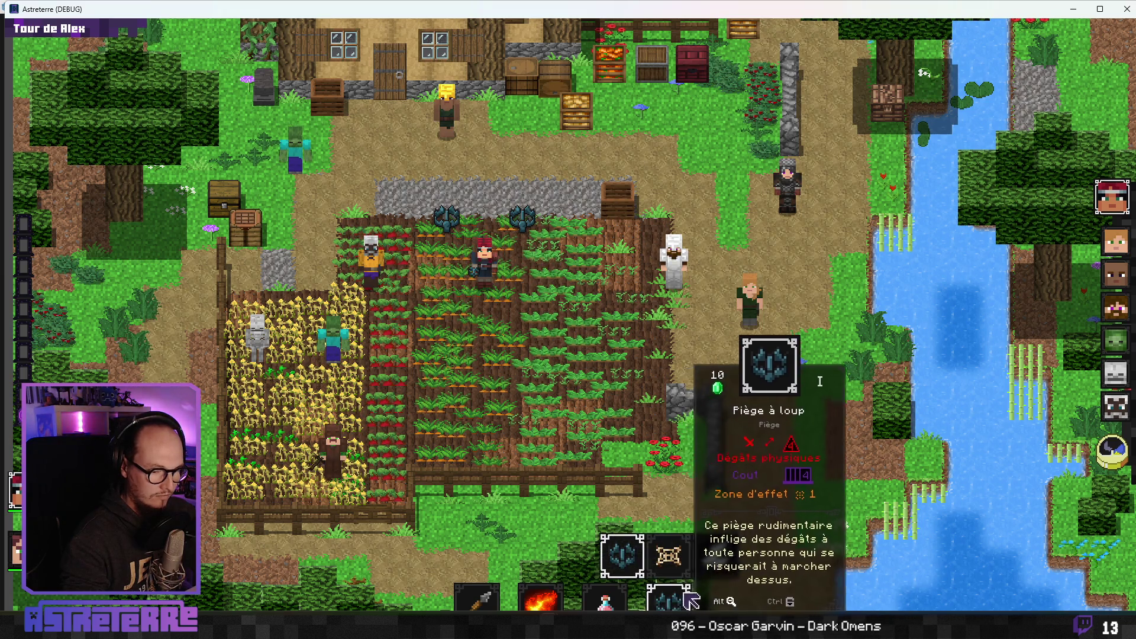
left_click(622, 556)
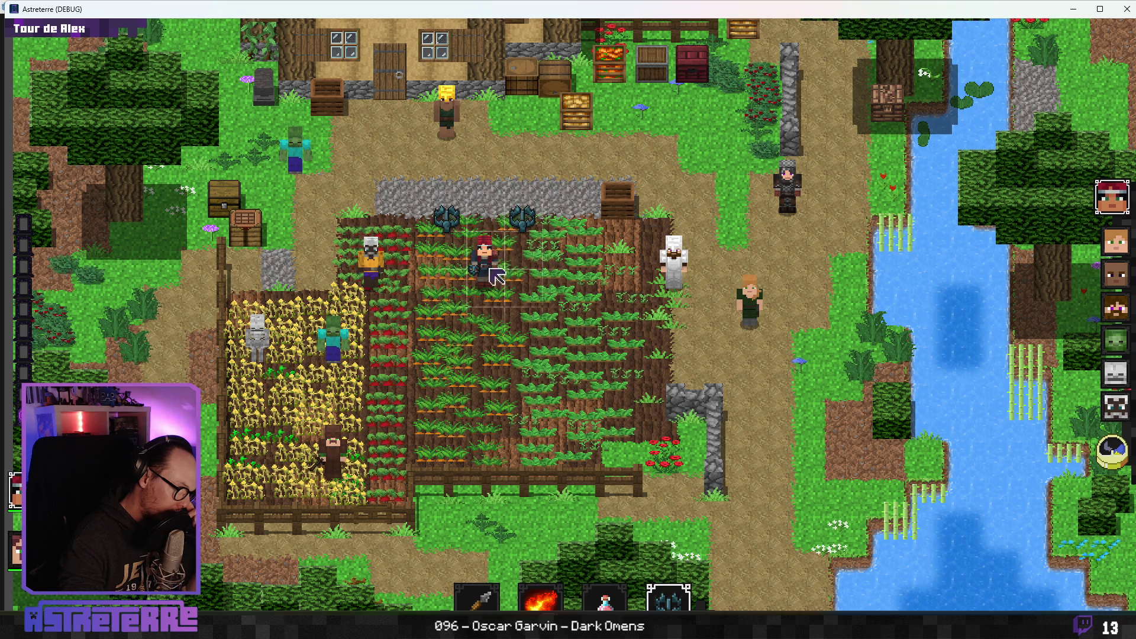
left_click_drag(692, 3, 691, 102)
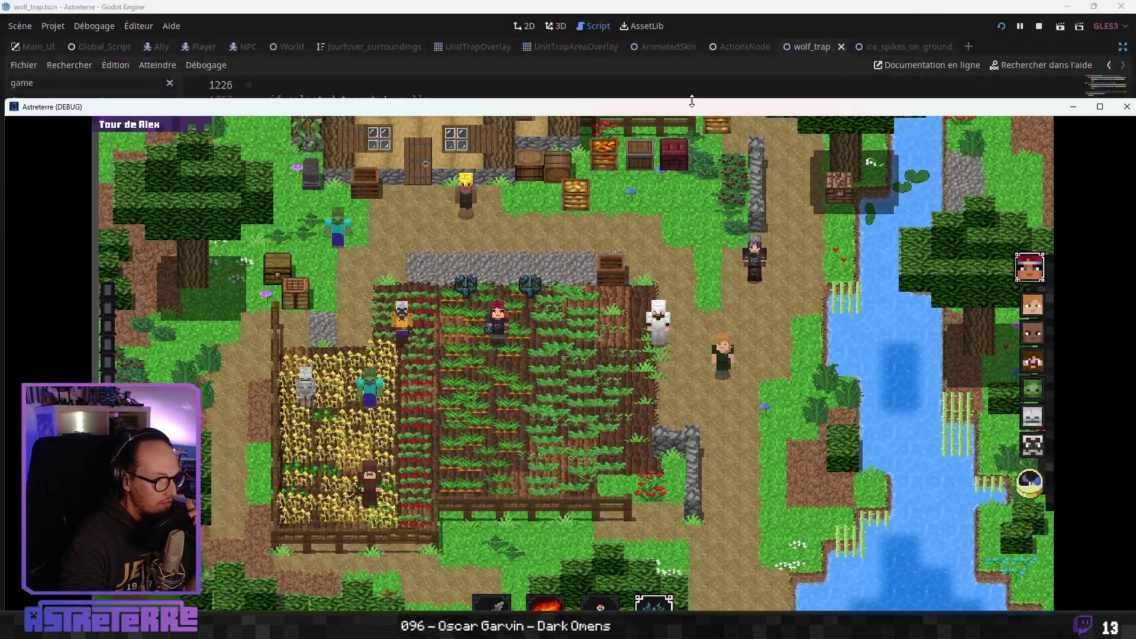
- Close the game window and put the caret at the end of lines 1237 and 1238
mouse_move(354, 107)
left_mouse_down()
mouse_move(870, 220)
mouse_move(448, 103)
left_mouse_up()
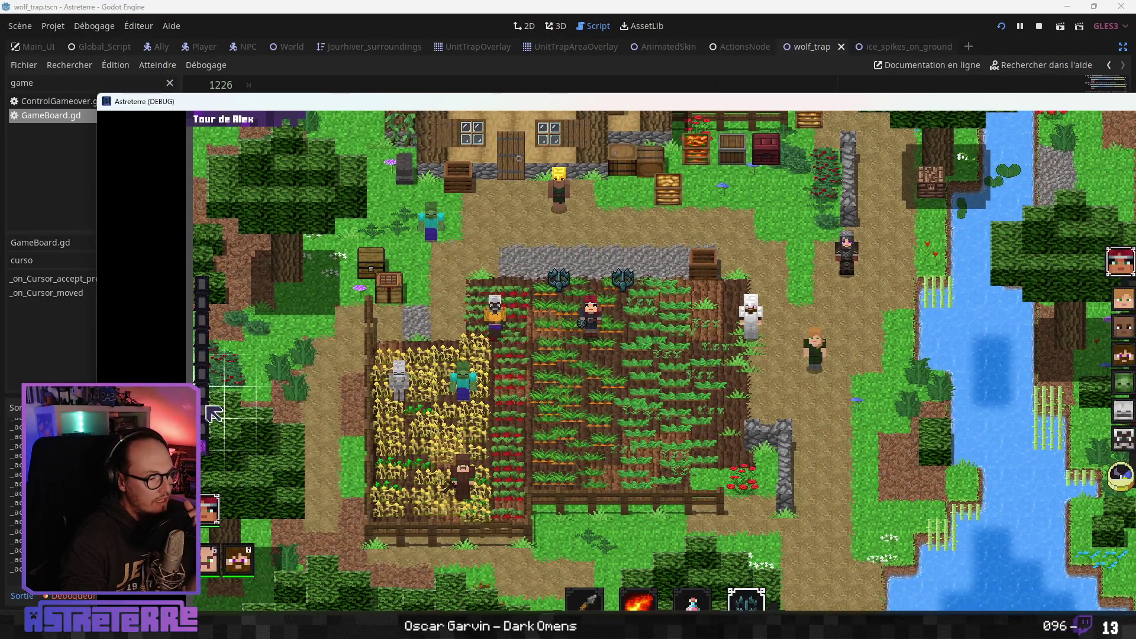
mouse_move(591, 101)
left_mouse_down()
mouse_move(494, 102)
mouse_move(559, 3)
left_mouse_up()
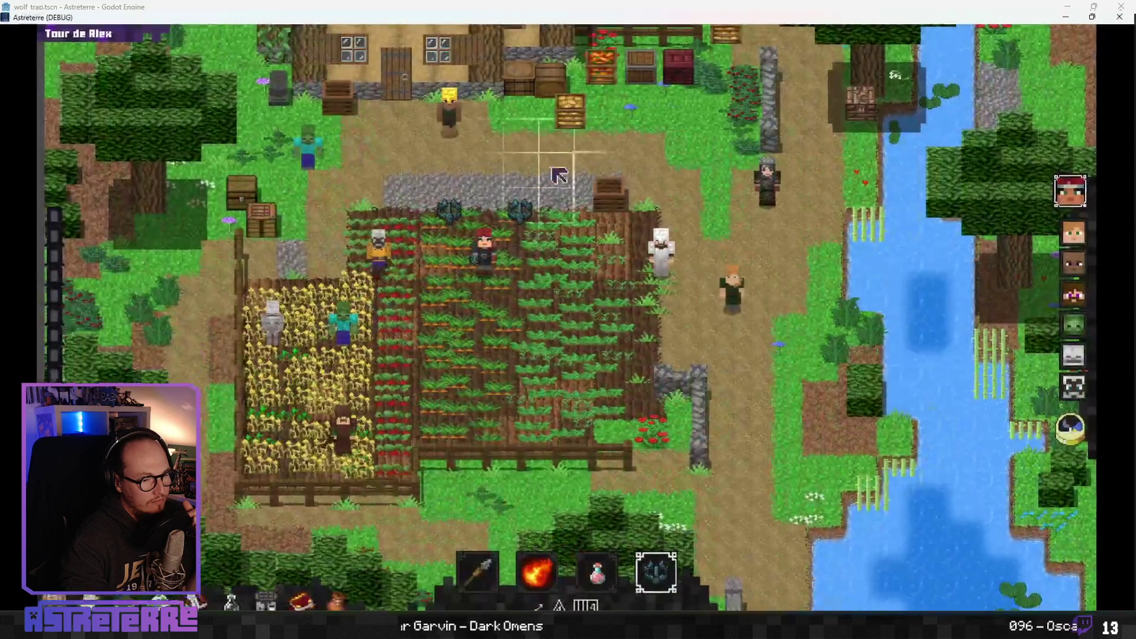
left_click(1120, 18)
left_click(524, 255)
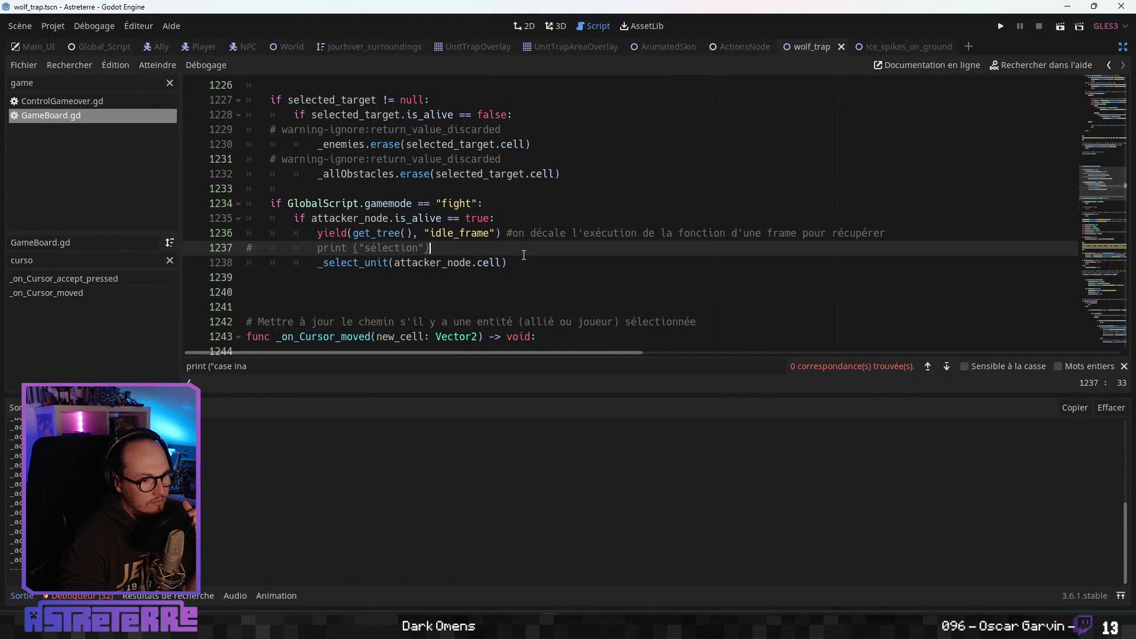
left_click(524, 260)
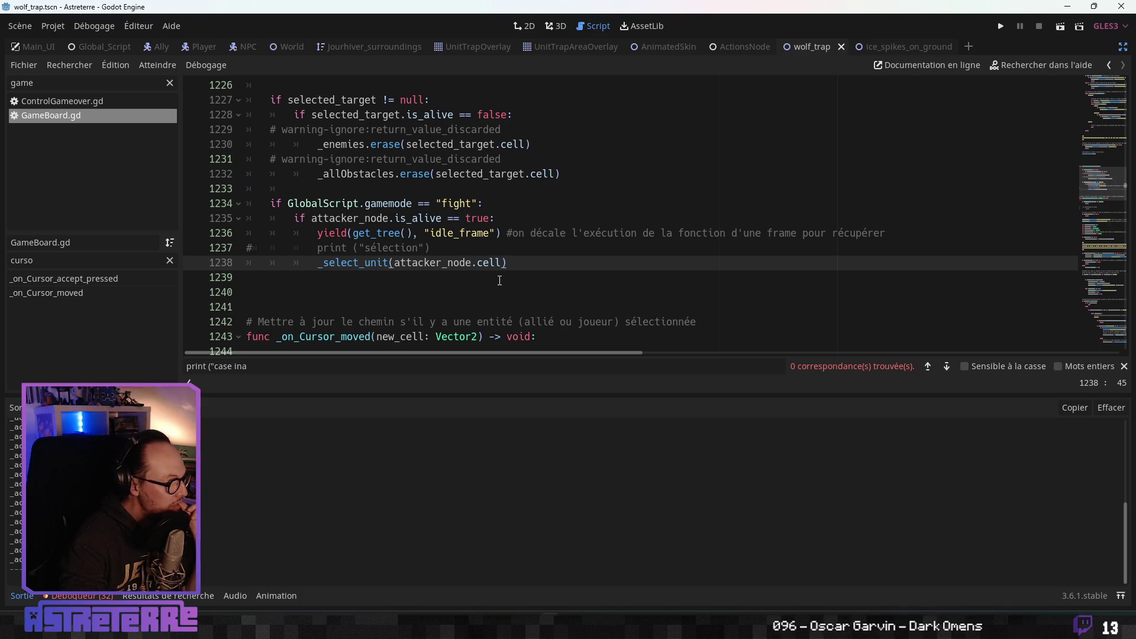
key("alt+Tab")
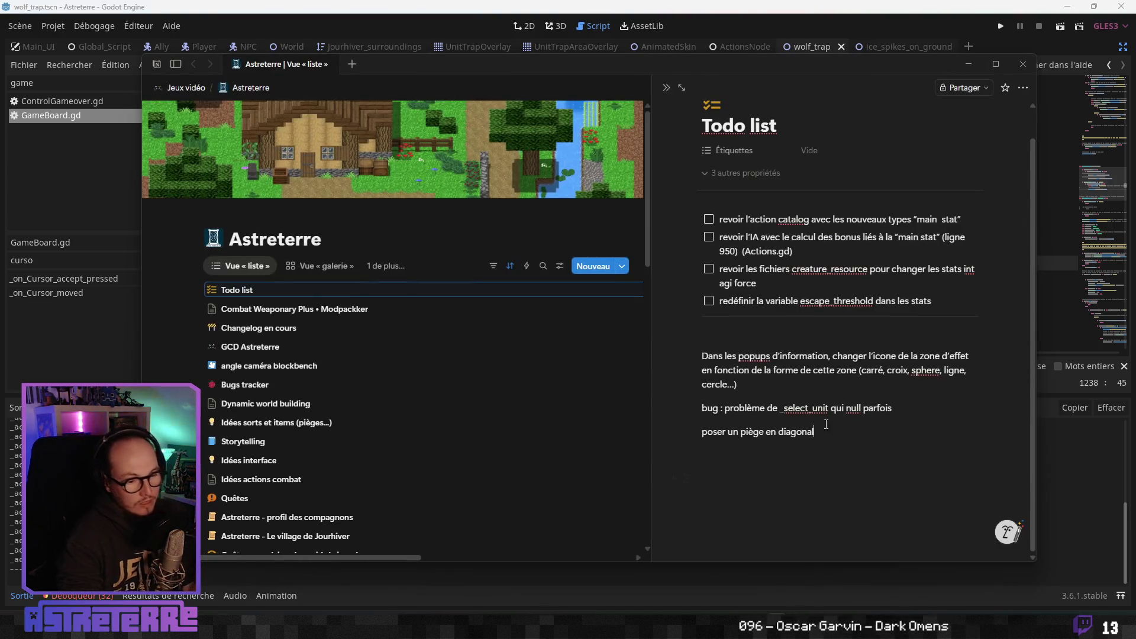
- Delete the _select_unit bug and diagonal trap notes from the Todo list, then minimize Notion
left_click_drag(770, 425, 693, 413)
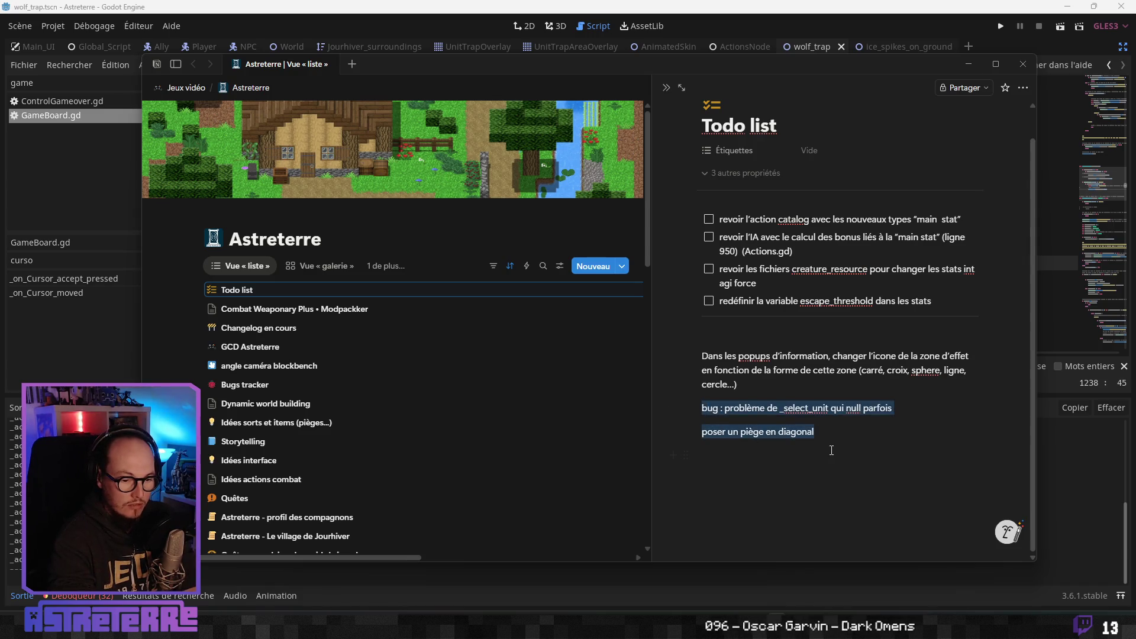
key("BackSpace")
key("BackSpace")
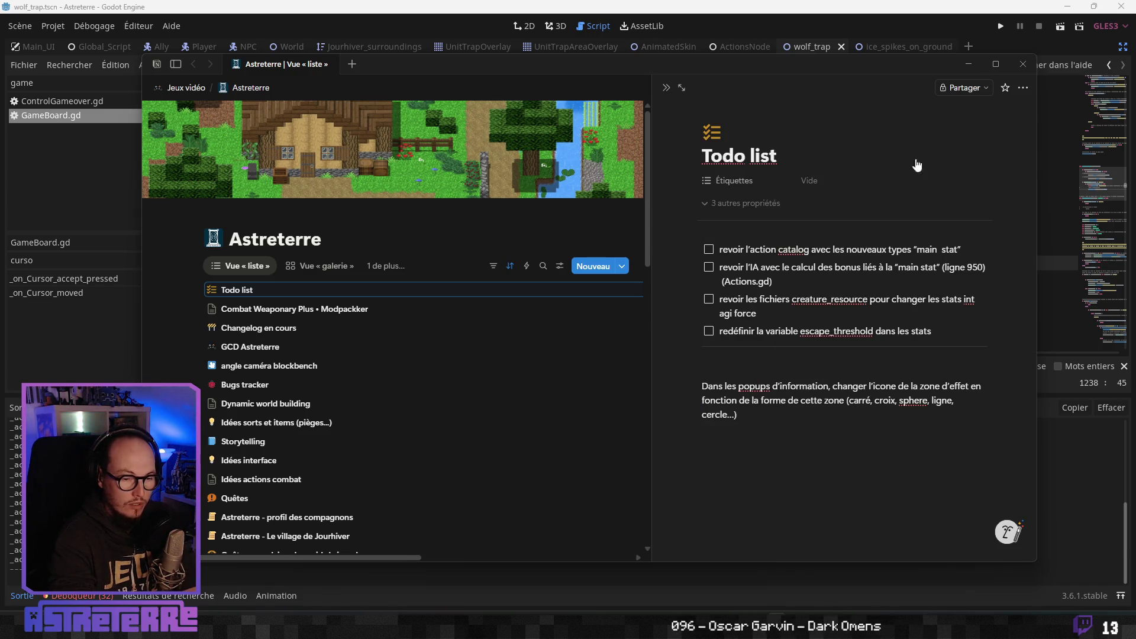
left_click(969, 64)
left_click(463, 232)
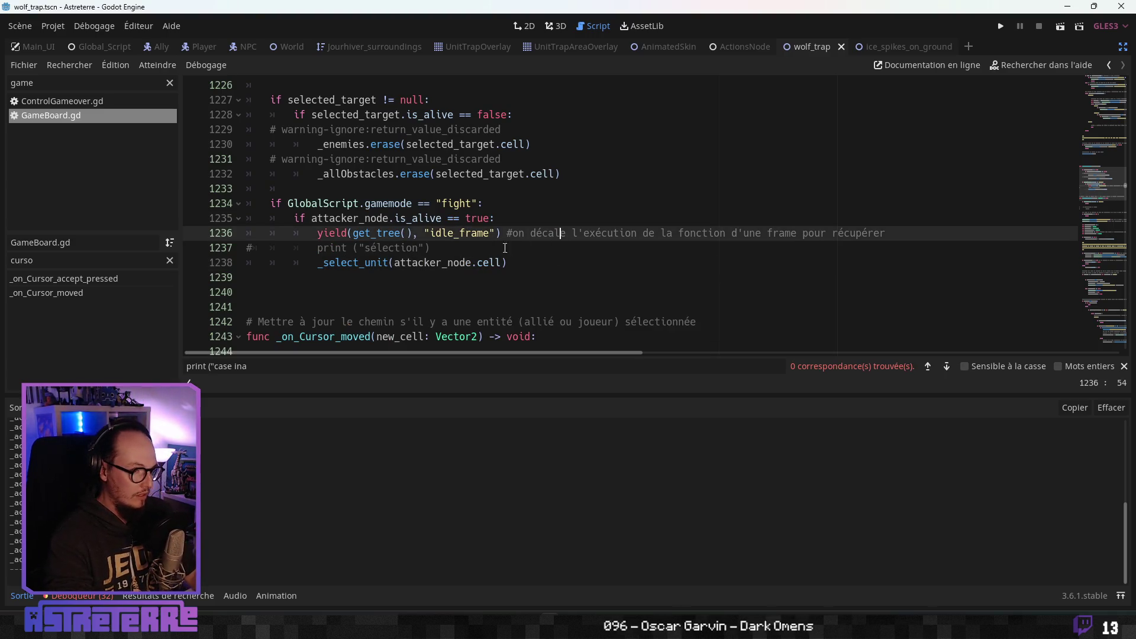
scroll(489, 272, "up", 2)
scroll(326, 147, "down", 1)
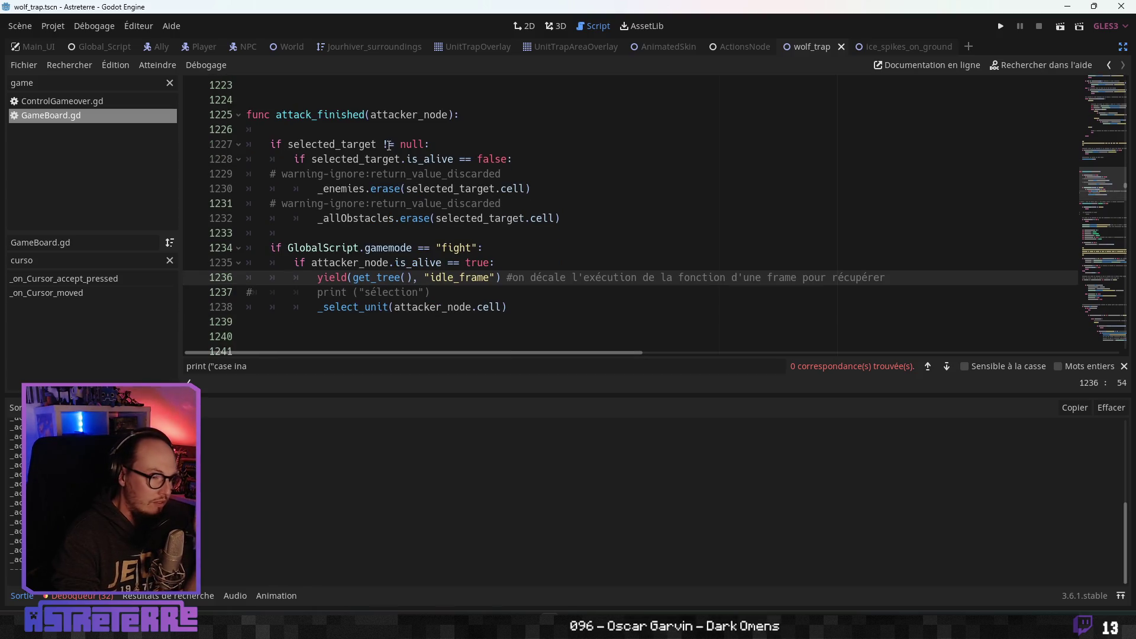
double_click(355, 114)
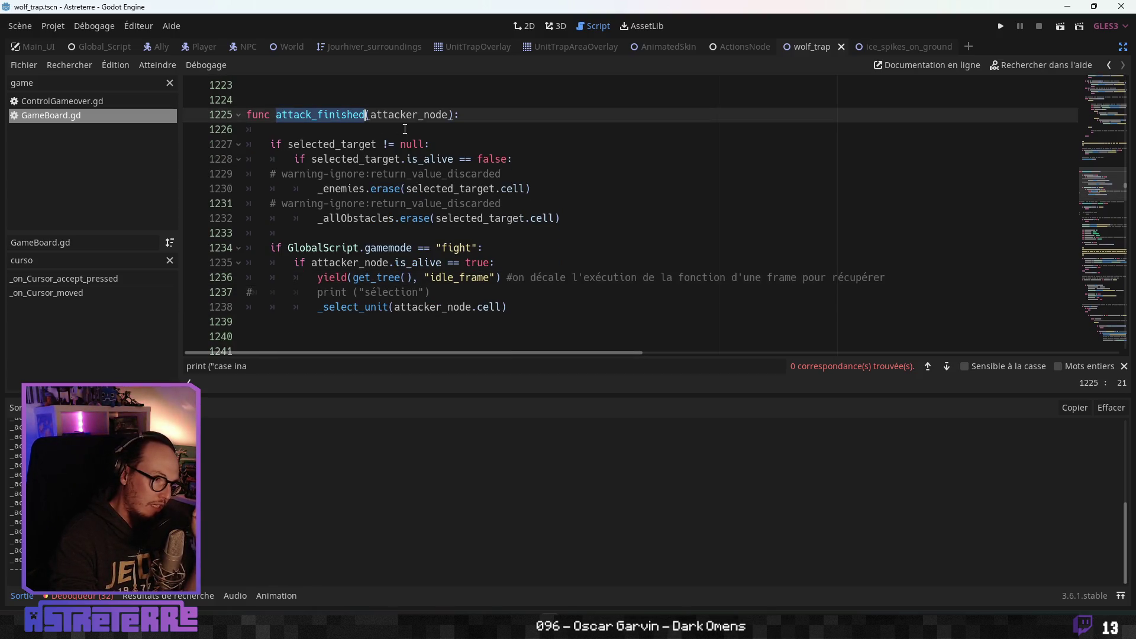
left_click(418, 114)
double_click(390, 158)
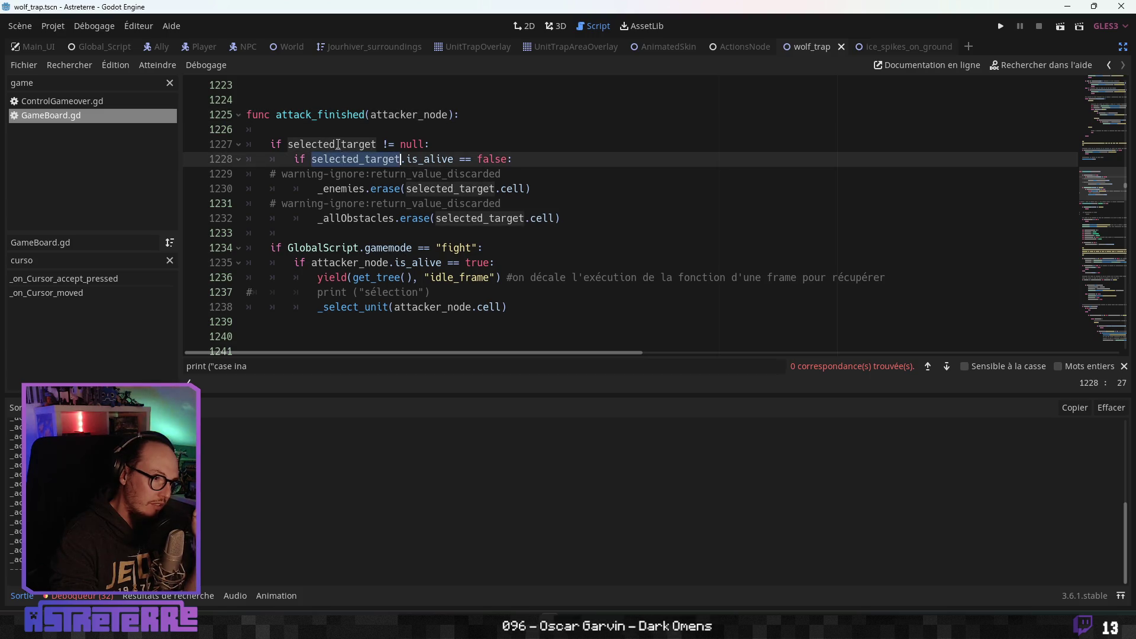
double_click(332, 144)
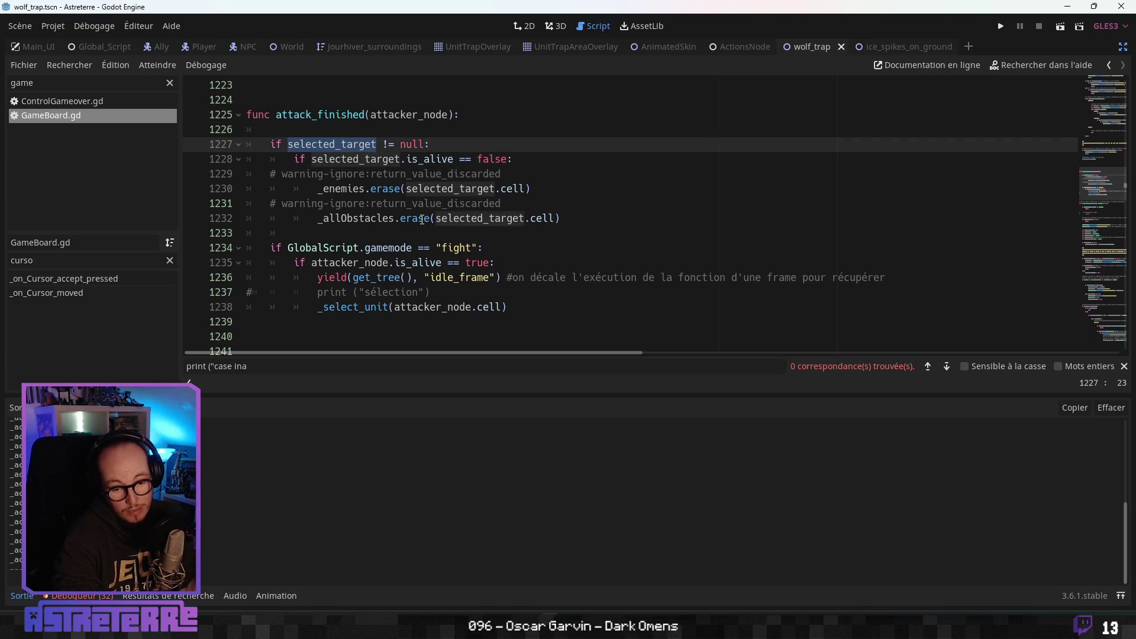
left_click(361, 188)
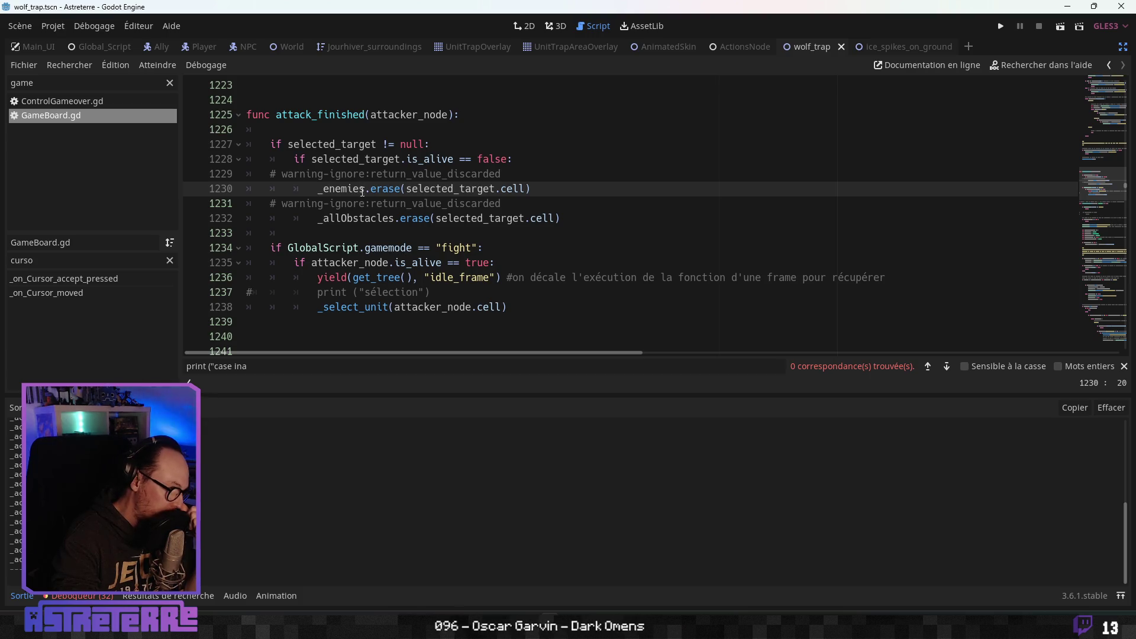
left_click(303, 142)
left_click(496, 203)
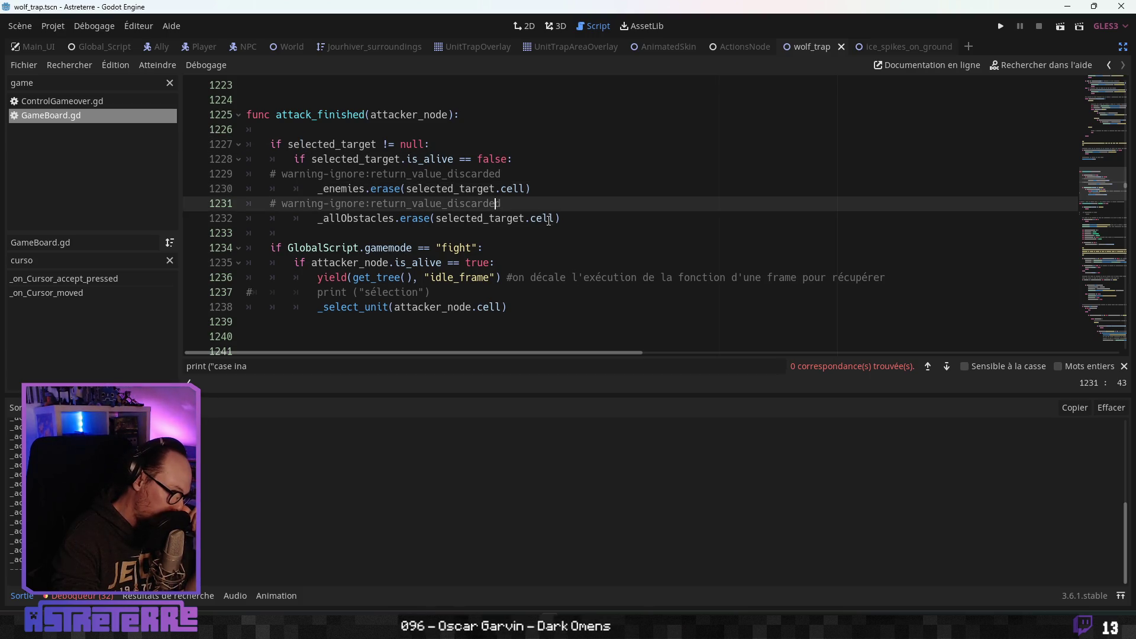
mouse_move(558, 213)
left_mouse_down()
mouse_move(249, 201)
mouse_move(254, 147)
left_mouse_up()
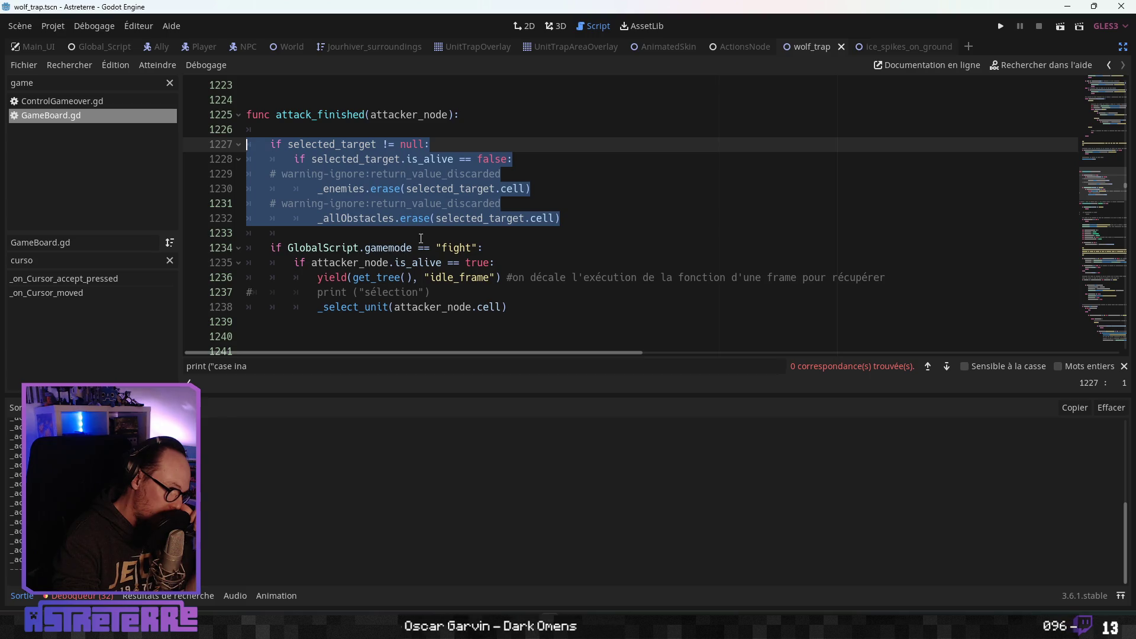
left_click(424, 203)
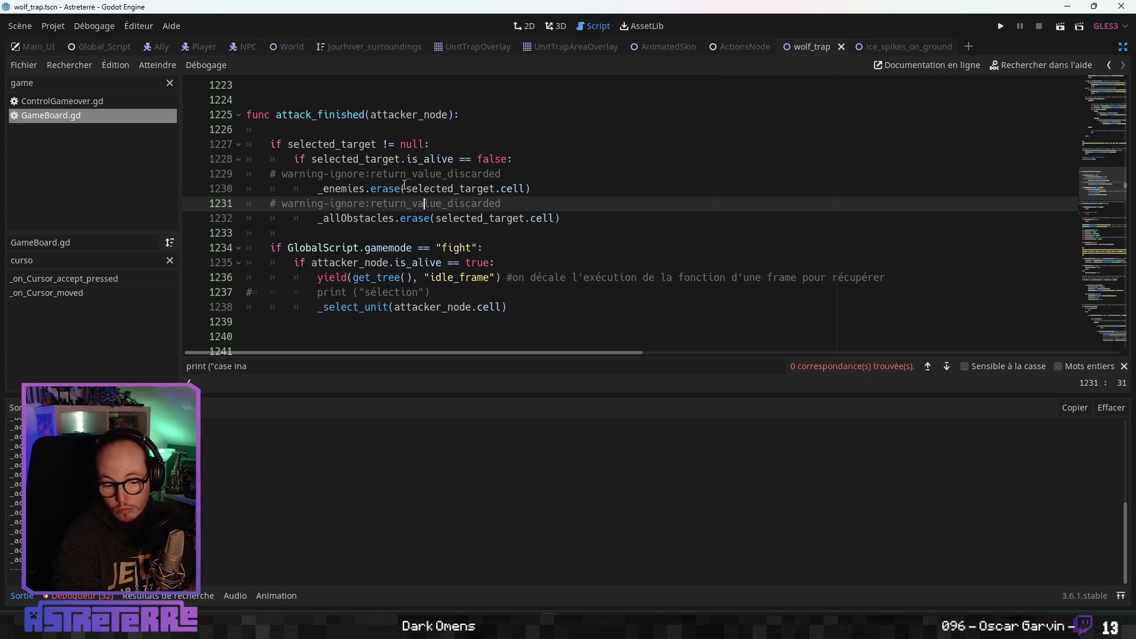
mouse_move(565, 218)
left_mouse_down()
mouse_move(299, 145)
mouse_move(247, 115)
left_mouse_up()
left_click(571, 217)
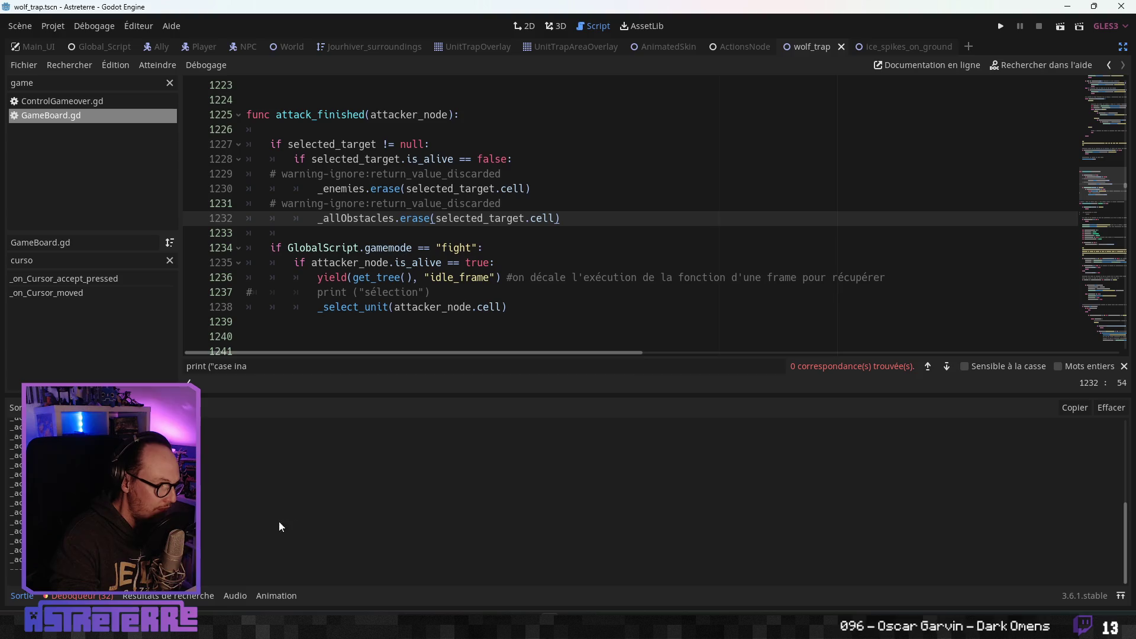
left_click(419, 307)
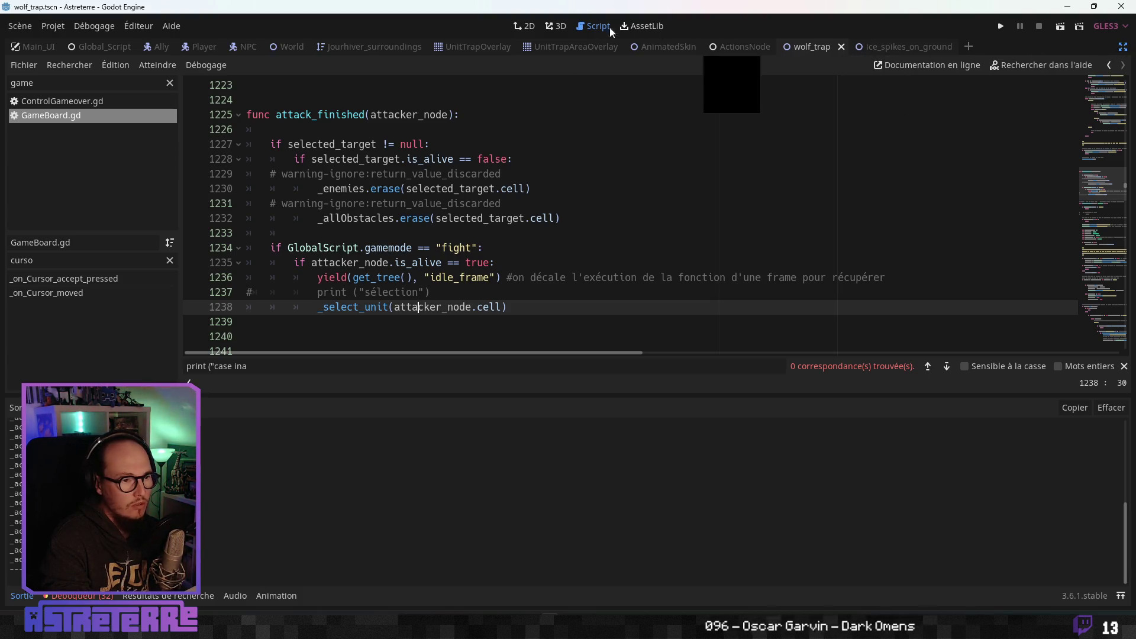
- Show the 2D view with the docks restored and bring up wolf_trap.tscn's file options
left_click(513, 27)
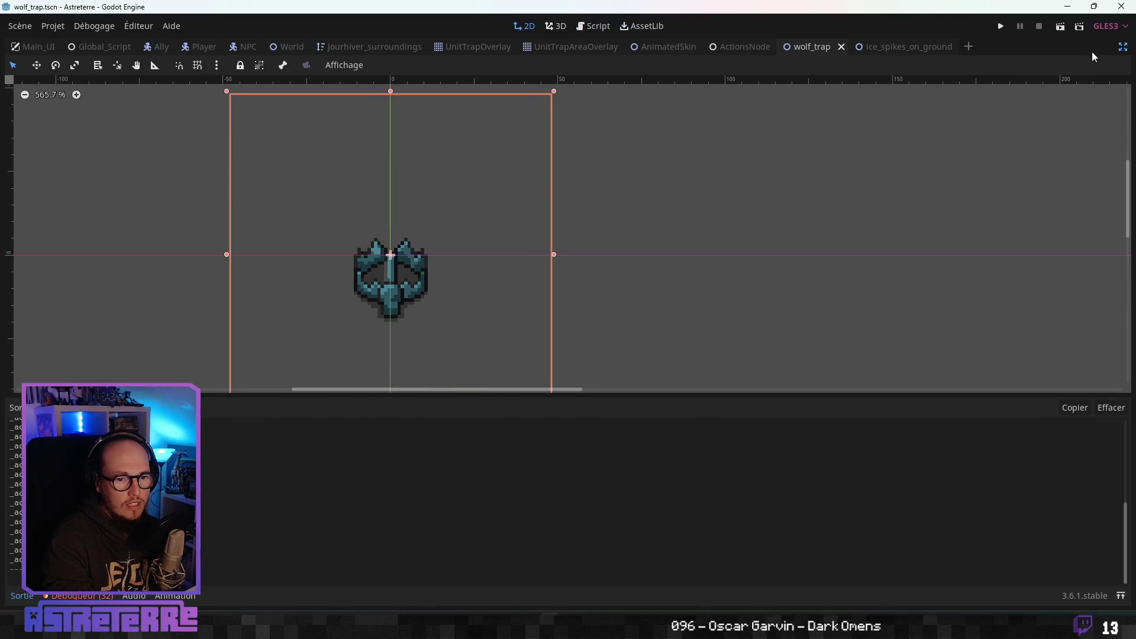
left_click(1122, 46)
scroll(581, 246, "down", 5)
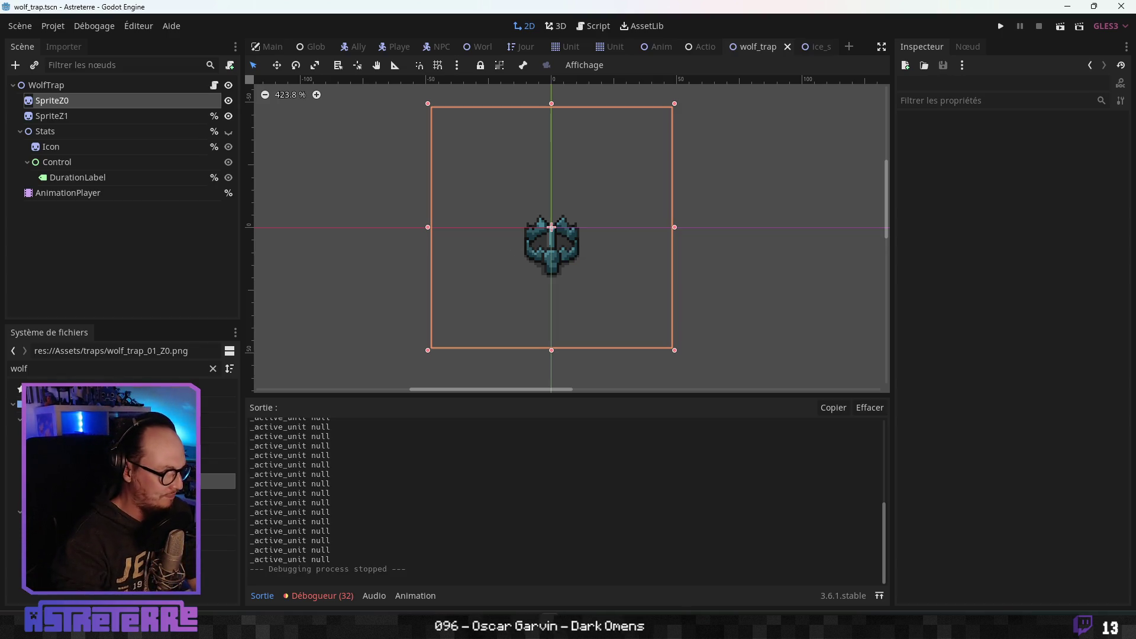
left_click(89, 542)
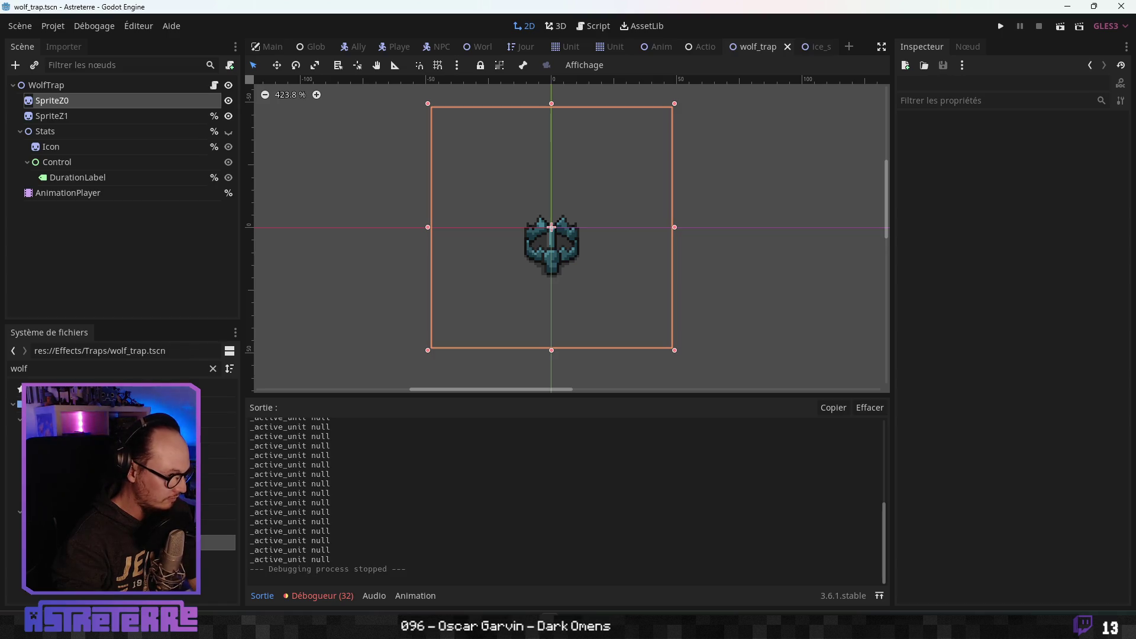
right_click(79, 542)
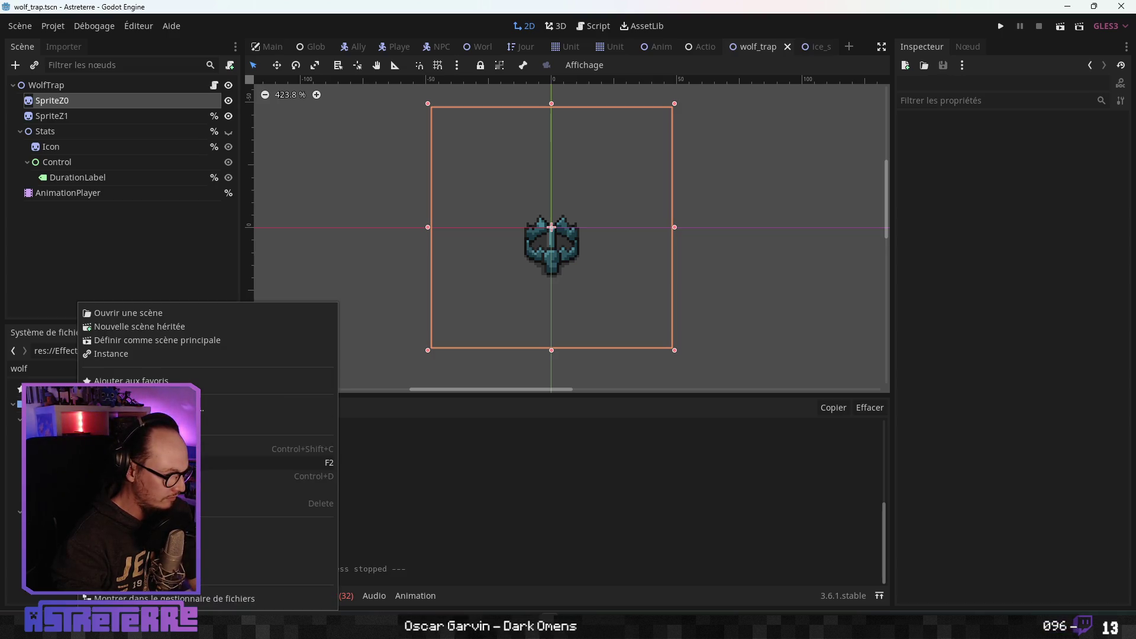
- Duplicate wolf_trap.tscn as net_trap.tscn and filter the file list for 'net_tr'
left_click(266, 476)
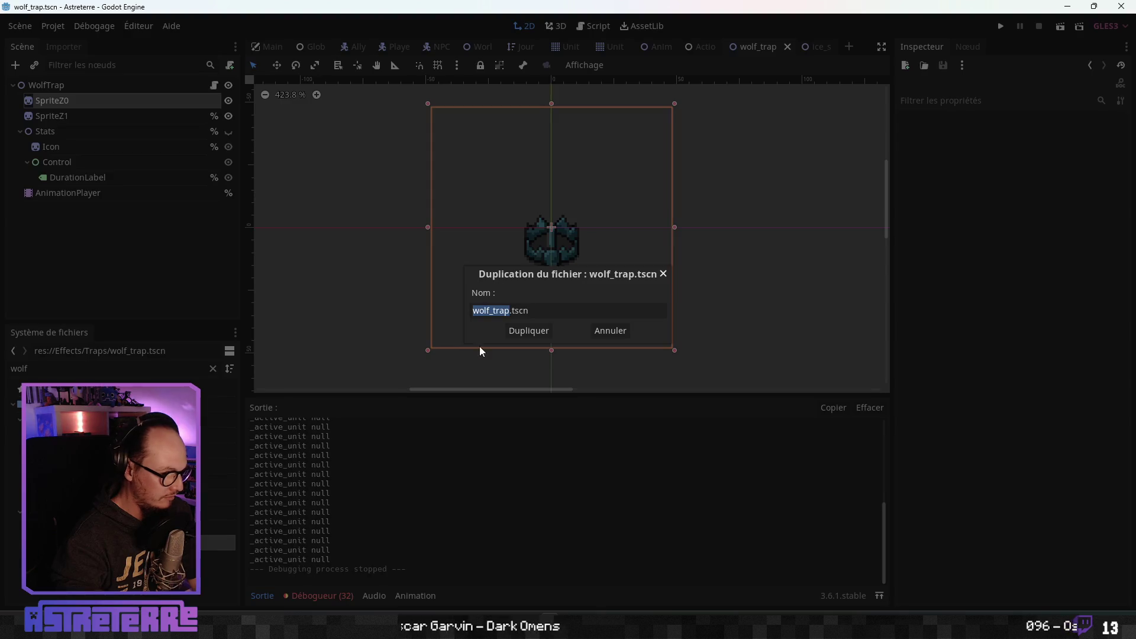
left_click(492, 311)
key("BackSpace")
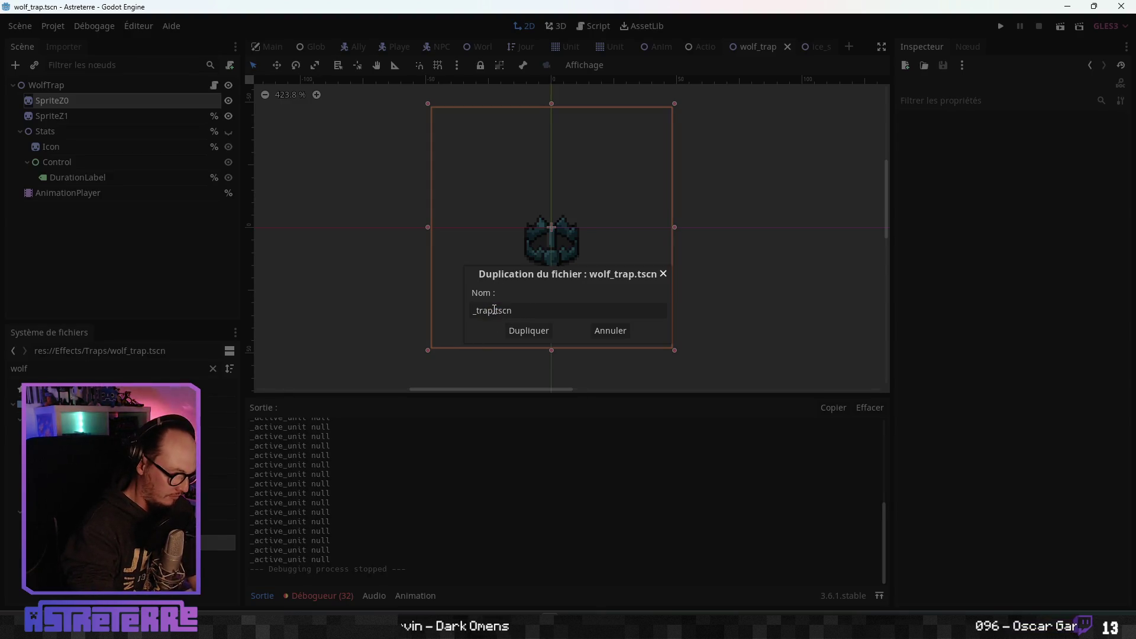
type("ice")
left_click(523, 330)
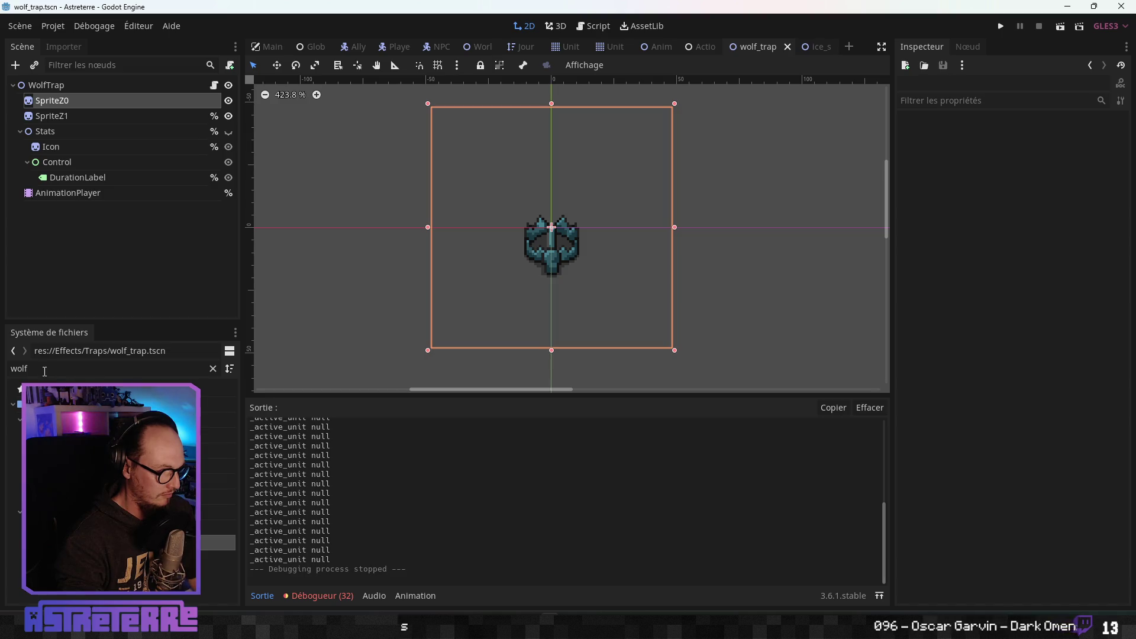
left_click(213, 370)
type("net_tr")
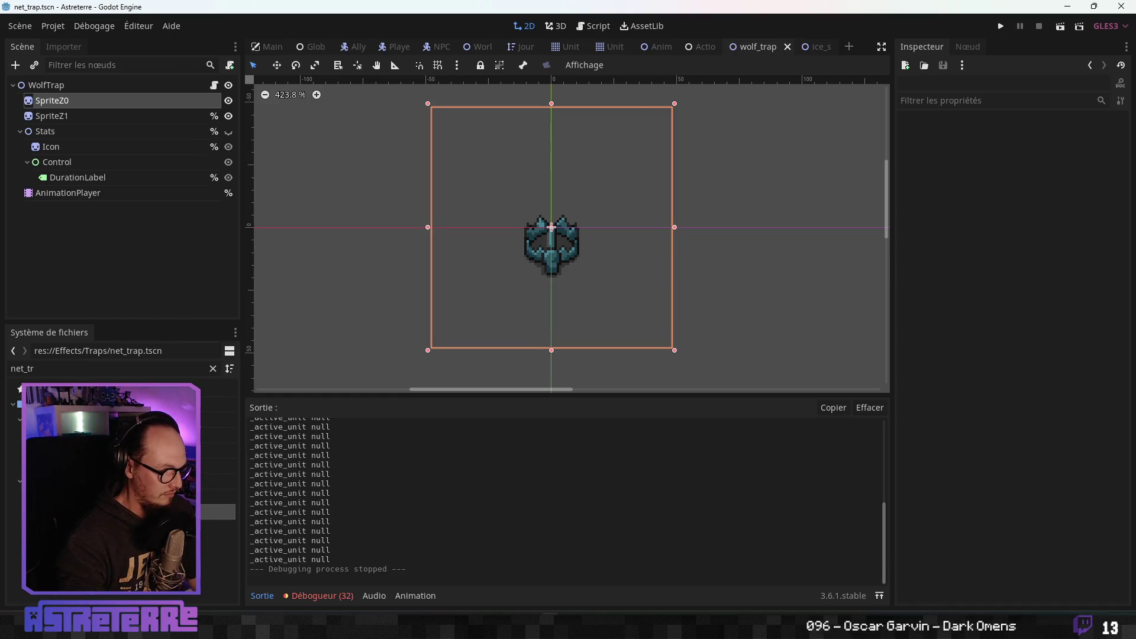
- Open net_trap.tscn and rename its WolfTrap root node to NetTrap
double_click(213, 513)
left_click(63, 102)
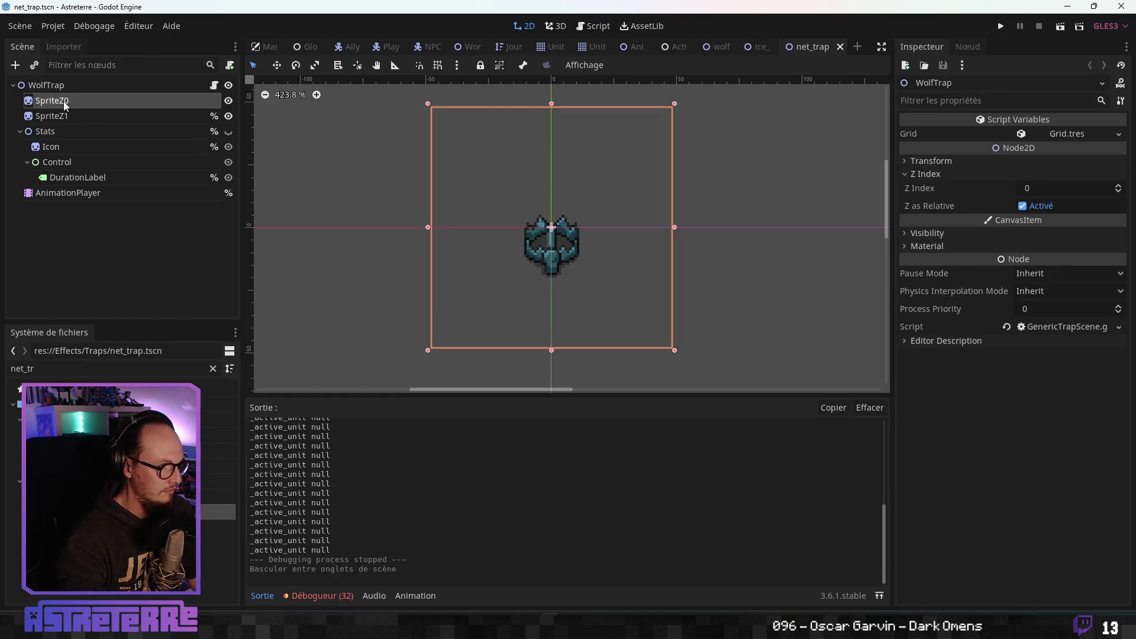
double_click(62, 84)
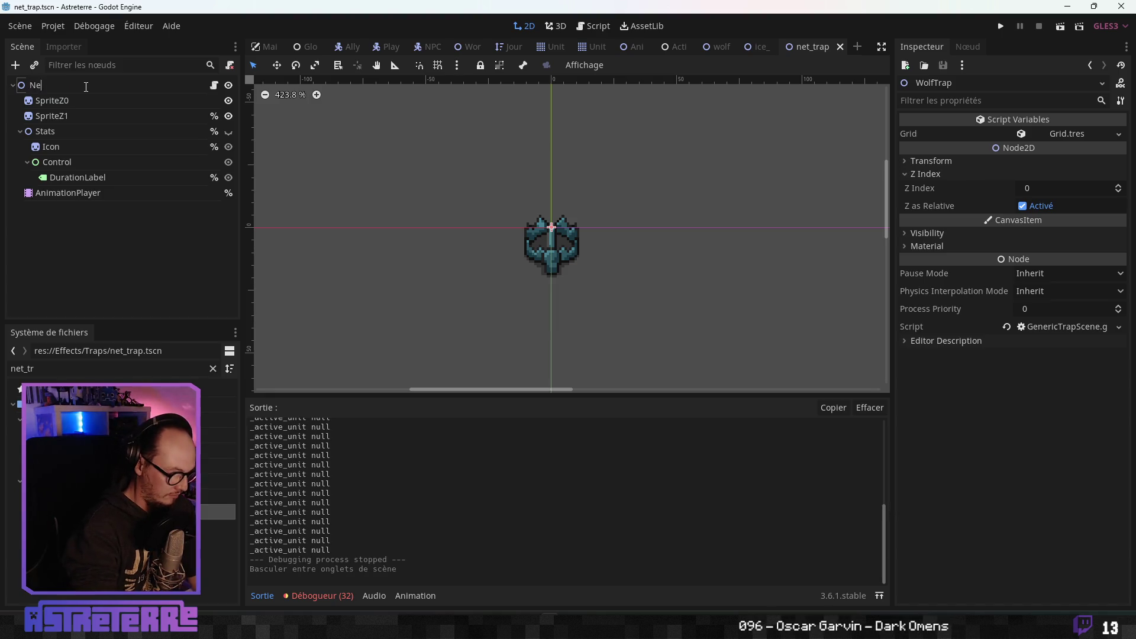
type("NetTrap")
key("Return")
- Give SpriteZ0 and SpriteZ1 the net_trap_01_z0.png and net_trap_01_z1.png textures
left_click(81, 99)
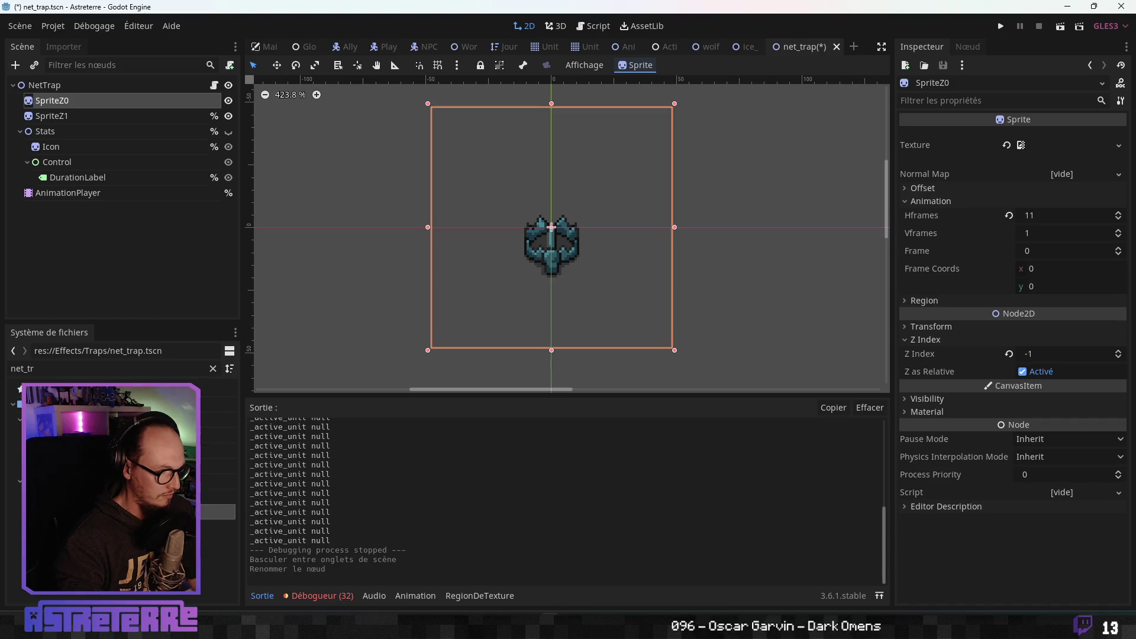
left_click_drag(219, 435, 1053, 144)
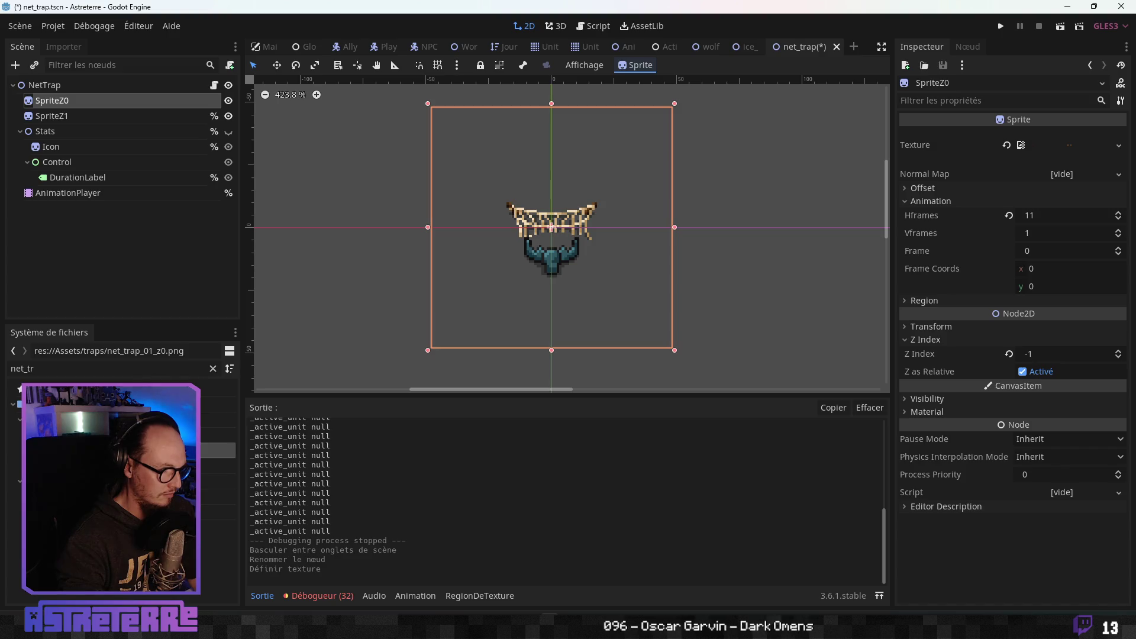
left_click(58, 116)
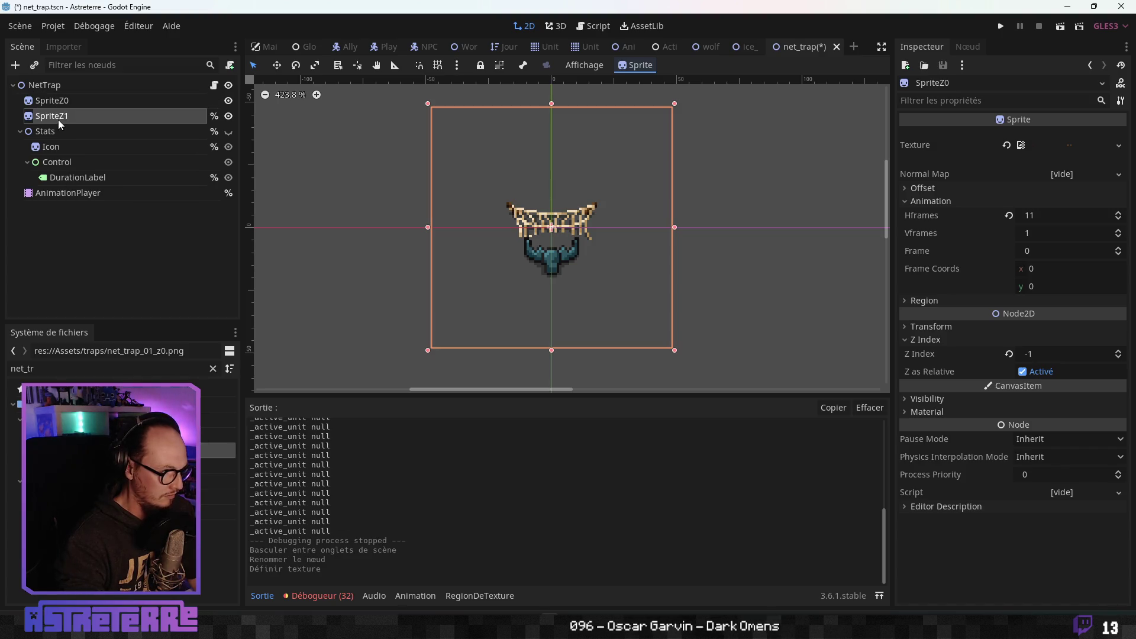
mouse_move(214, 464)
left_mouse_down()
mouse_move(216, 454)
mouse_move(1026, 182)
mouse_move(1064, 147)
left_mouse_up()
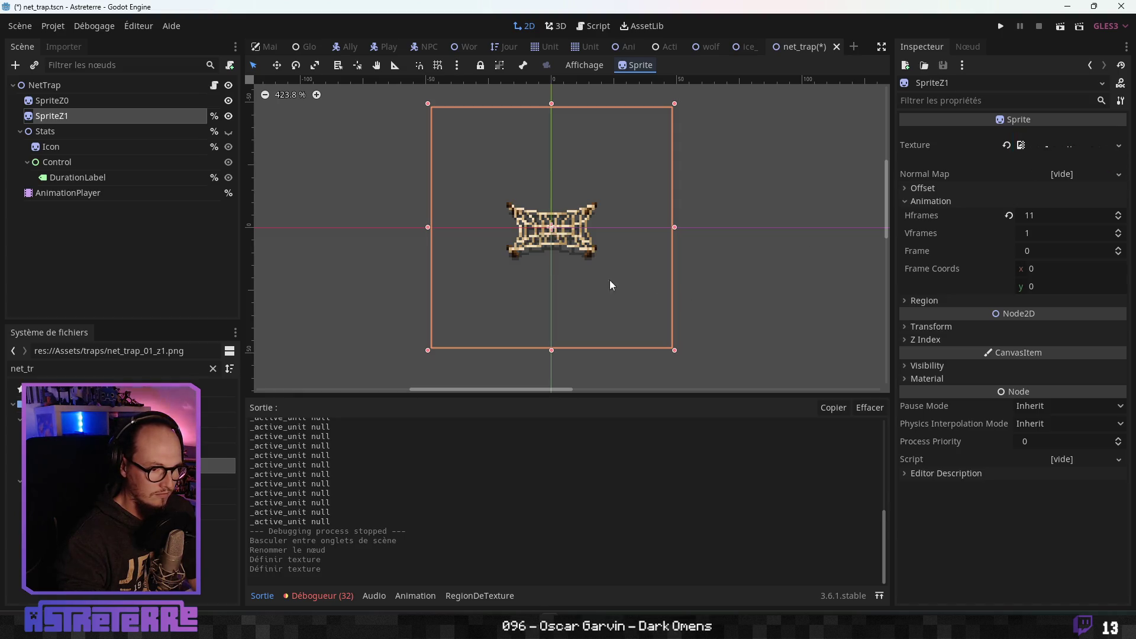
key("alt+Tab")
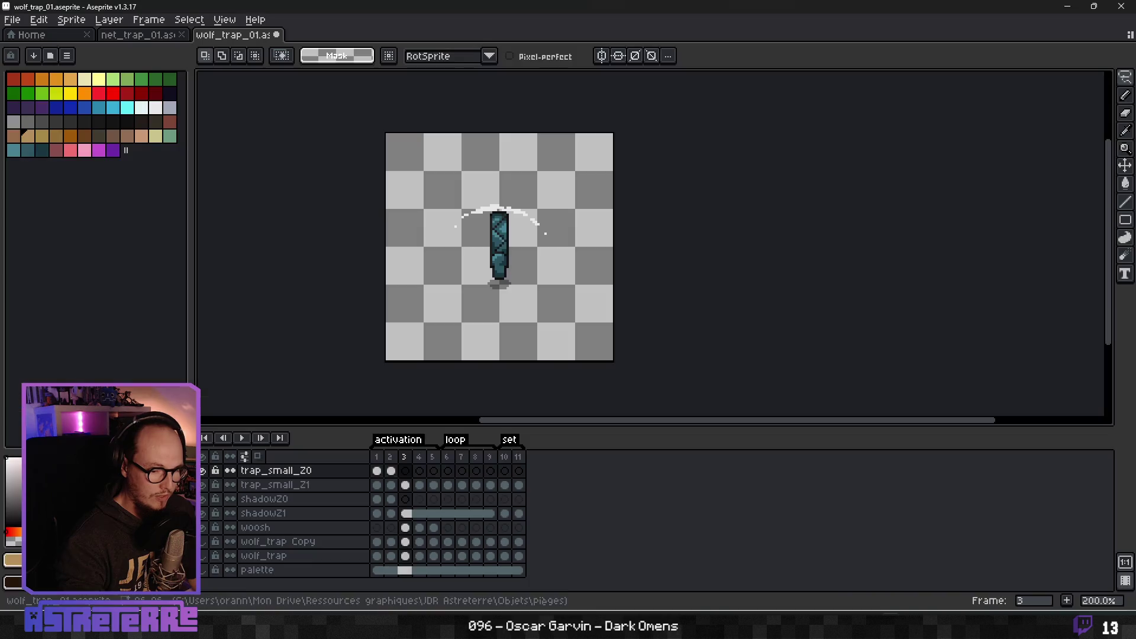
- Compare the net_trap_01 sprite frames with wolf_trap_01 in Aseprite, then return to Godot
left_click(152, 41)
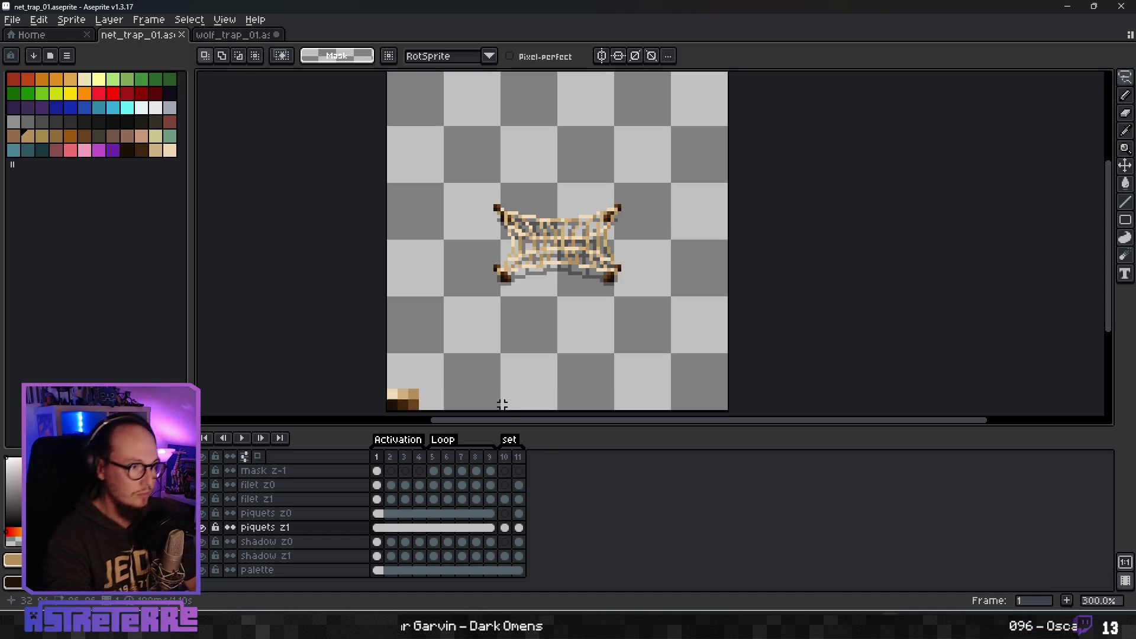
left_click(231, 37)
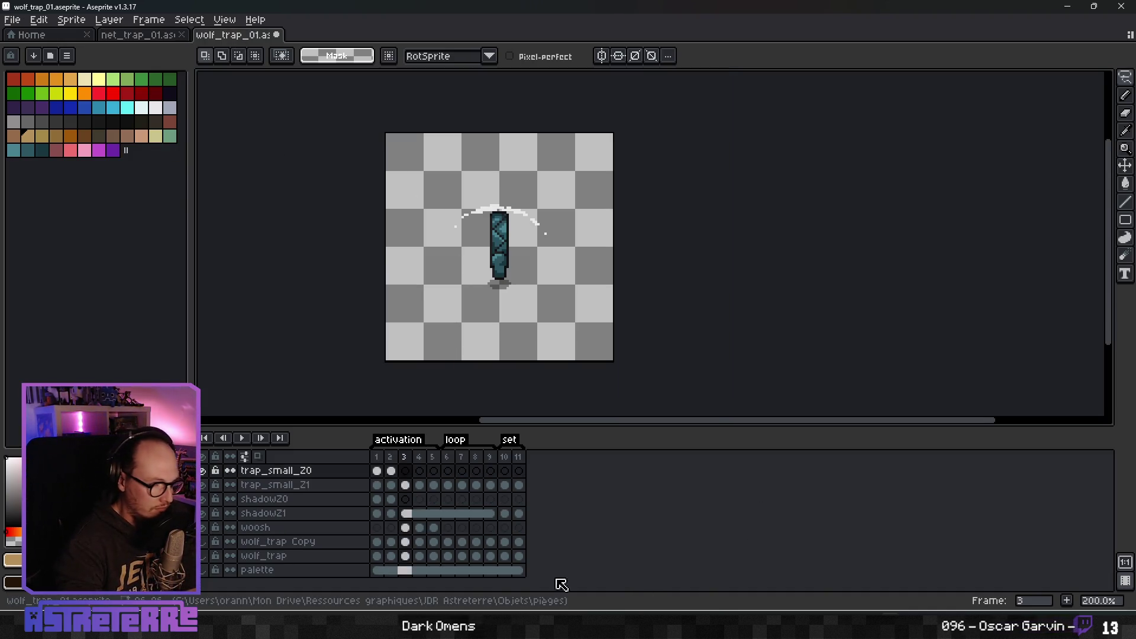
key("alt+Tab")
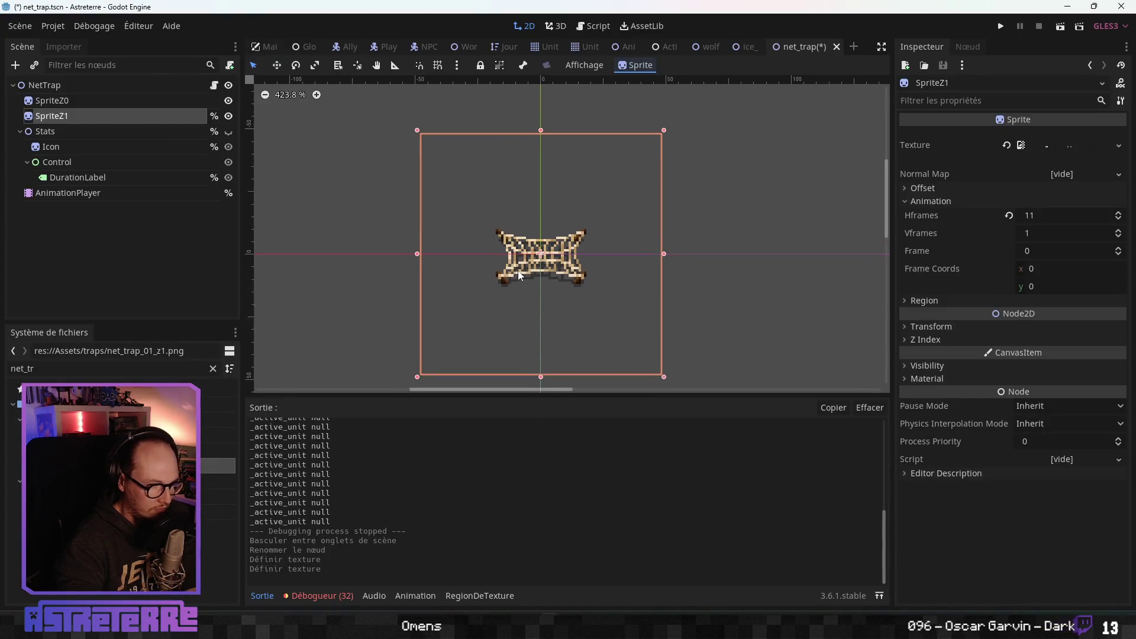
- Hide the Stats node in the net_trap scene with its visibility eye icon
left_click(54, 133)
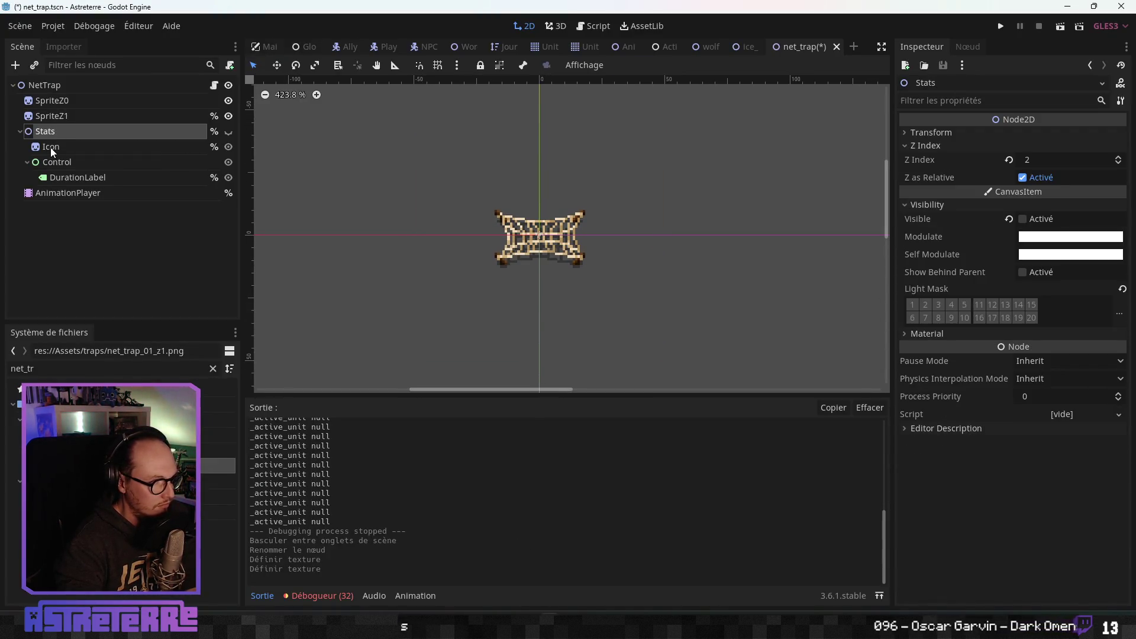
left_click(230, 133)
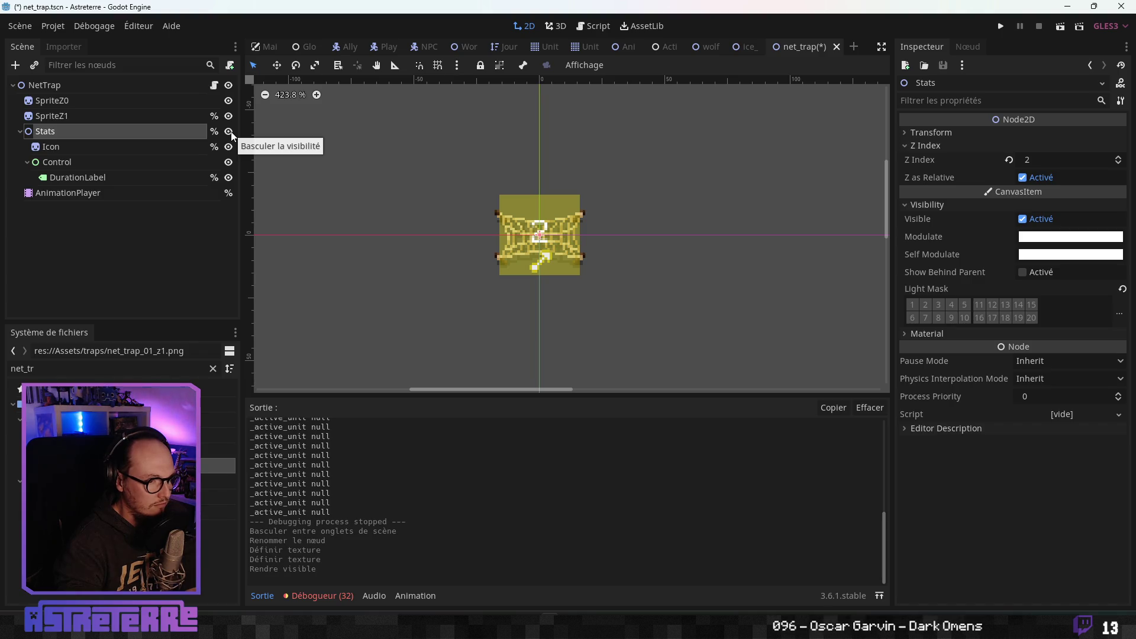
double_click(231, 132)
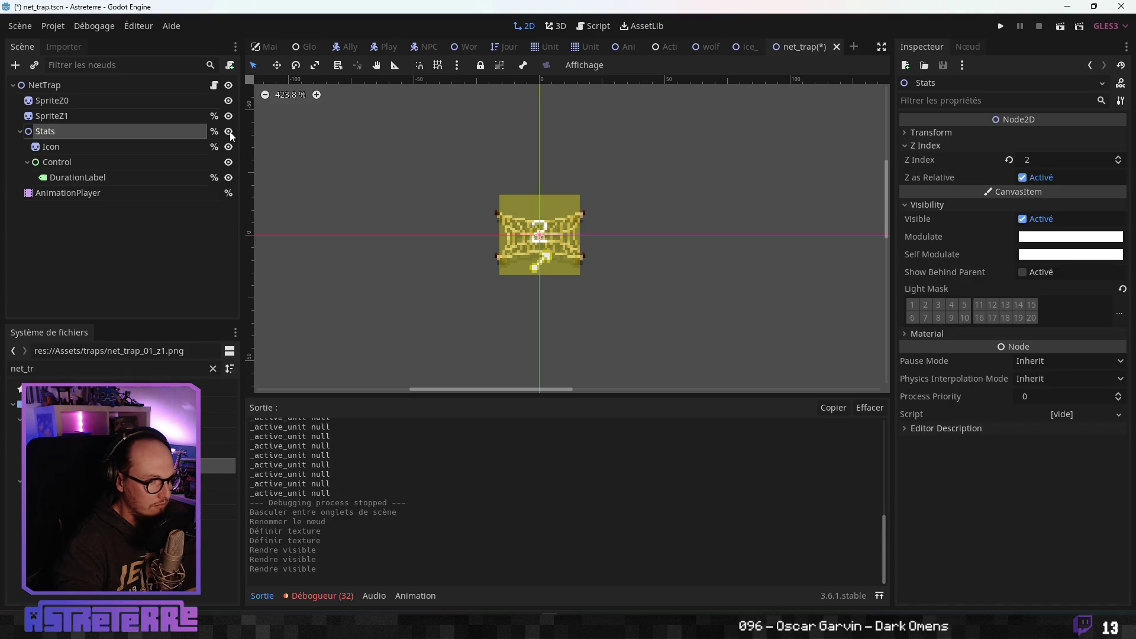
left_click(230, 132)
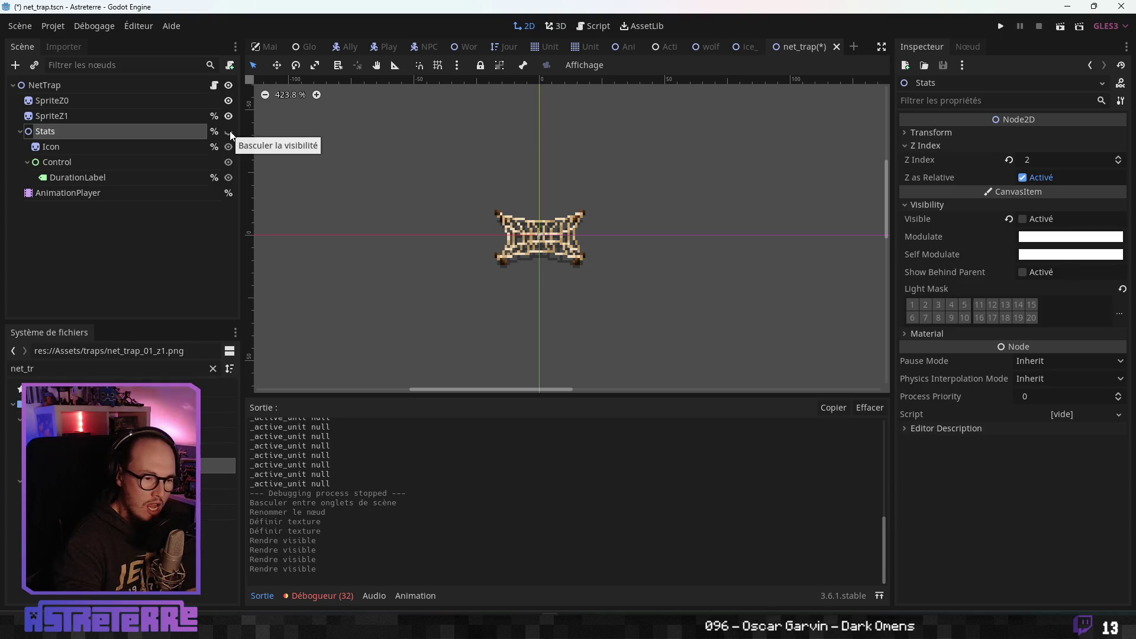
- Show the AnimationPlayer's activation animation tracks, then switch over to Aseprite
left_click(86, 149)
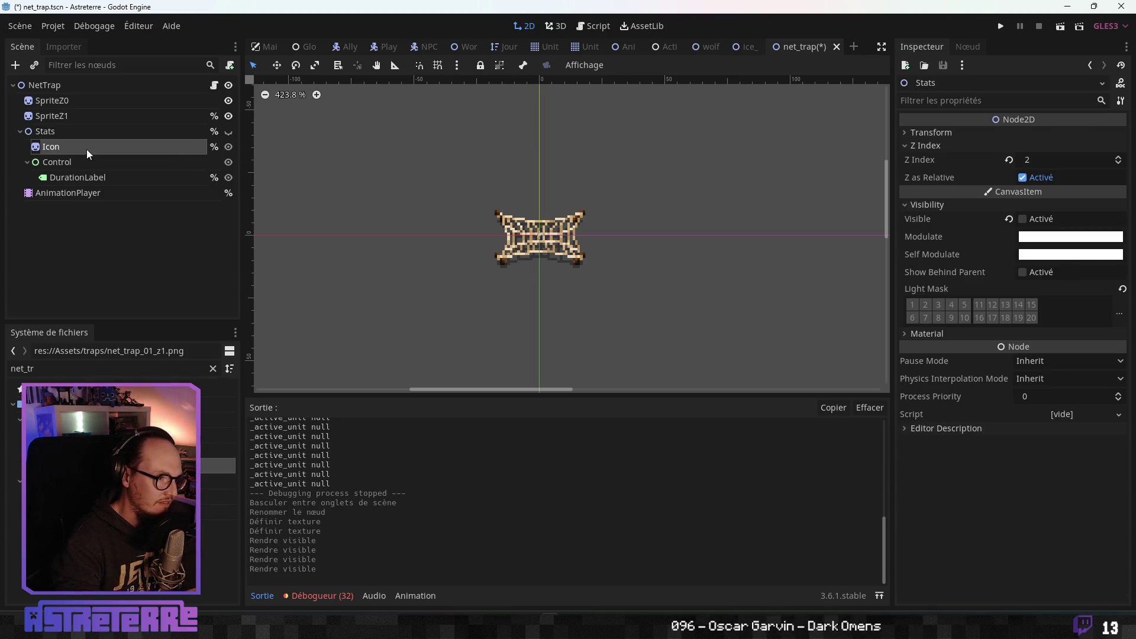
left_click(83, 165)
left_click(87, 179)
left_click(97, 192)
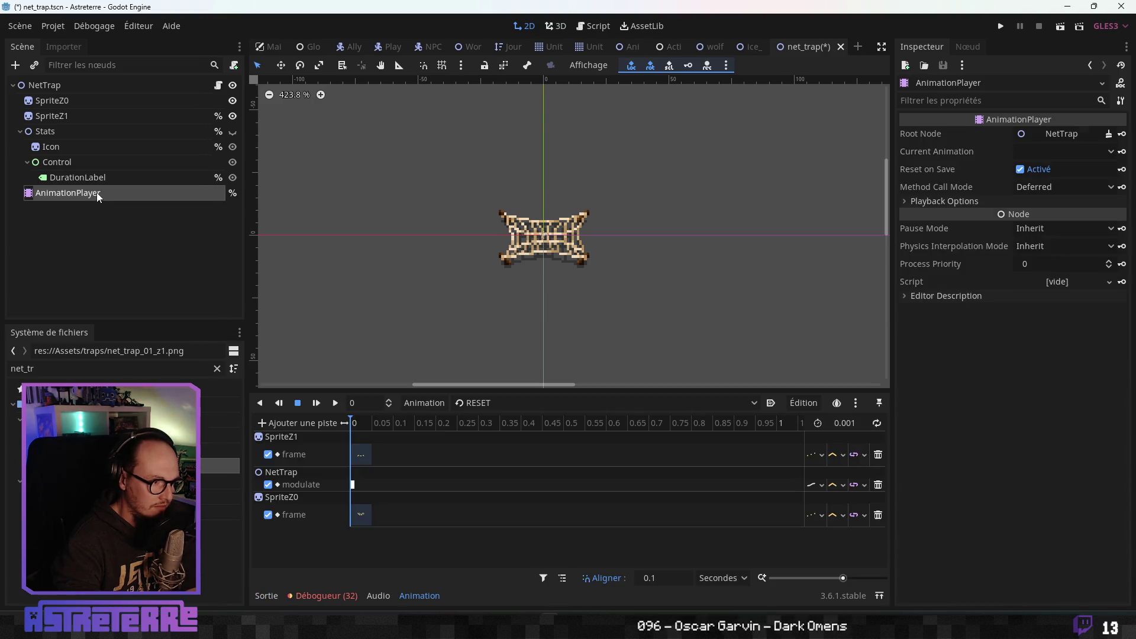
left_click(517, 404)
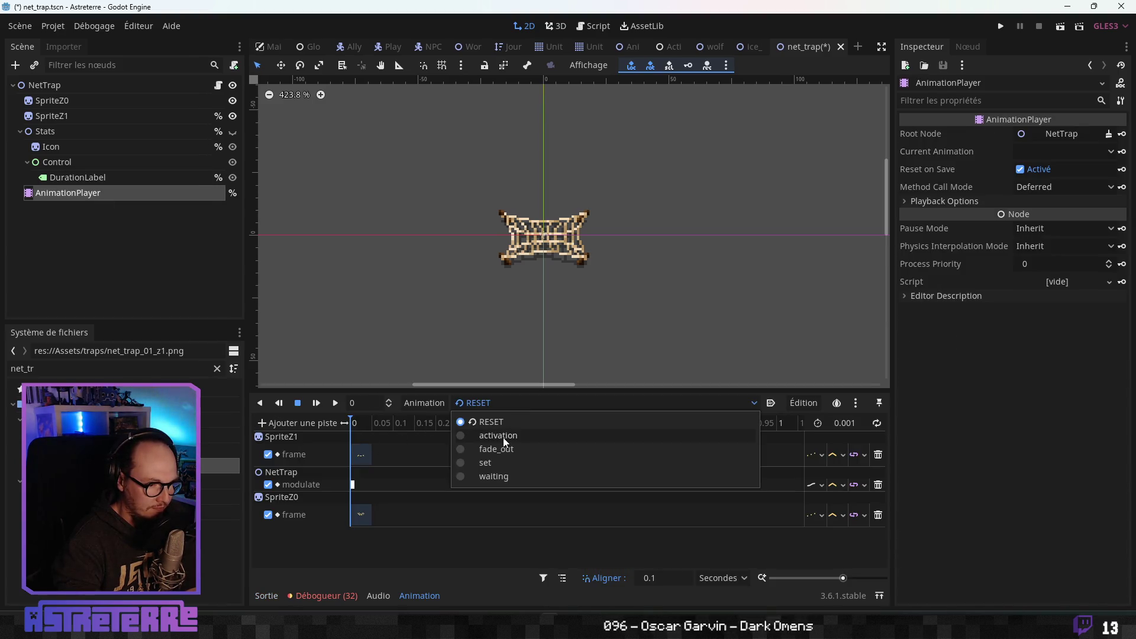
left_click(502, 438)
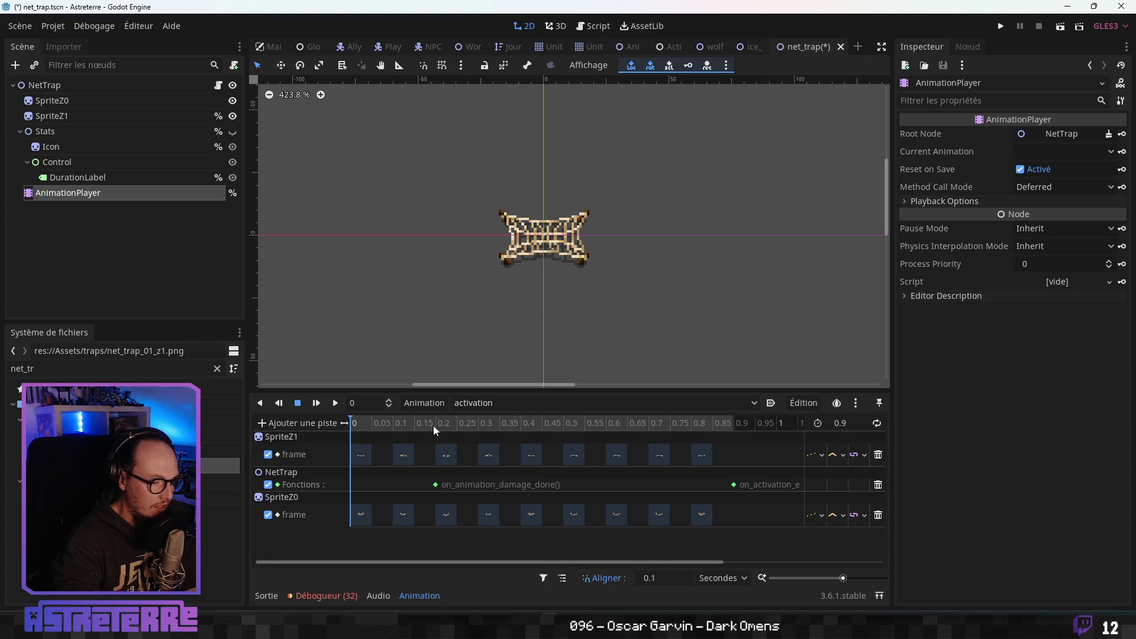
key("alt+Tab")
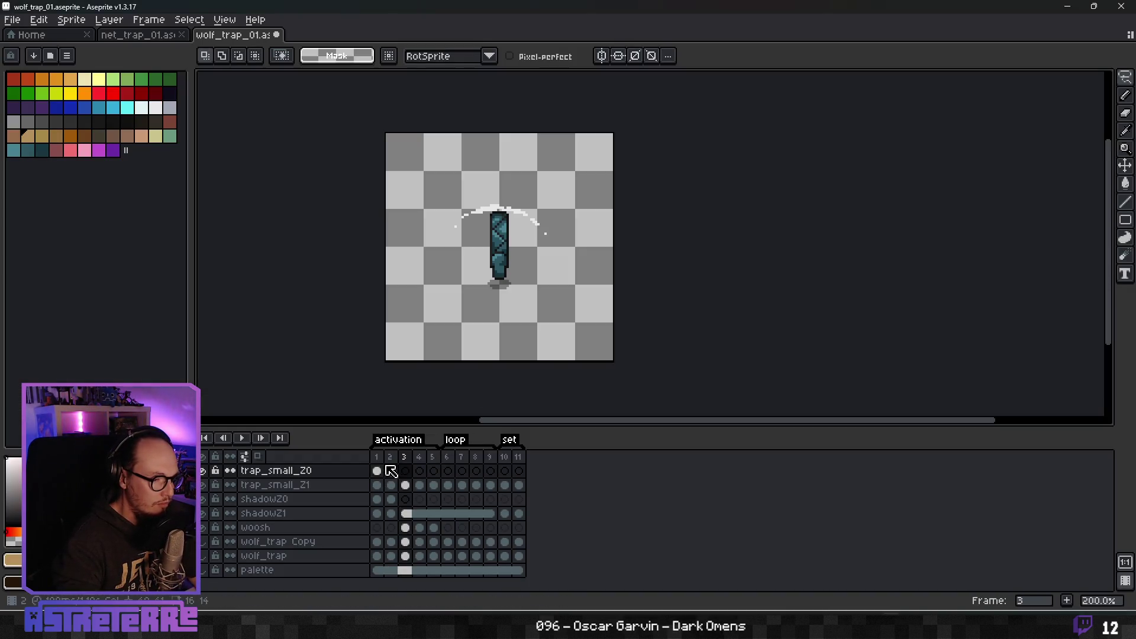
- Step through wolf_trap_01 frames 1 to 5 in Aseprite
left_click(377, 471)
left_click(391, 471)
left_click(406, 471)
left_click(420, 471)
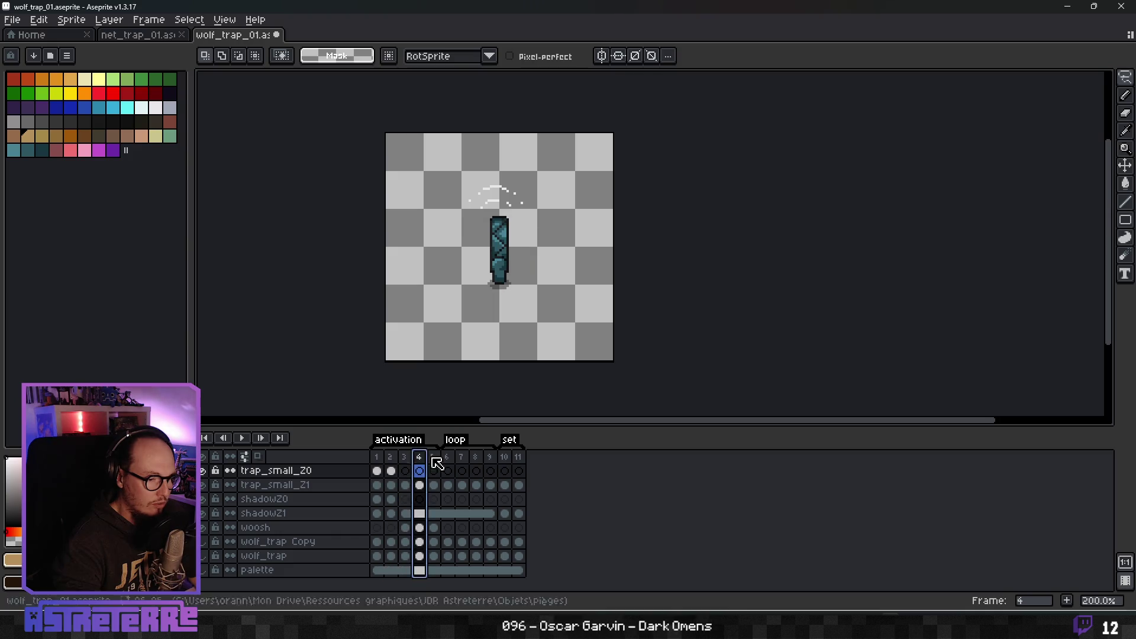
left_click(432, 459)
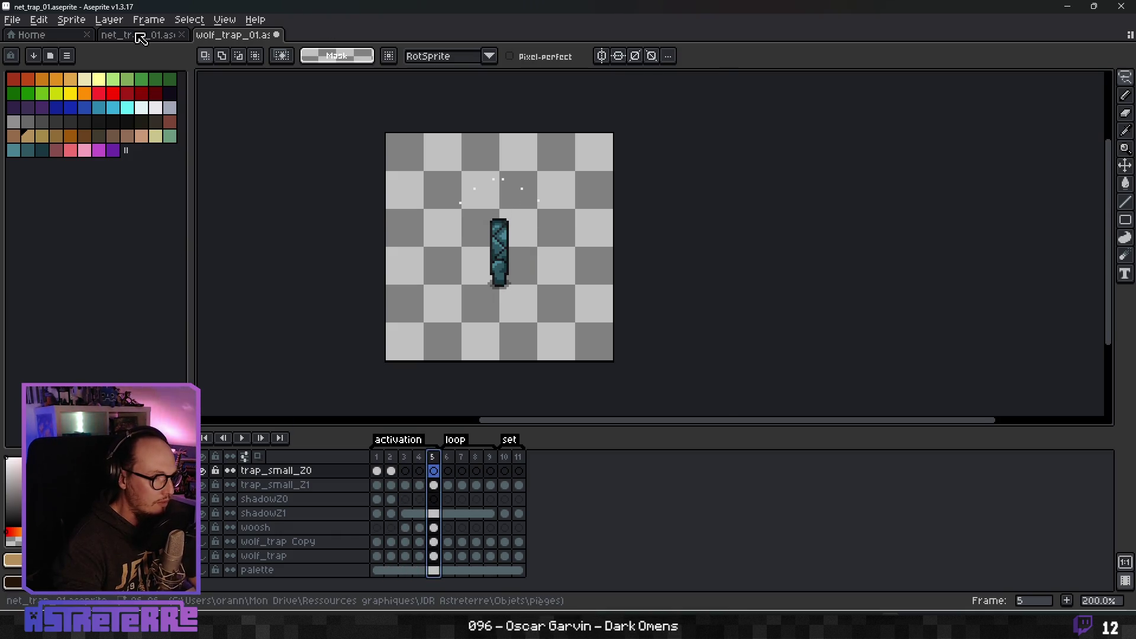
- Review net_trap_01 activation frames 1–4, then return to Godot's first SpriteZ1 key
left_click(141, 36)
left_click(376, 456)
left_click(391, 457)
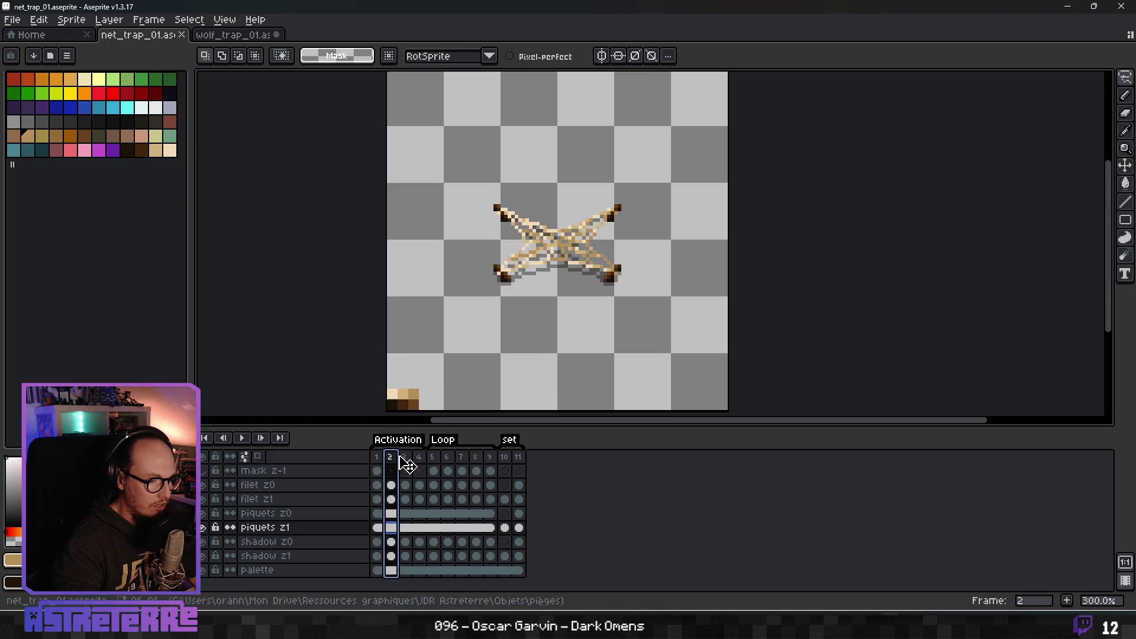
left_click(405, 459)
left_click(418, 459)
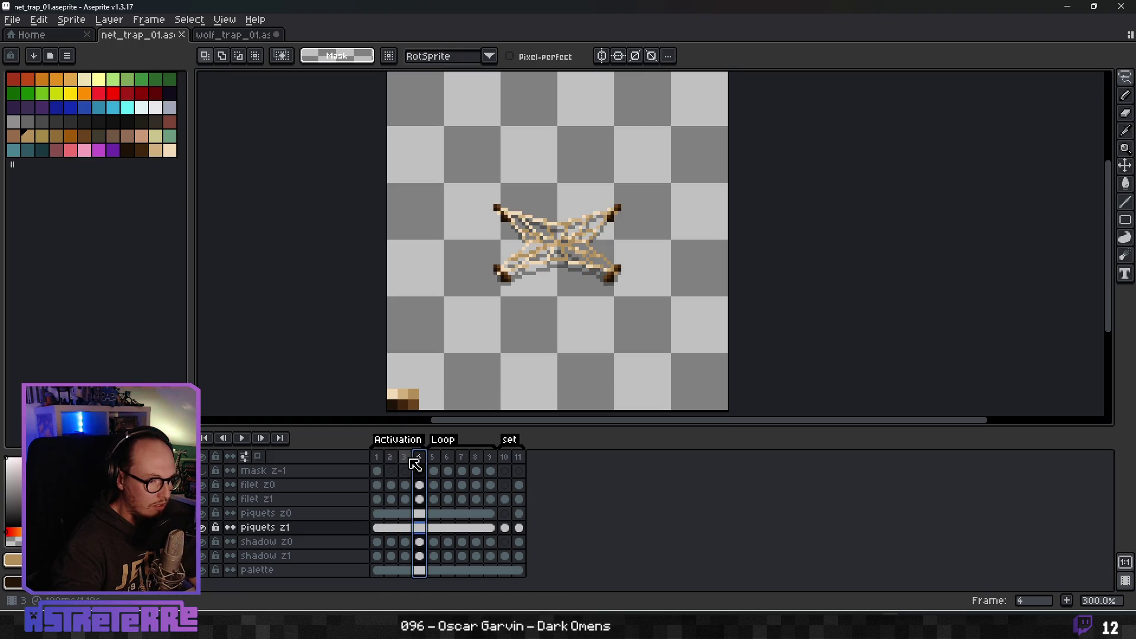
left_click(405, 460)
left_click(419, 459)
left_click(391, 459)
left_click(377, 459)
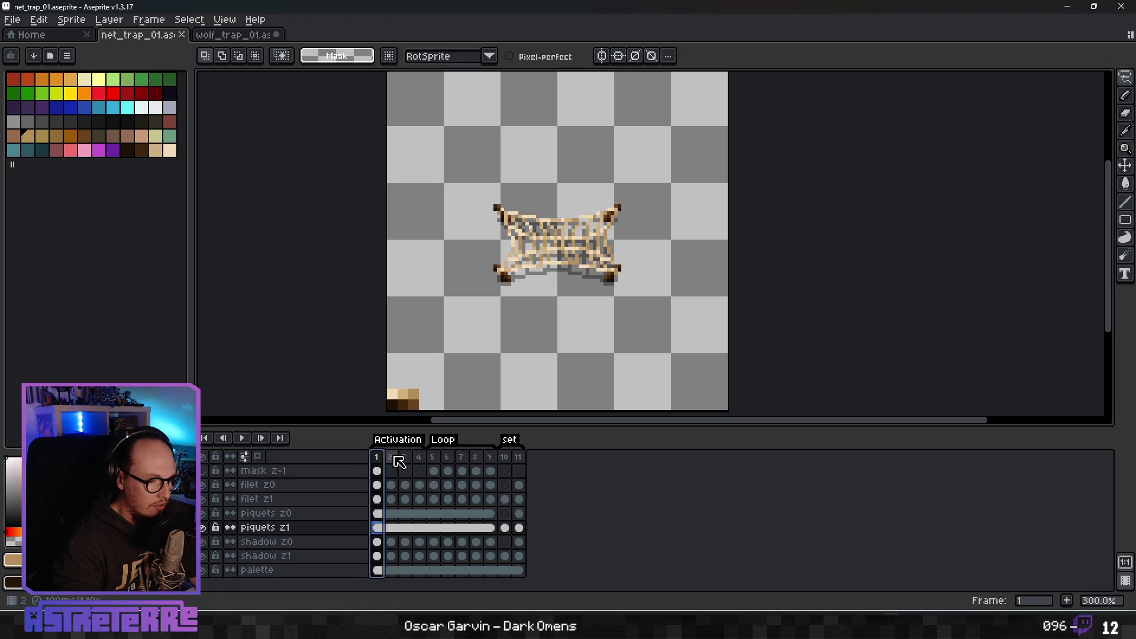
key("alt+Tab")
left_click(362, 456)
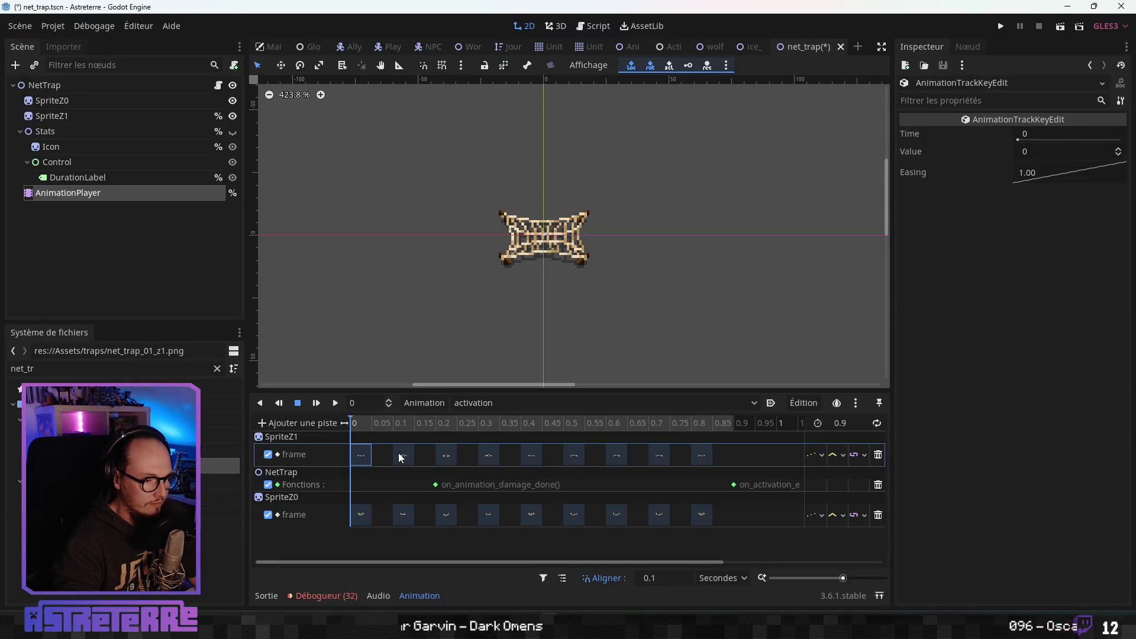
- Delete the SpriteZ1 and SpriteZ0 frame keys at 0.4
left_click(488, 455)
left_click(538, 456)
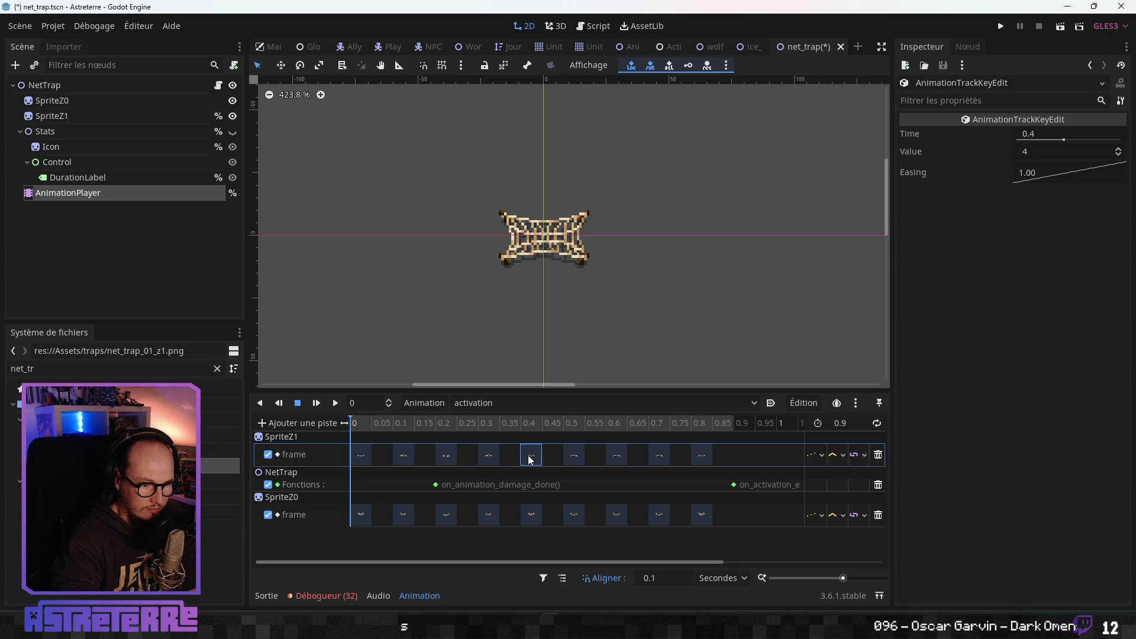
key("Delete")
left_click(529, 516)
key("Delete")
- Delete the SpriteZ1 and SpriteZ0 frame keys from 0.5 to 0.8
left_click(574, 456)
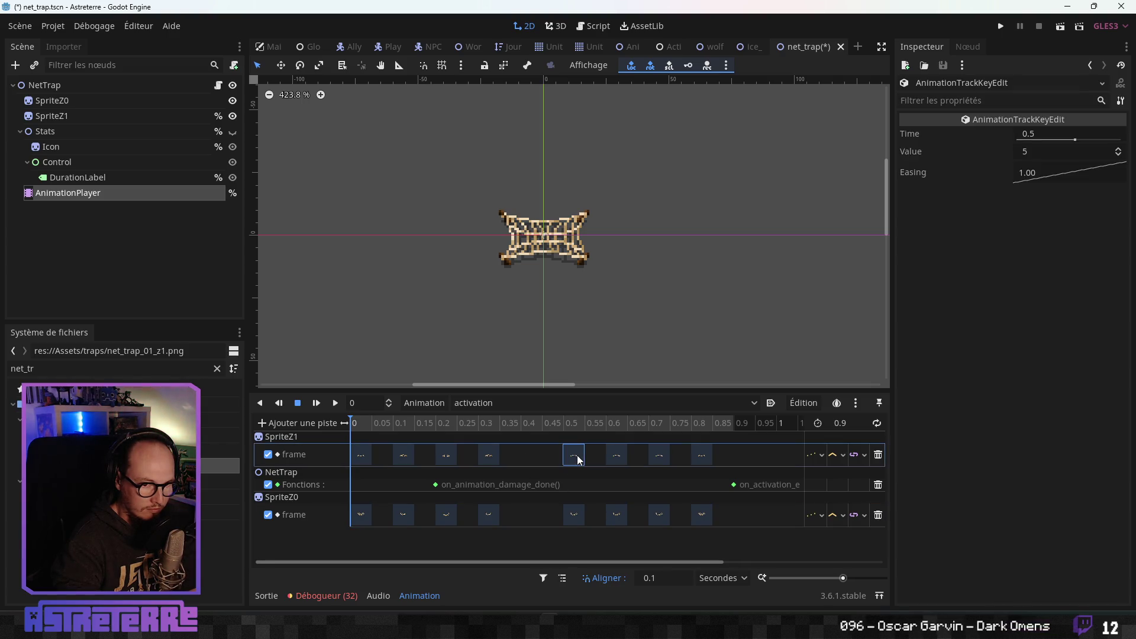
left_click(616, 456, "shift")
left_click(659, 456, "shift")
left_click(702, 456, "shift")
key("Delete")
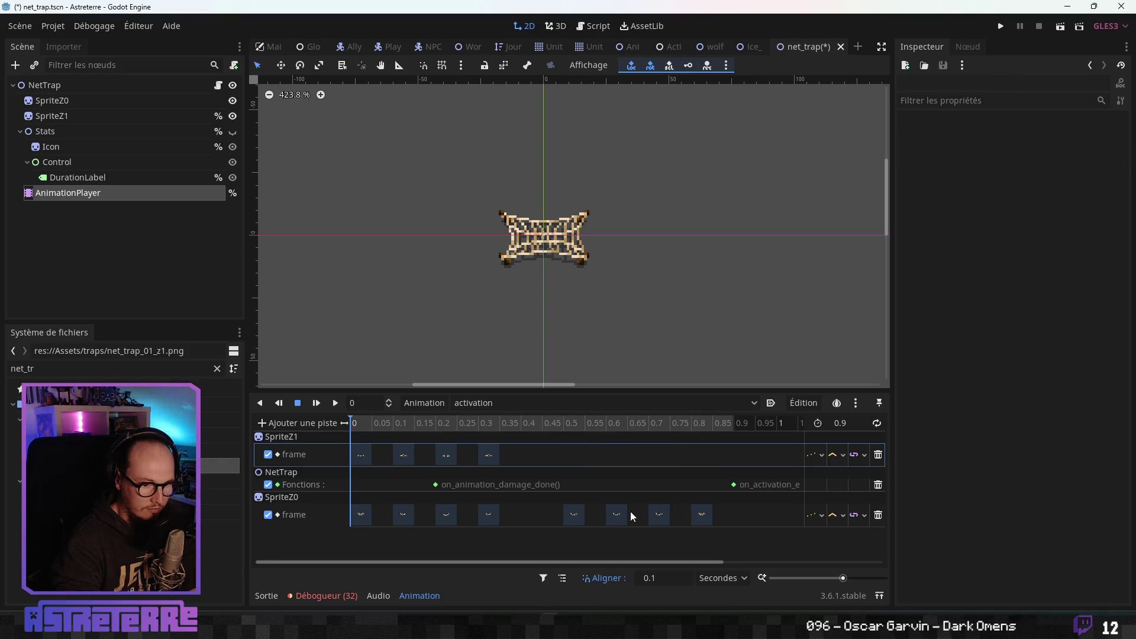
left_click(574, 516)
left_click(617, 516, "shift")
left_click(659, 516, "shift")
left_click(702, 515, "shift")
key("Delete")
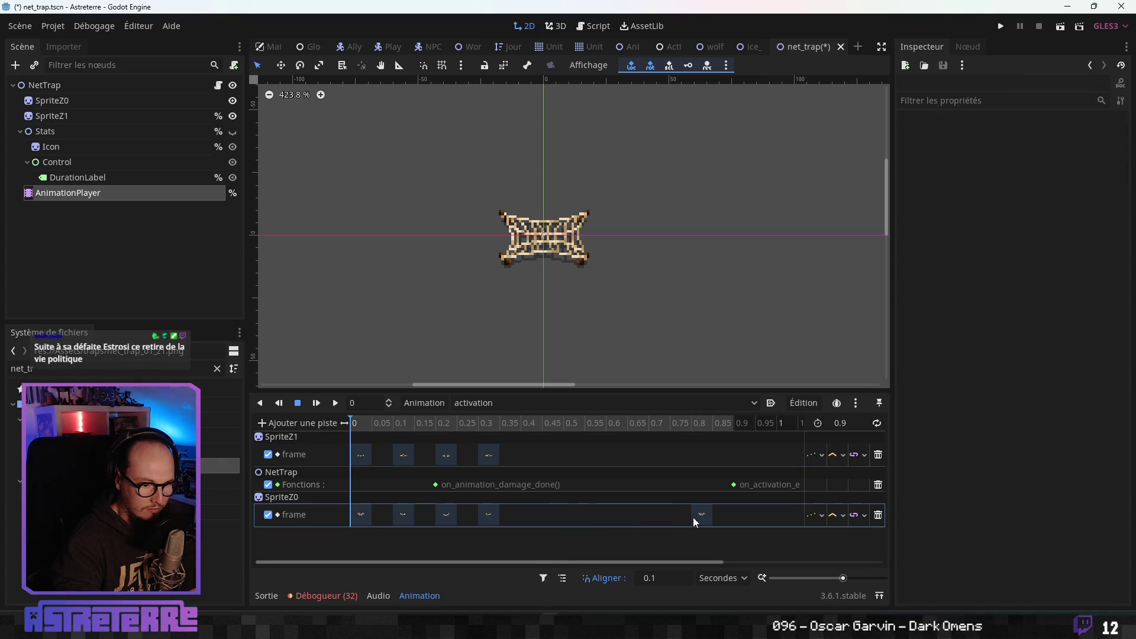
- Move on_animation_damage_done() to 0.2 and on_activation_end() to 0.4, and set length 0.4
left_click_drag(436, 484, 410, 484)
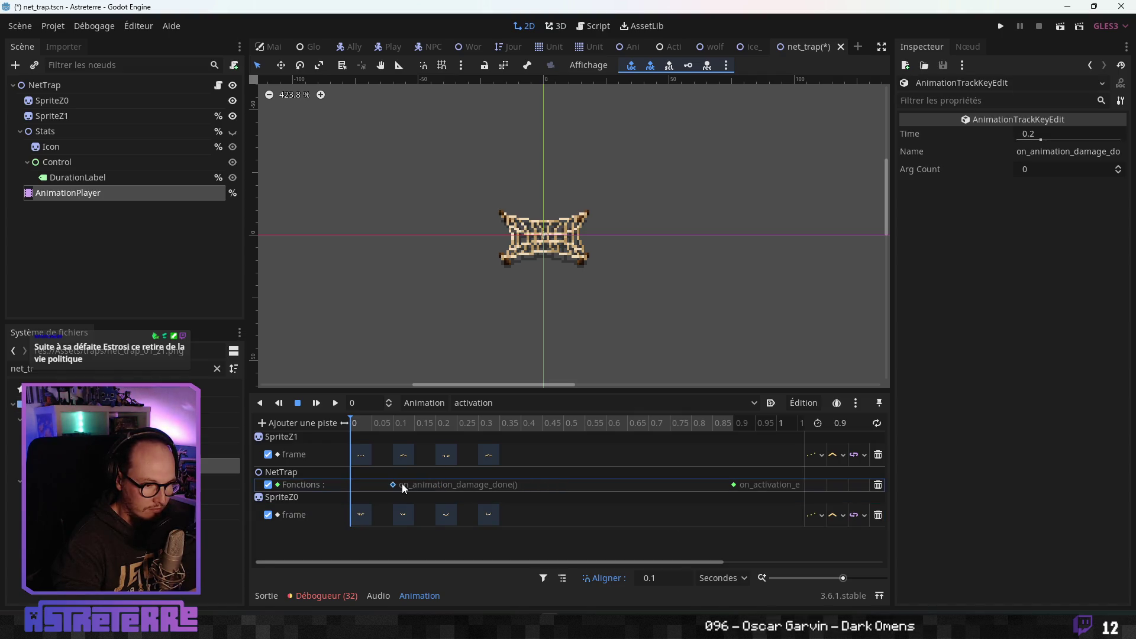
mouse_move(733, 484)
left_mouse_down()
mouse_move(491, 485)
mouse_move(517, 485)
left_mouse_up()
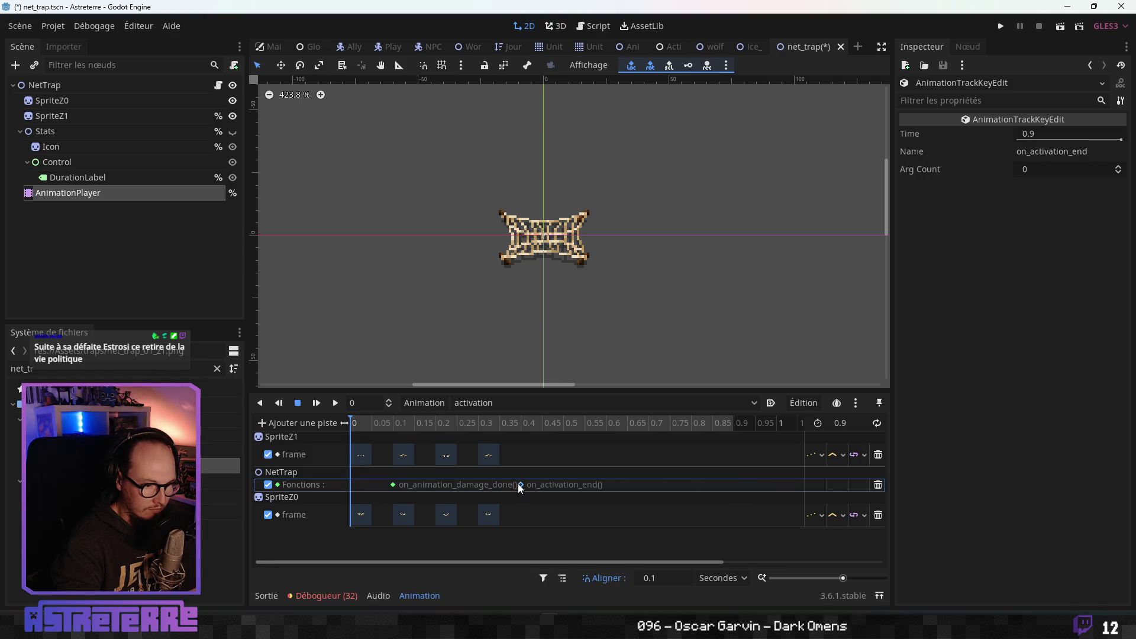
double_click(850, 422)
key("BackSpace")
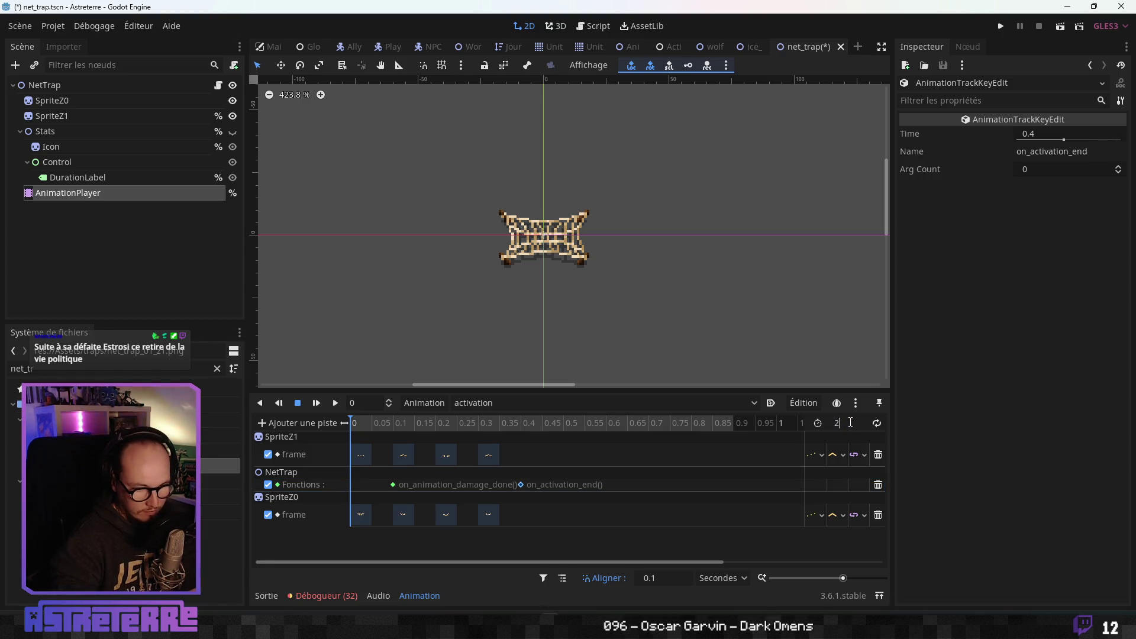
type("0.4")
key("Return")
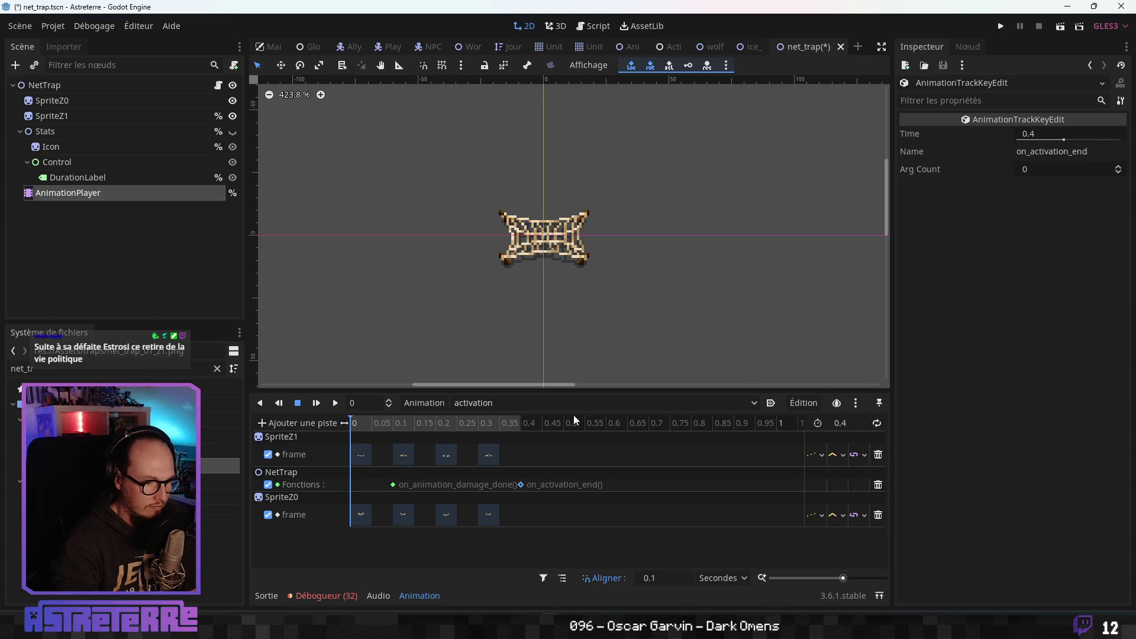
- Scrub the activation animation to 0.4 and select the first SpriteZ1 frame key
mouse_move(378, 424)
left_mouse_down()
mouse_move(520, 424)
mouse_move(338, 428)
mouse_move(527, 425)
mouse_move(326, 436)
mouse_move(506, 426)
left_mouse_up()
left_click(363, 455)
type("0.5")
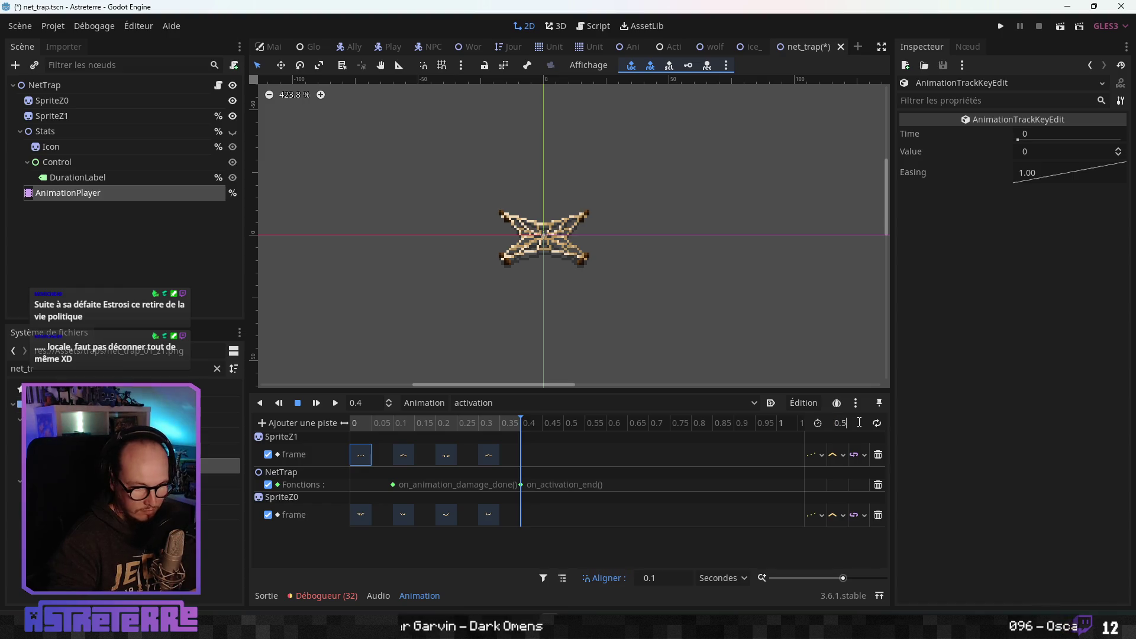
scroll(835, 424, "up", 1)
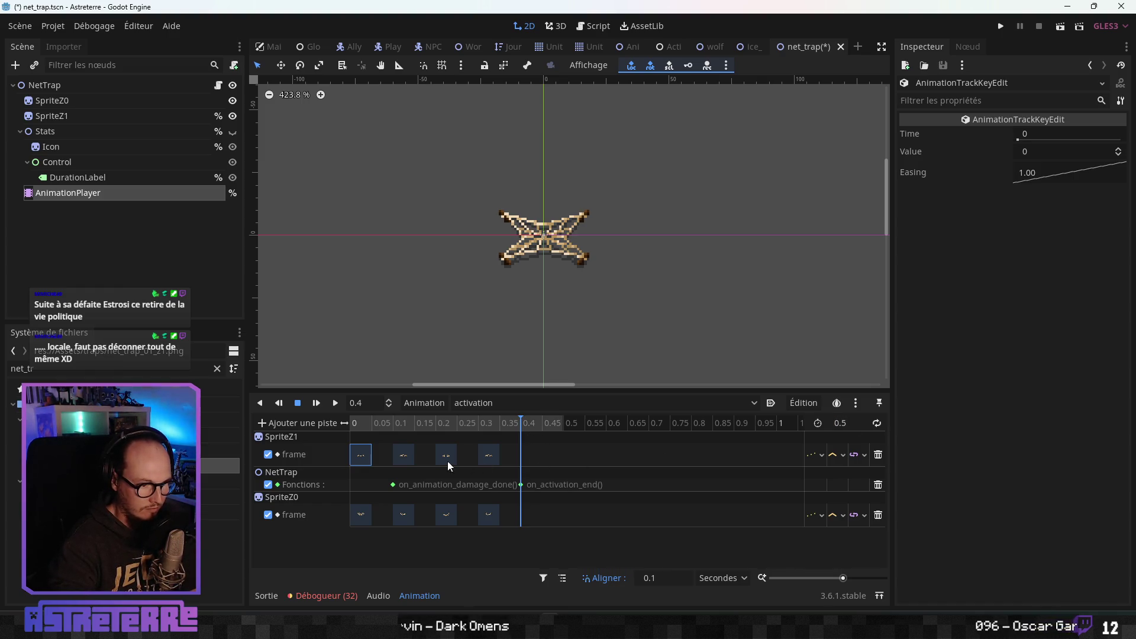
left_click(368, 456)
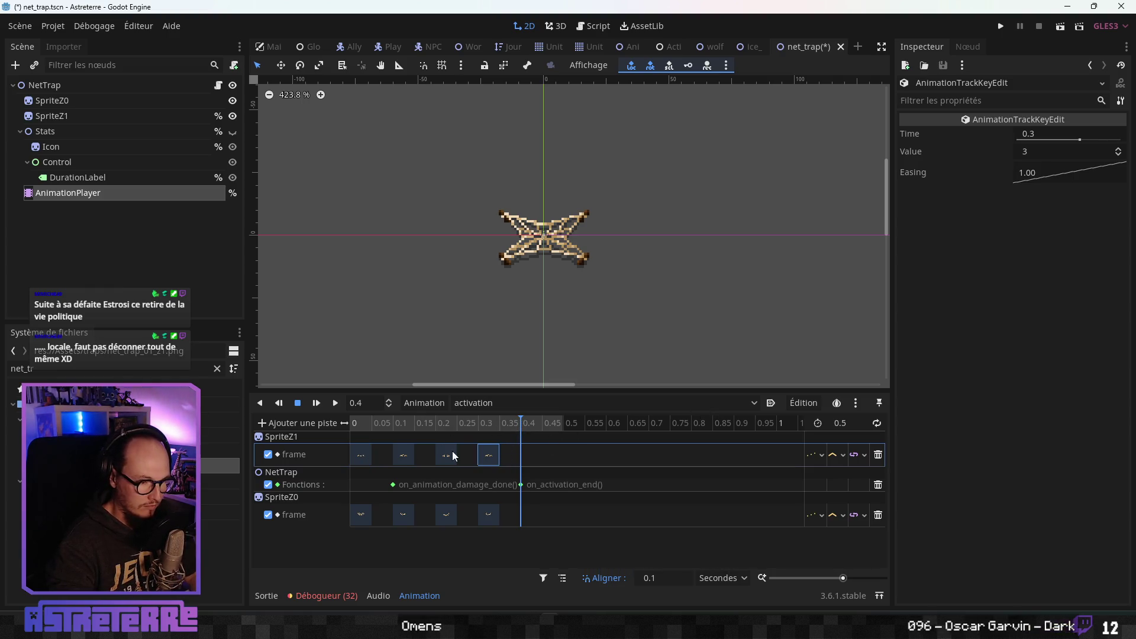
left_click(361, 453)
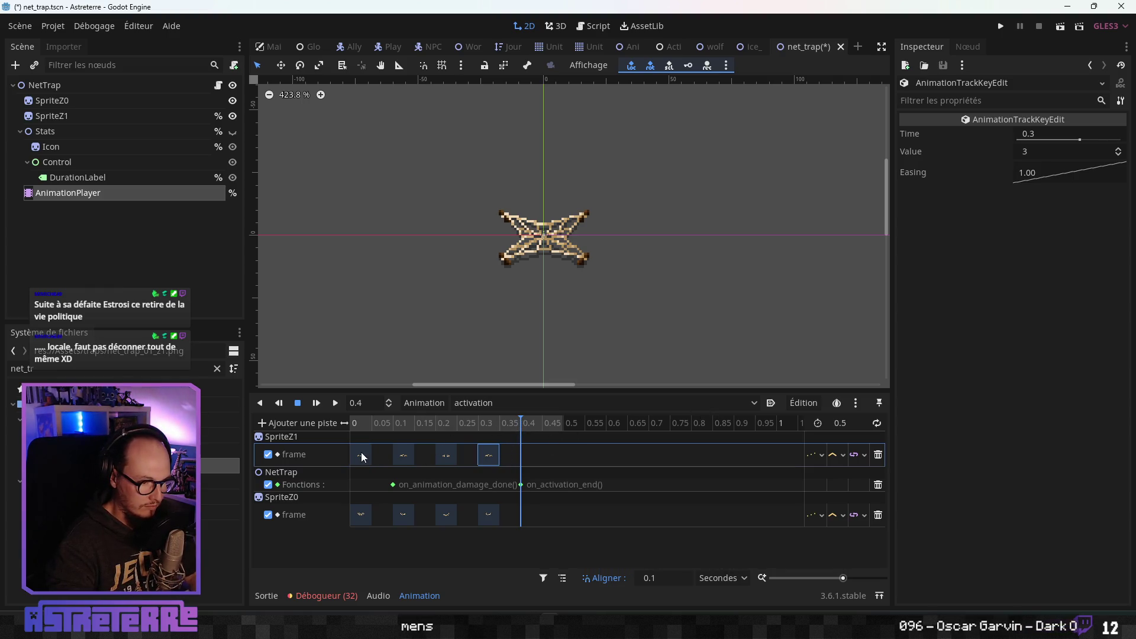
- Remove the accidentally pasted duplicate AnimationPlayer and reopen the activation animation
left_click(534, 456)
key("ctrl+v")
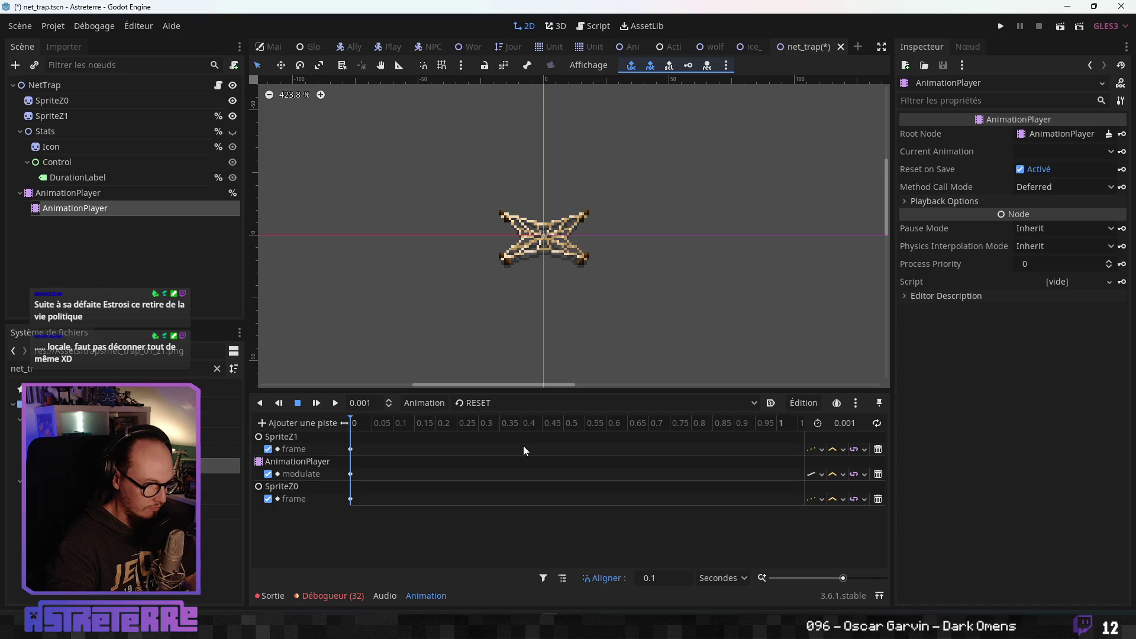
key("Delete")
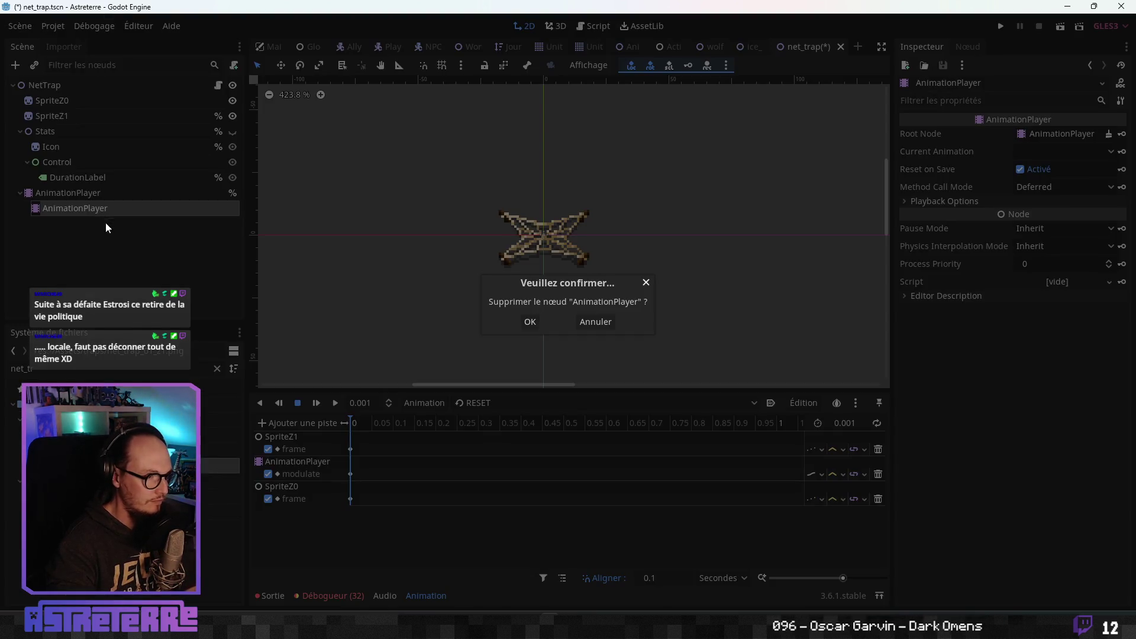
left_click(529, 323)
left_click(112, 193)
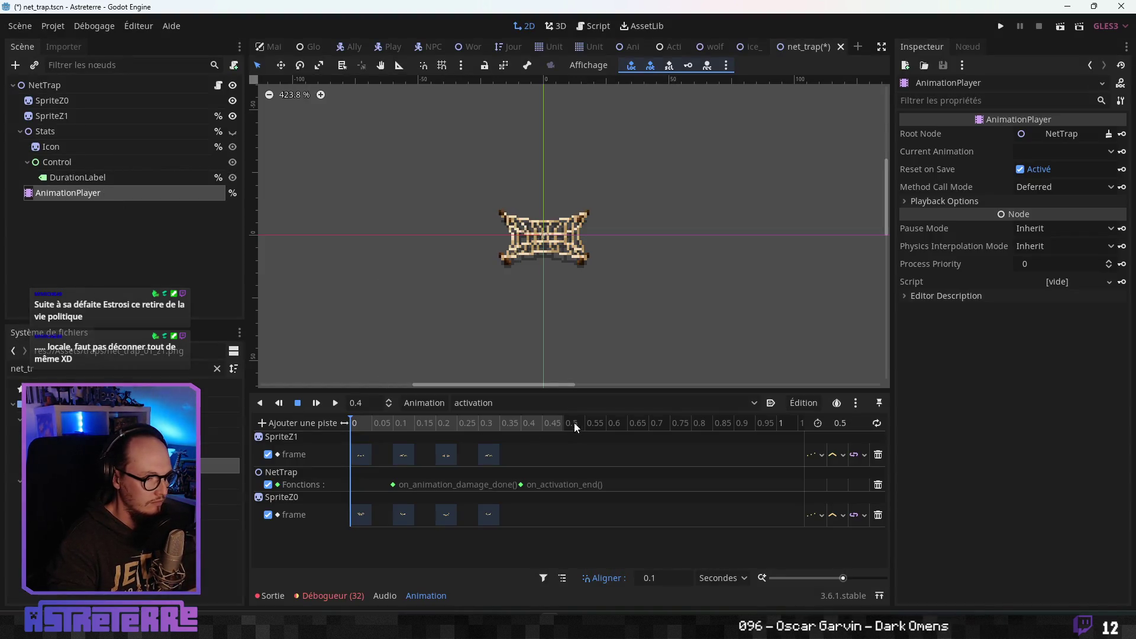
left_click(530, 403)
left_click(529, 436)
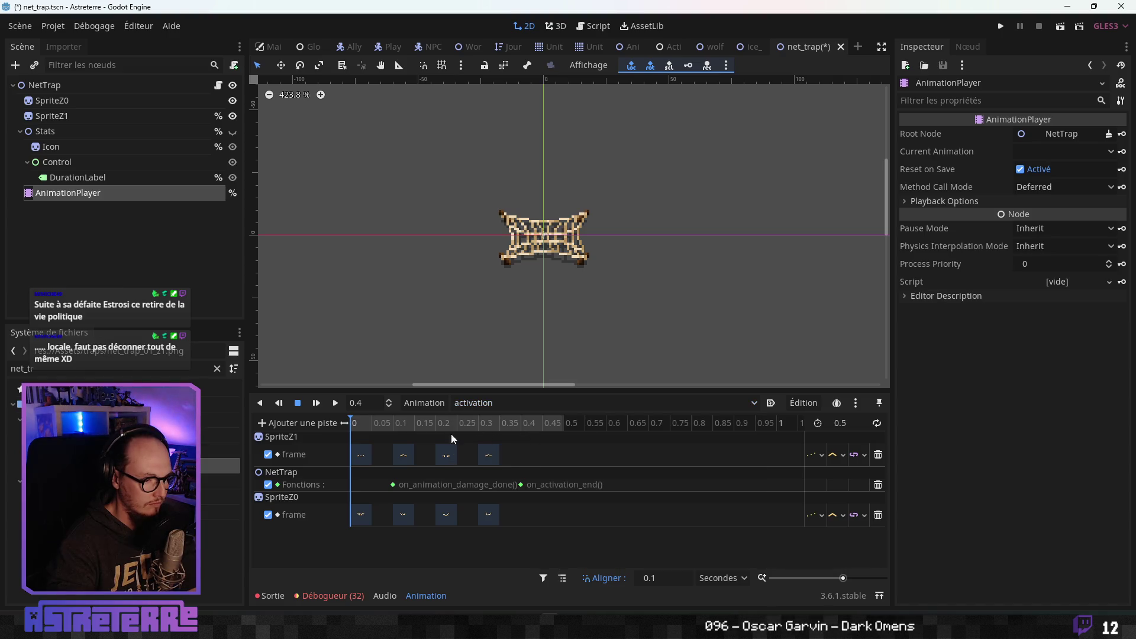
- Insert a SpriteZ1 frame key at 0.4 and move on_activation_end() to 0.5
left_click(360, 450)
left_click(520, 423)
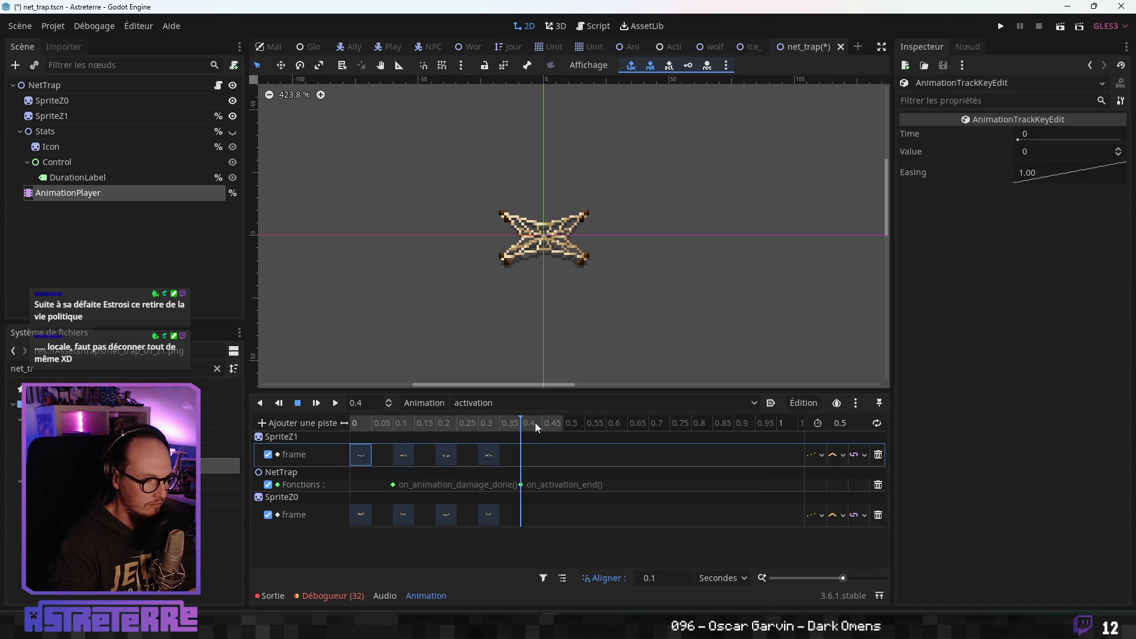
mouse_move(536, 424)
left_mouse_down()
mouse_move(560, 423)
mouse_move(520, 424)
left_mouse_up()
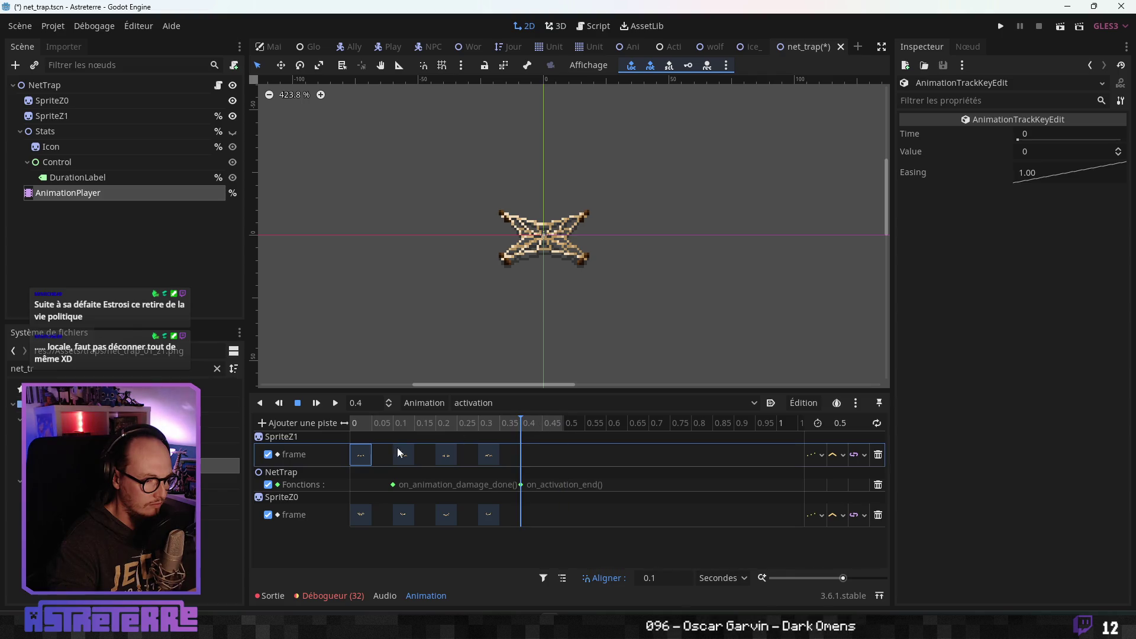
right_click(522, 463)
left_click(558, 491)
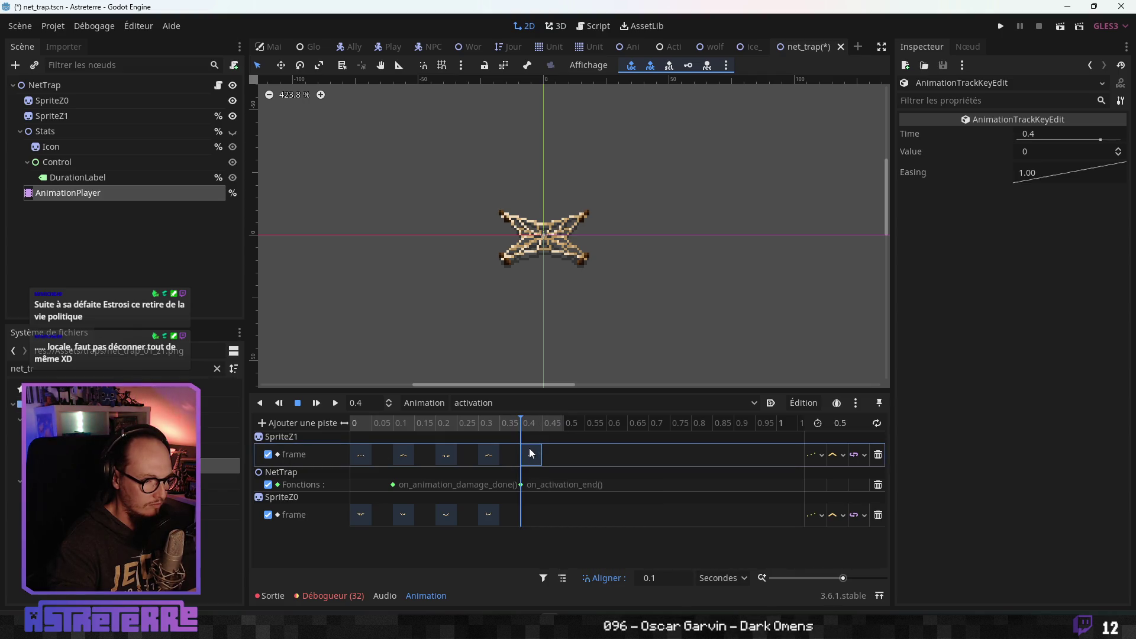
left_click_drag(520, 485, 552, 486)
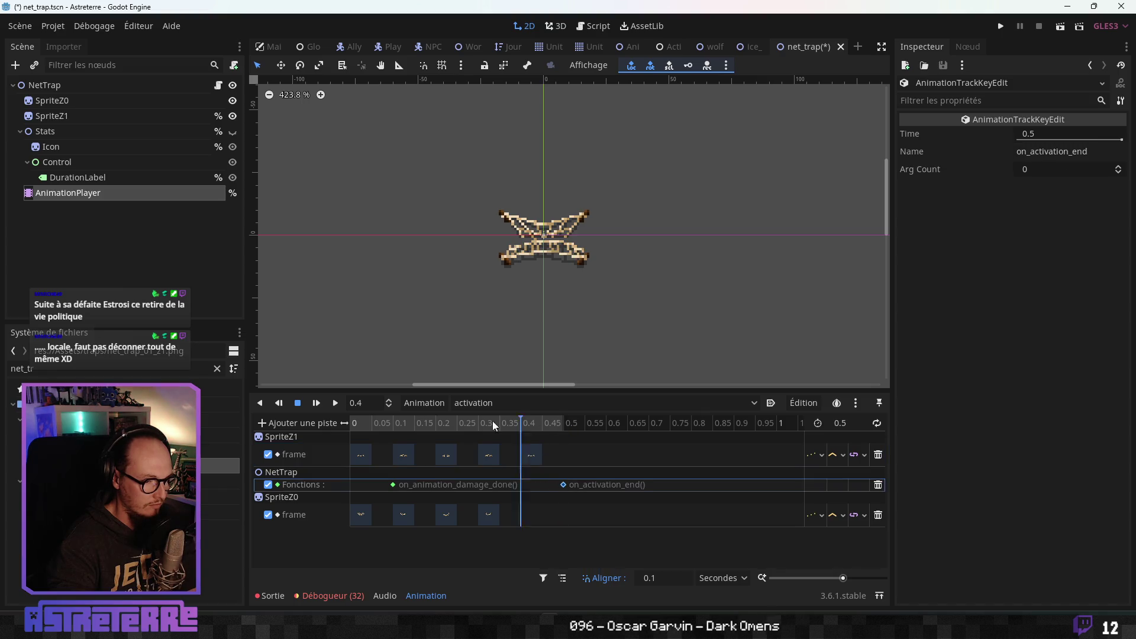
- Duplicate SpriteZ0's first frame key to 0.4 and play the activation animation to check it
left_click(489, 515)
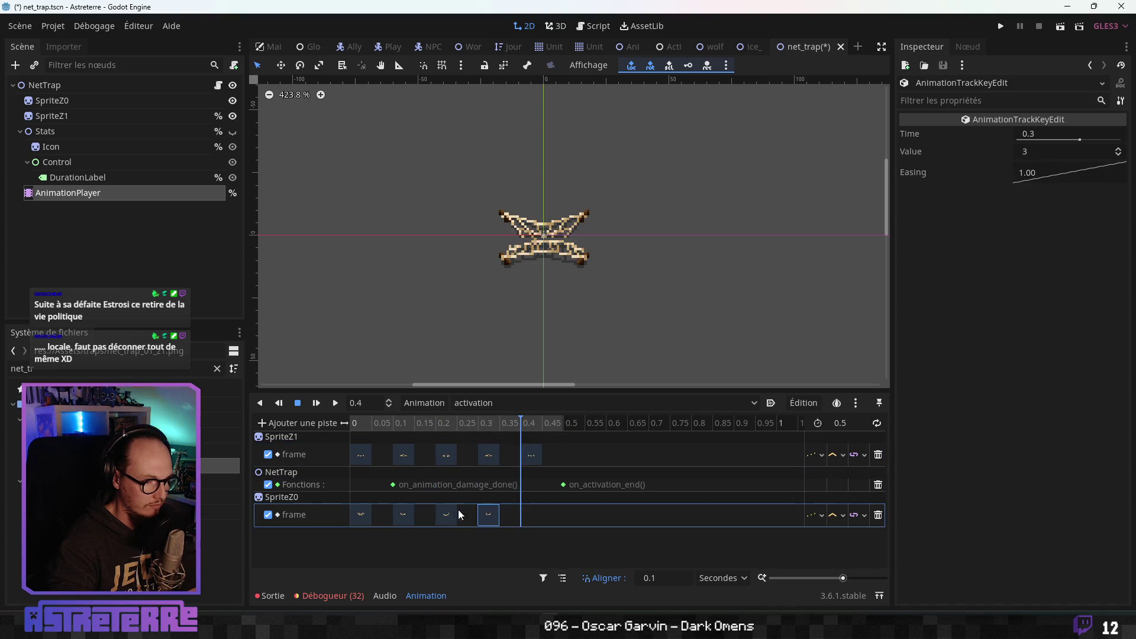
right_click(365, 516)
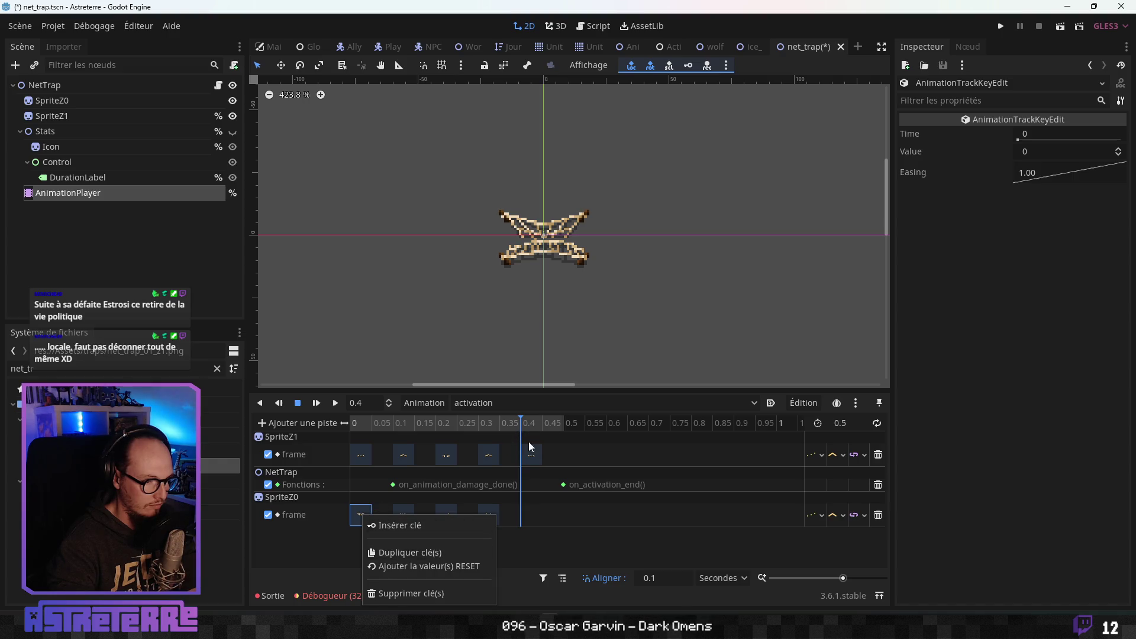
left_click(431, 552)
left_click(442, 424)
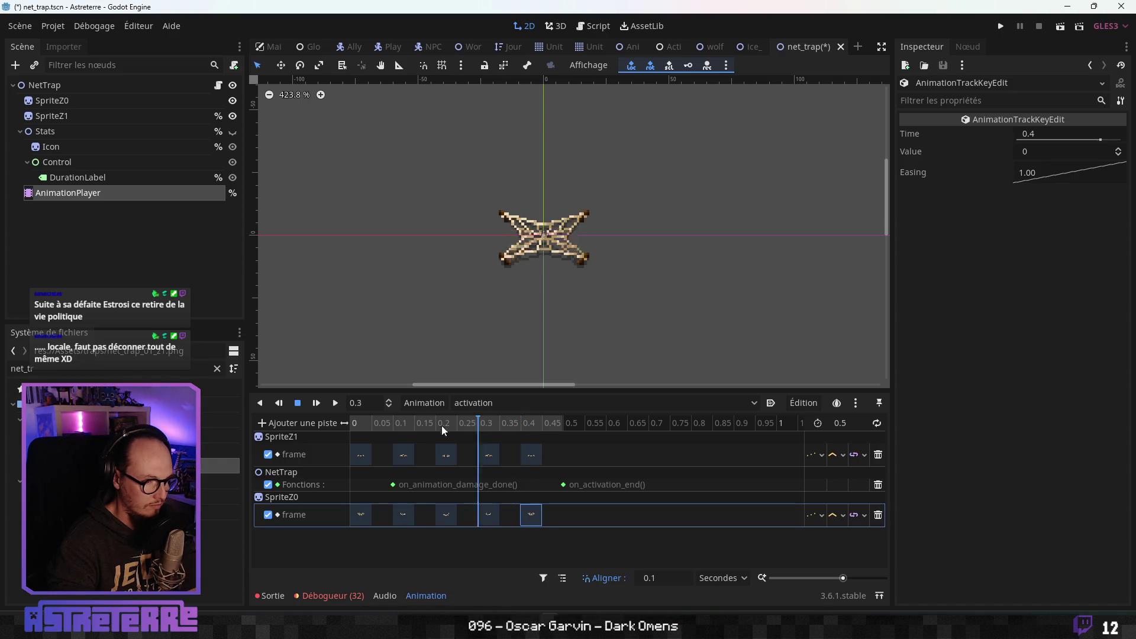
key("shift+d")
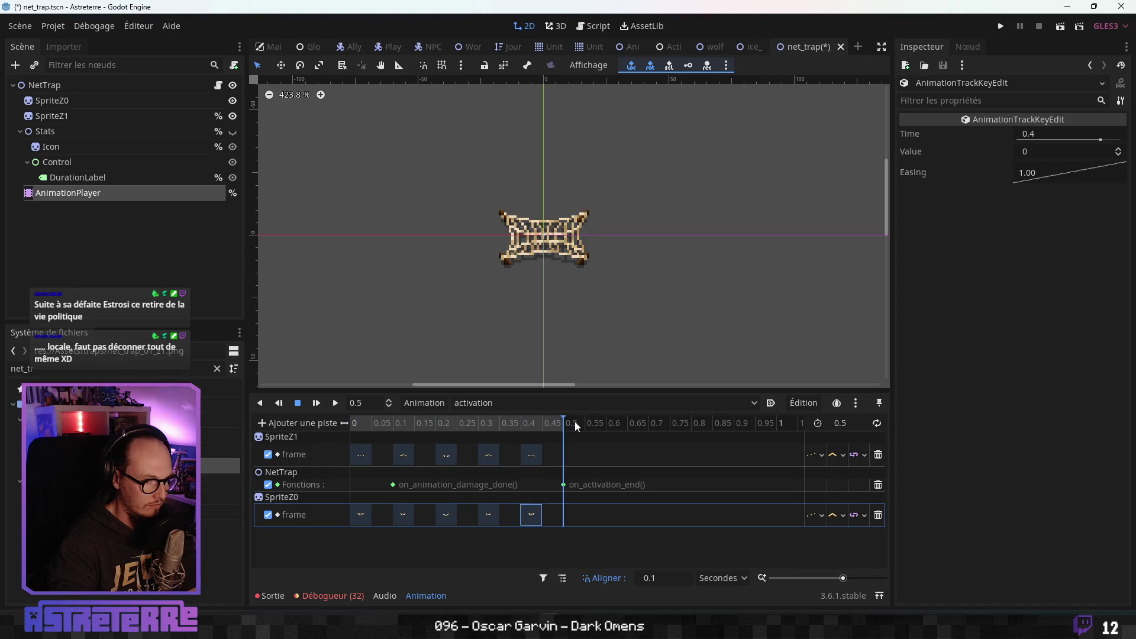
left_click(525, 408)
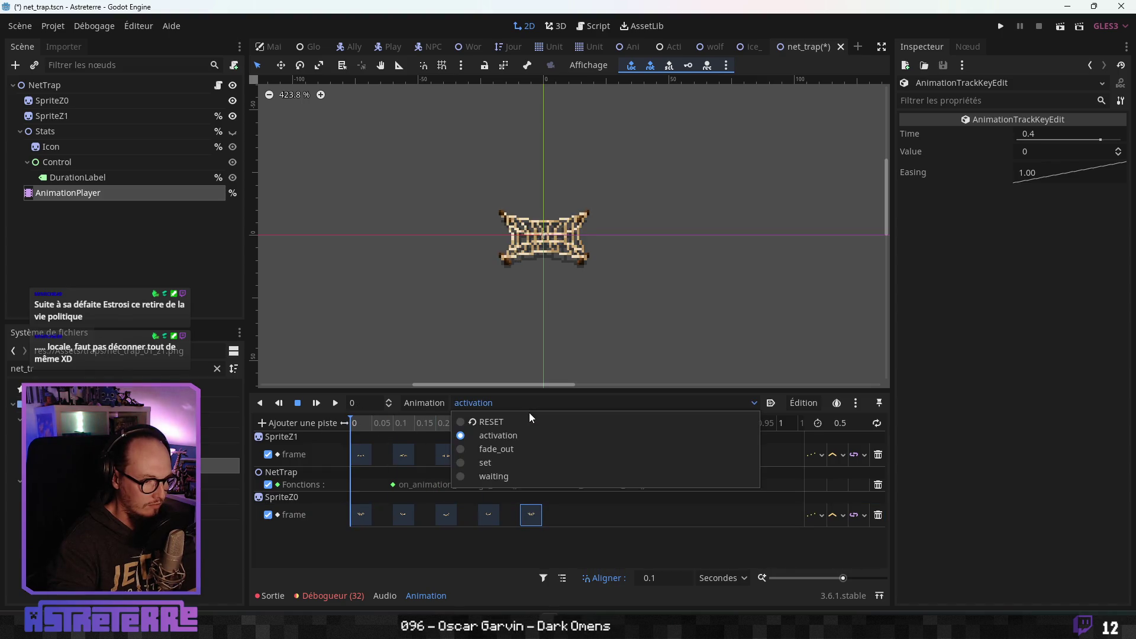
- Switch to the set animation and set its length to 0.2 s
left_click(502, 448)
left_click(503, 402)
left_click(489, 460)
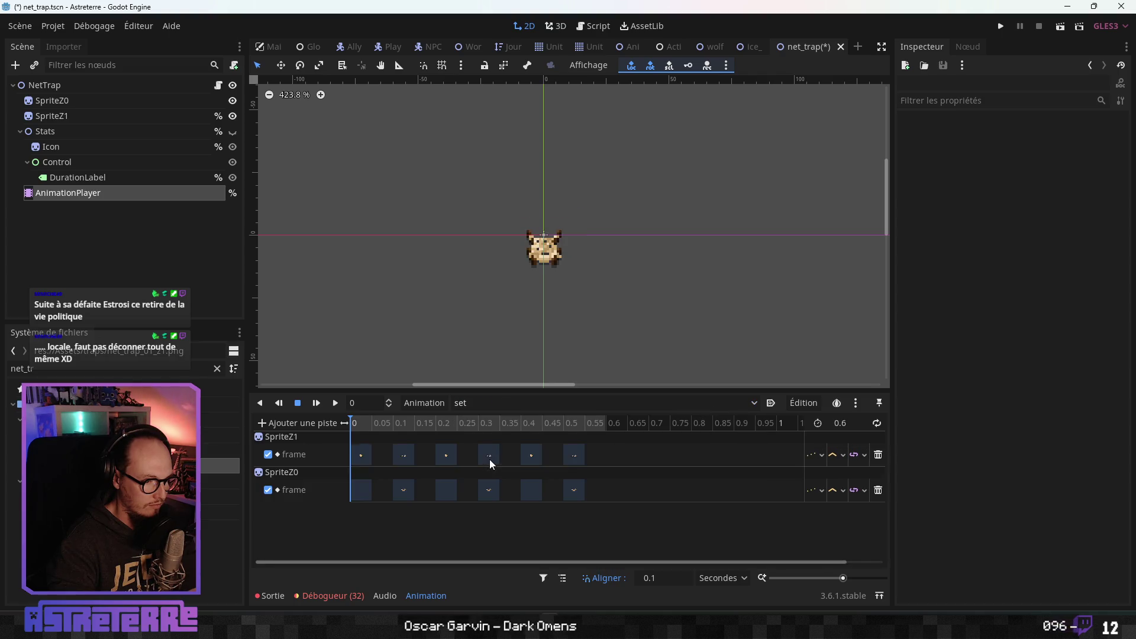
left_click(363, 455)
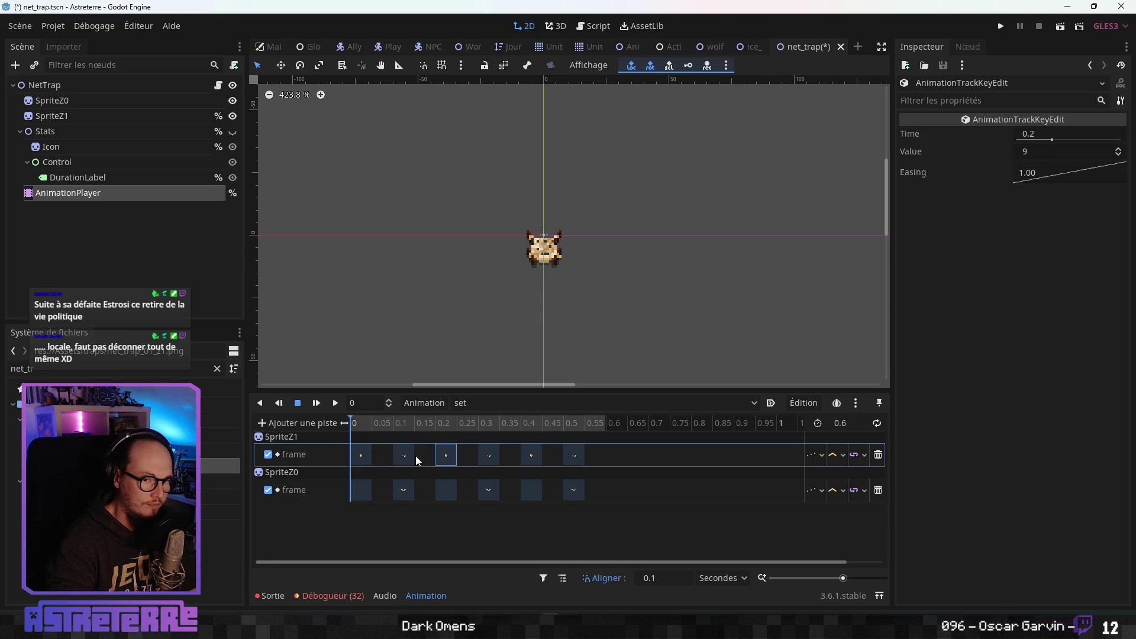
left_click(447, 457)
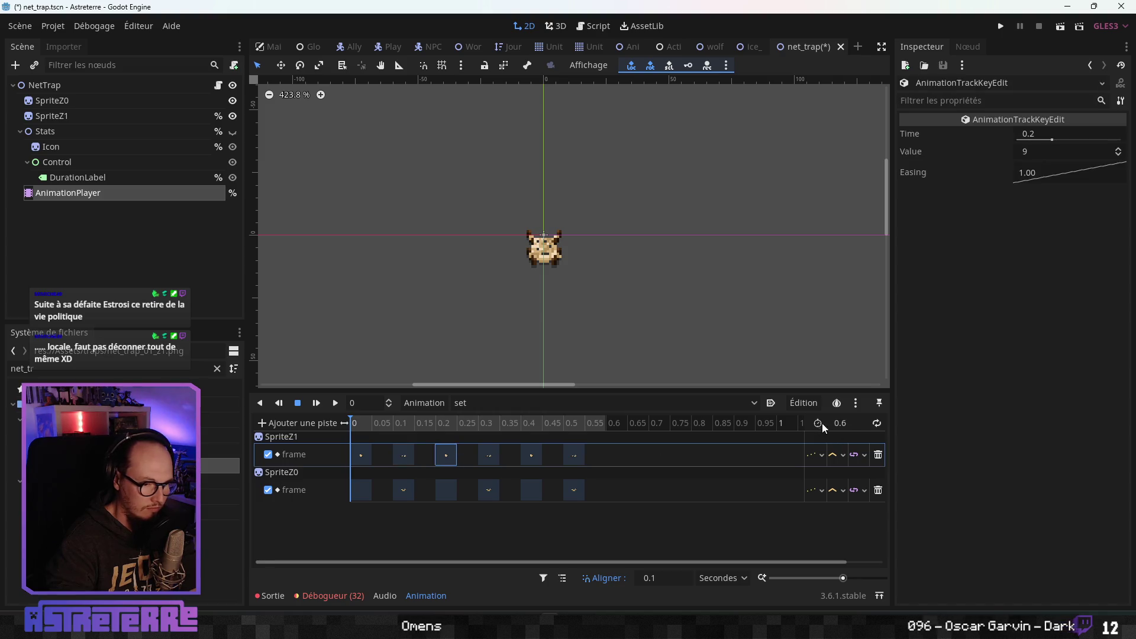
type("2")
key("Return")
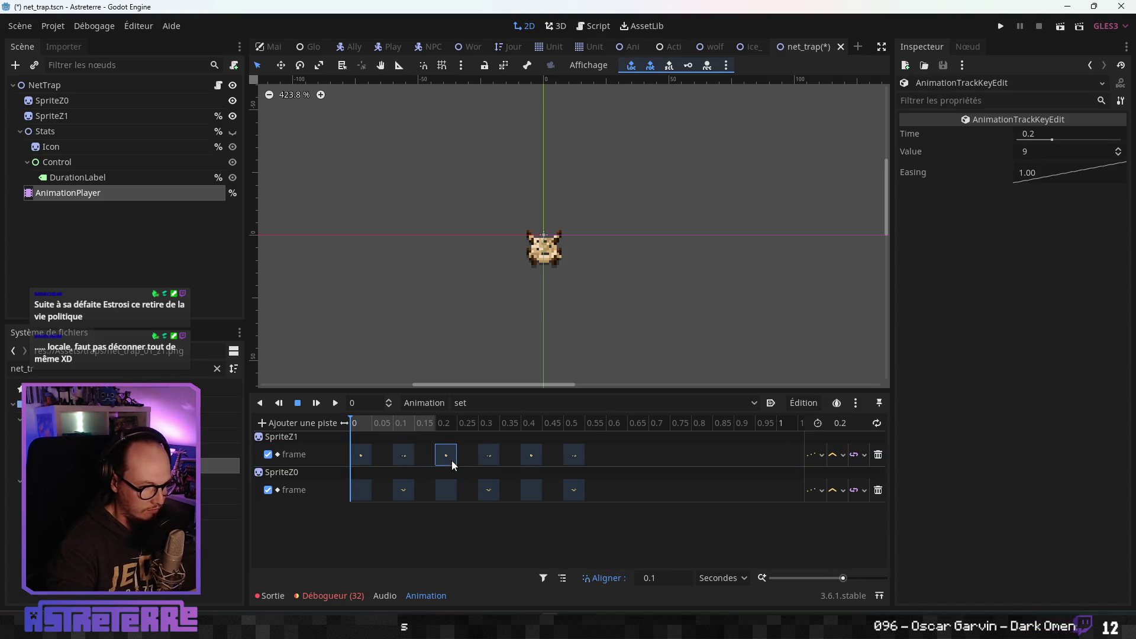
- Delete the frame keys after 0.1 on both sprite tracks and preview the result
key("Delete")
left_click(446, 486)
key("Delete")
left_click(491, 457)
key("Delete")
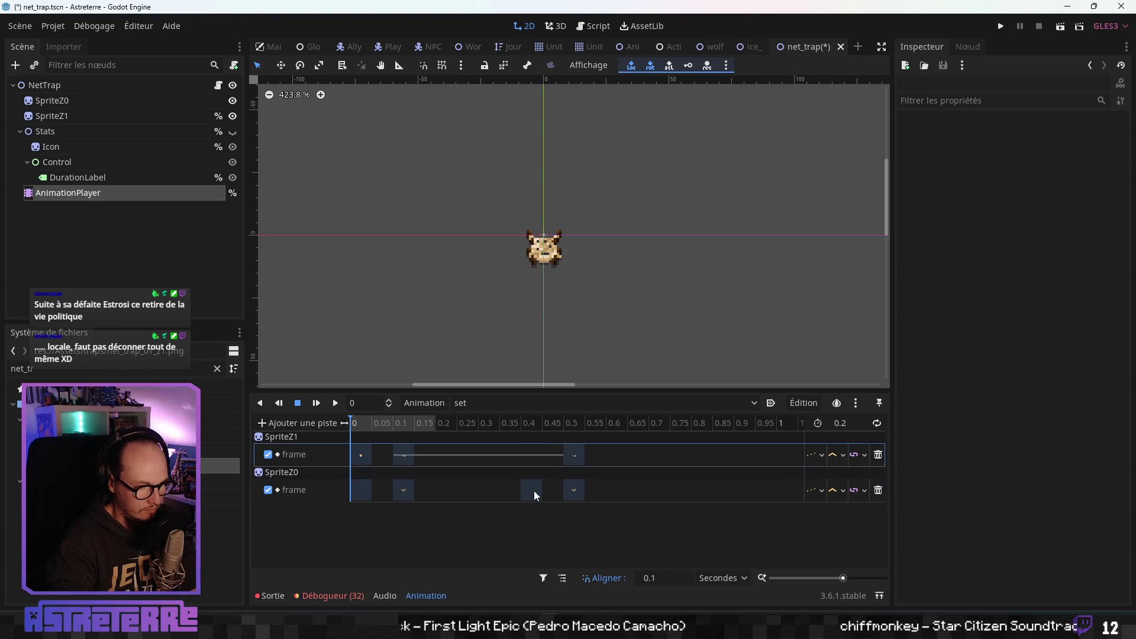
left_click(534, 491)
key("Delete")
left_click(574, 495)
key("Delete")
left_click(420, 422)
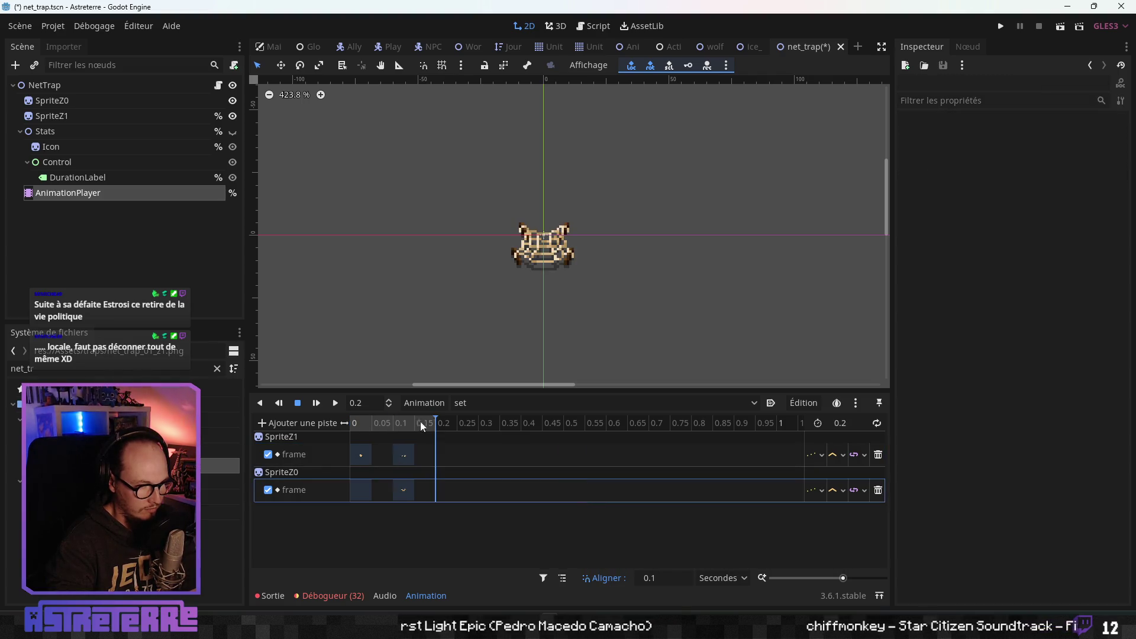
mouse_move(351, 426)
left_mouse_down()
mouse_move(431, 423)
mouse_move(351, 424)
left_mouse_up()
left_click(499, 406)
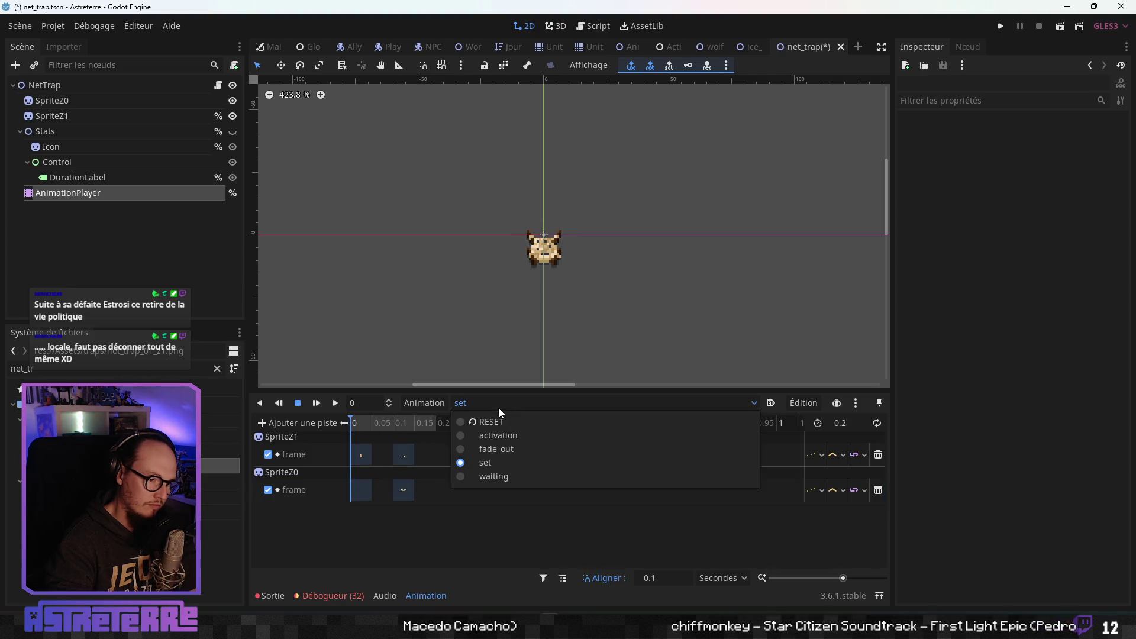
- Open the waiting animation, select SpriteZ1's first key, and switch toward Aseprite
left_click(492, 475)
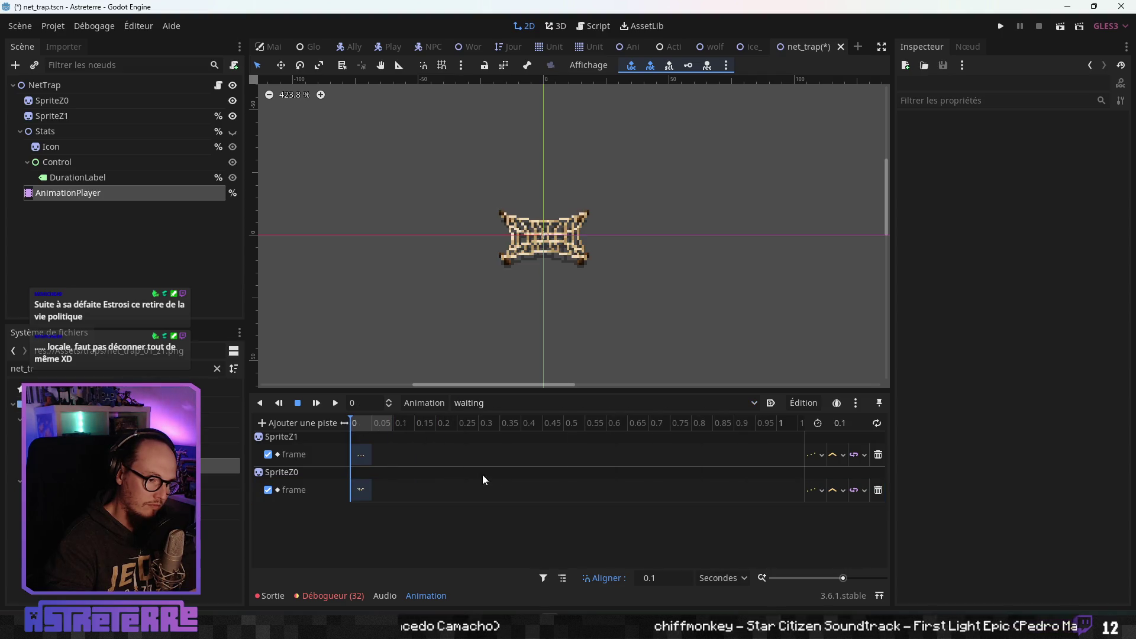
left_click(361, 454)
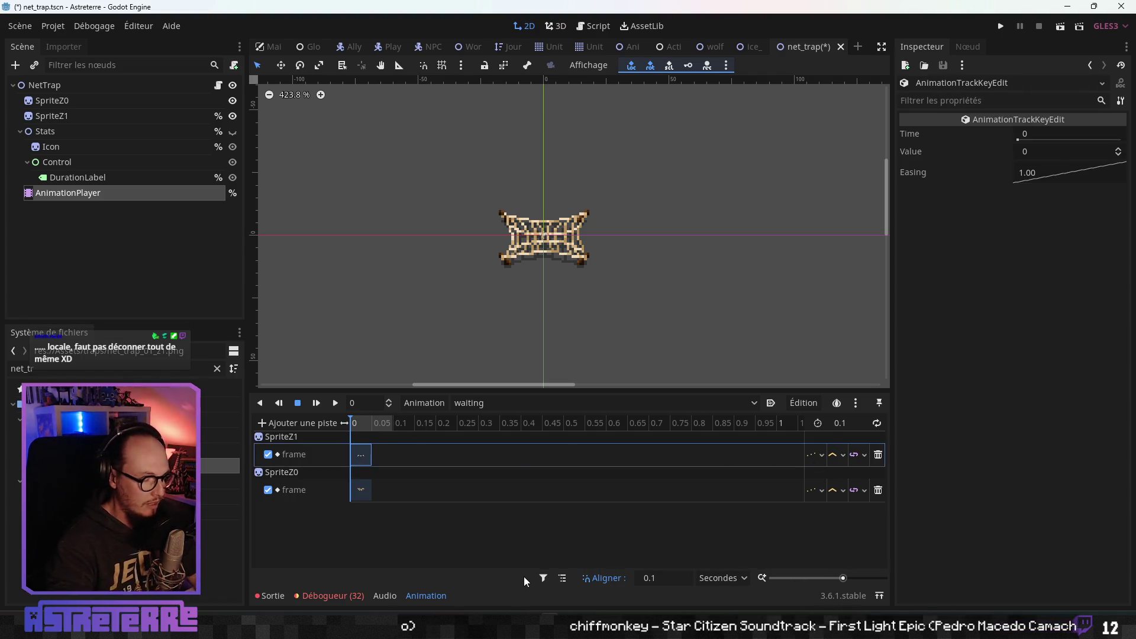
key("alt+Tab")
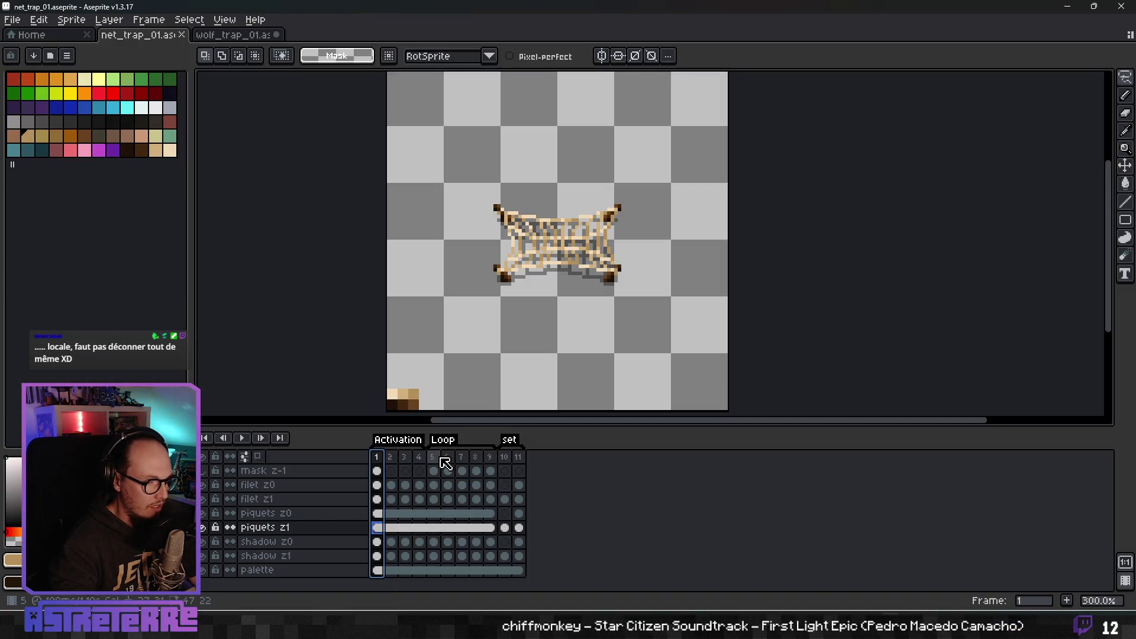
- Play back and select the net trap's Loop frames 5–9 in Aseprite, then return to Godot
left_click(437, 457)
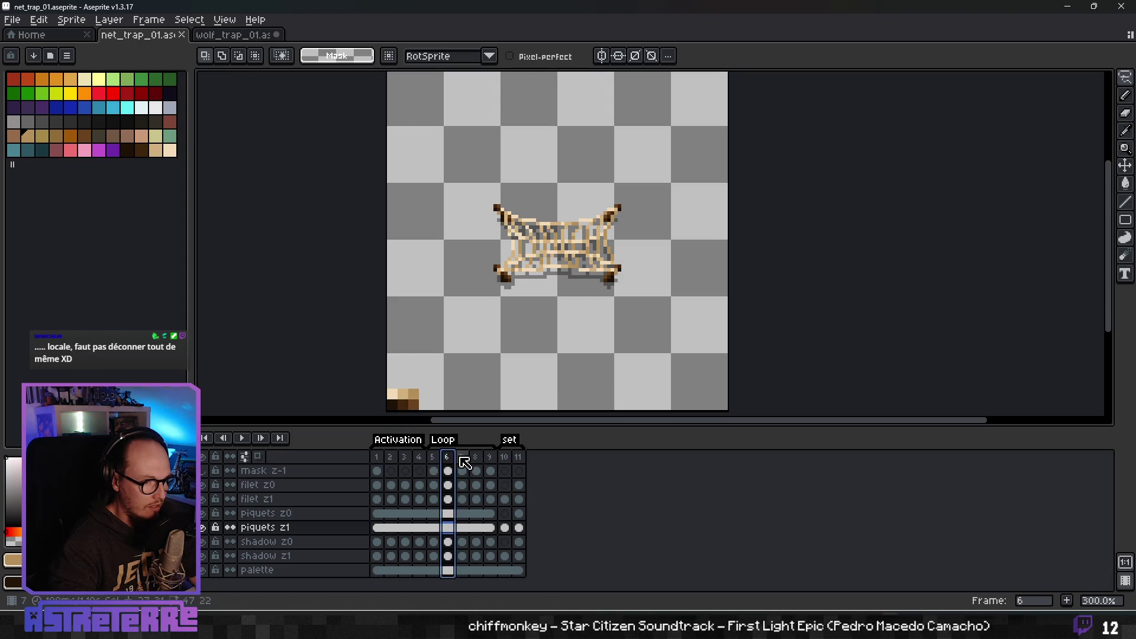
key("Return")
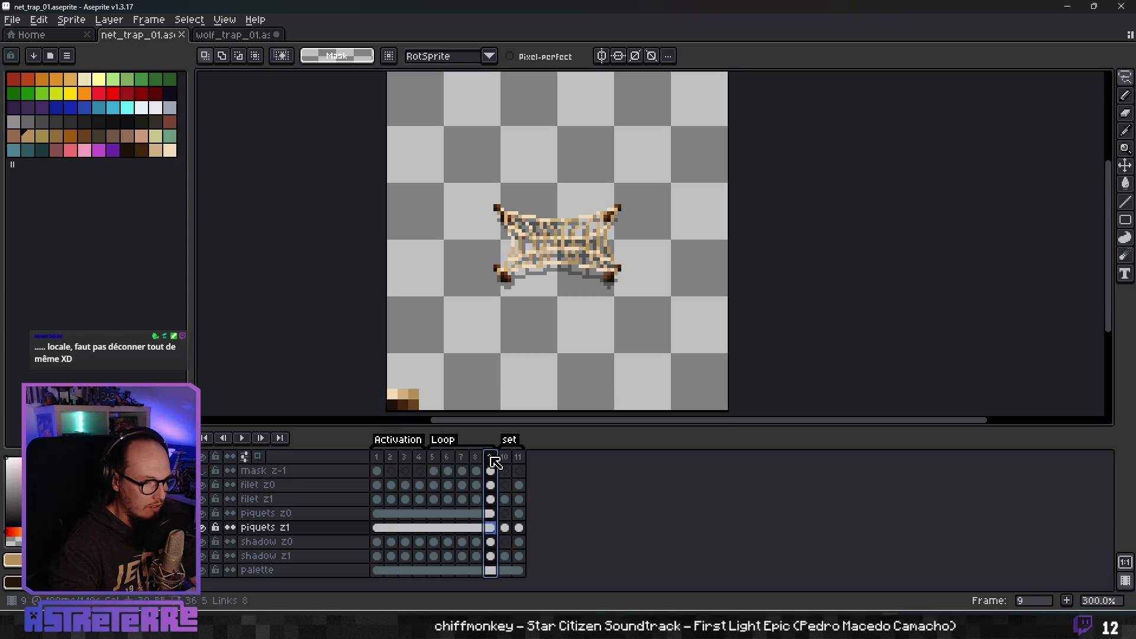
key("Return")
left_click_drag(440, 459, 499, 459)
left_click(440, 459)
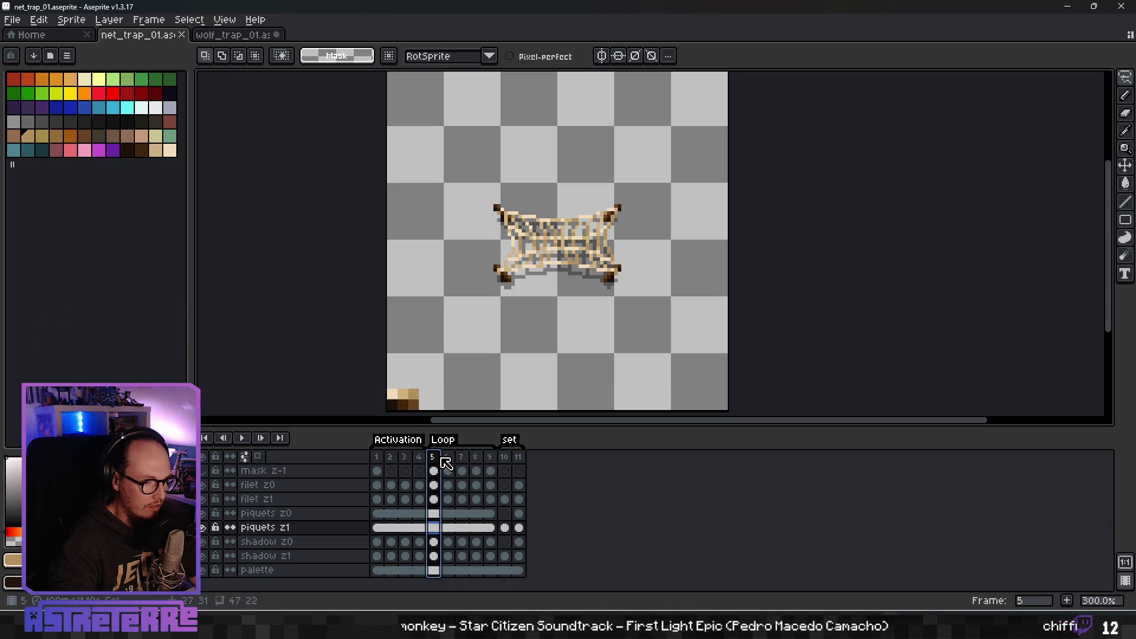
left_click(495, 459)
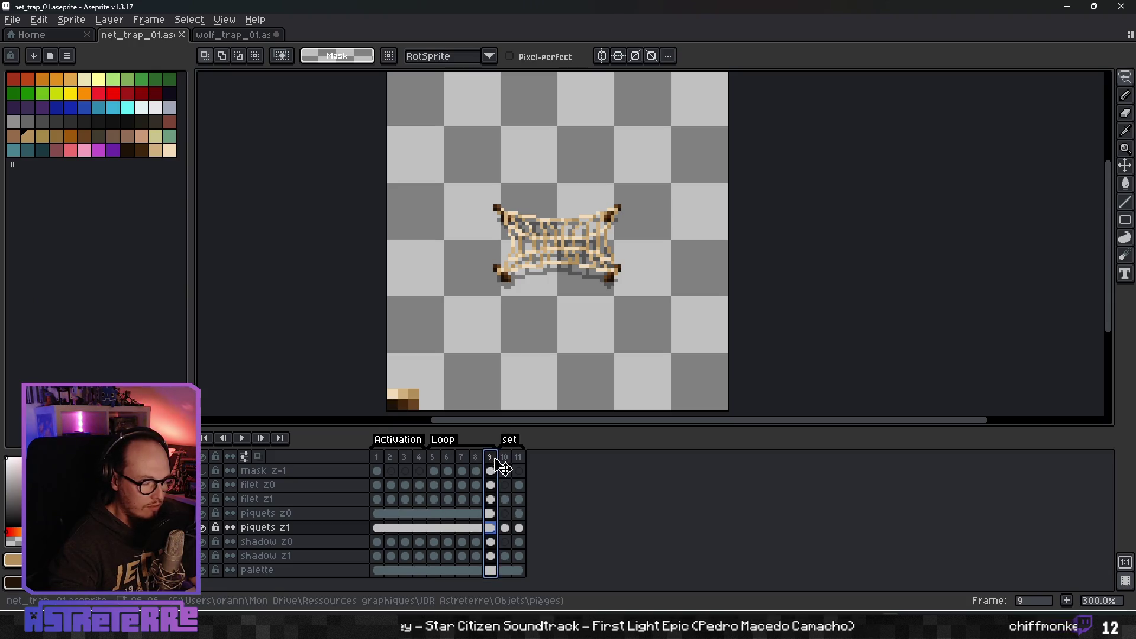
key("alt+Tab")
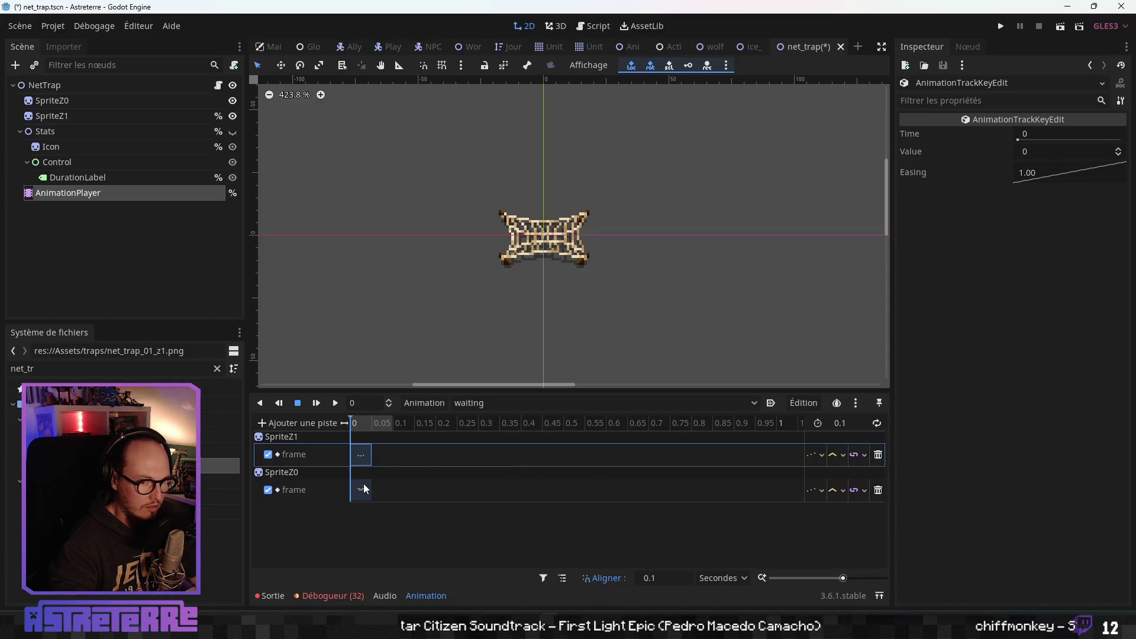
- Set the first waiting key's frame value to 4
left_click(1039, 152)
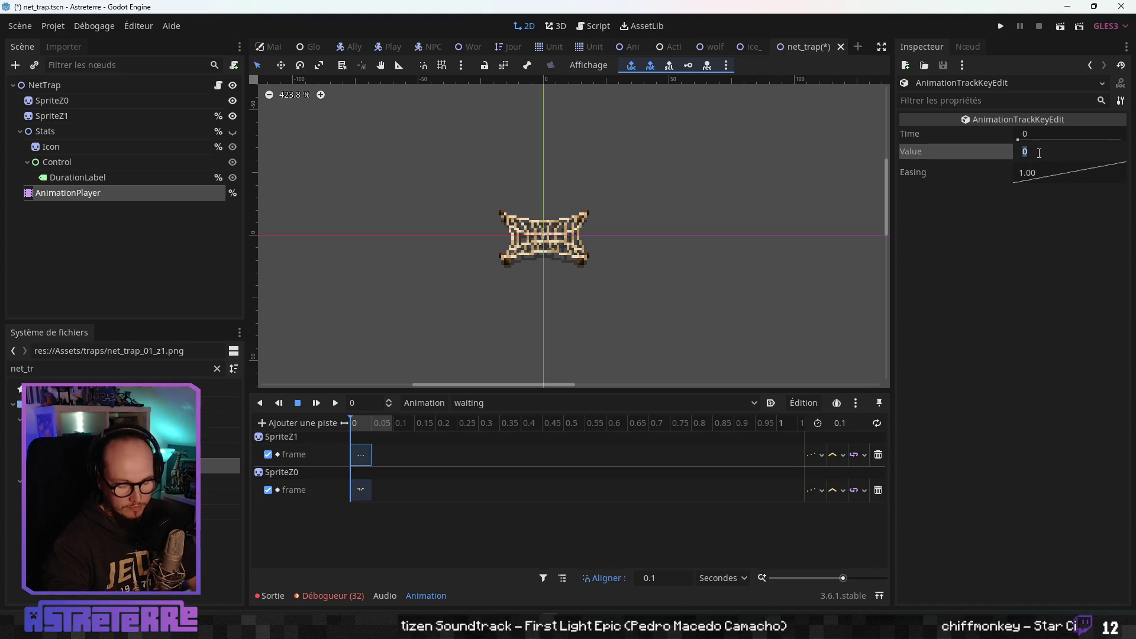
type("4")
left_click(383, 481)
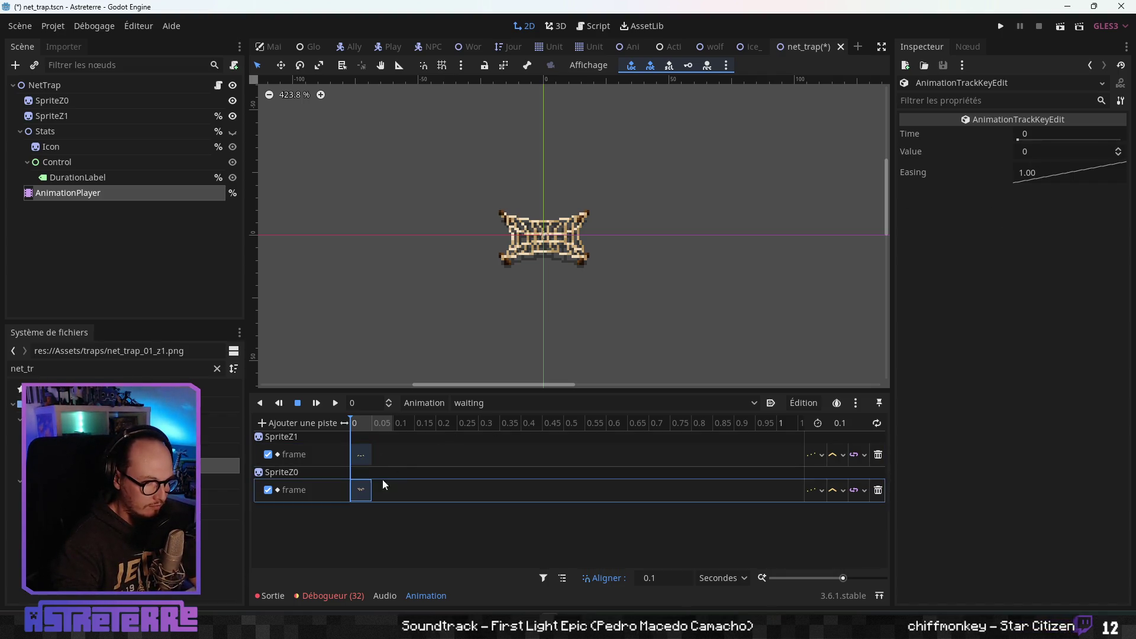
left_click(1031, 150)
type("4")
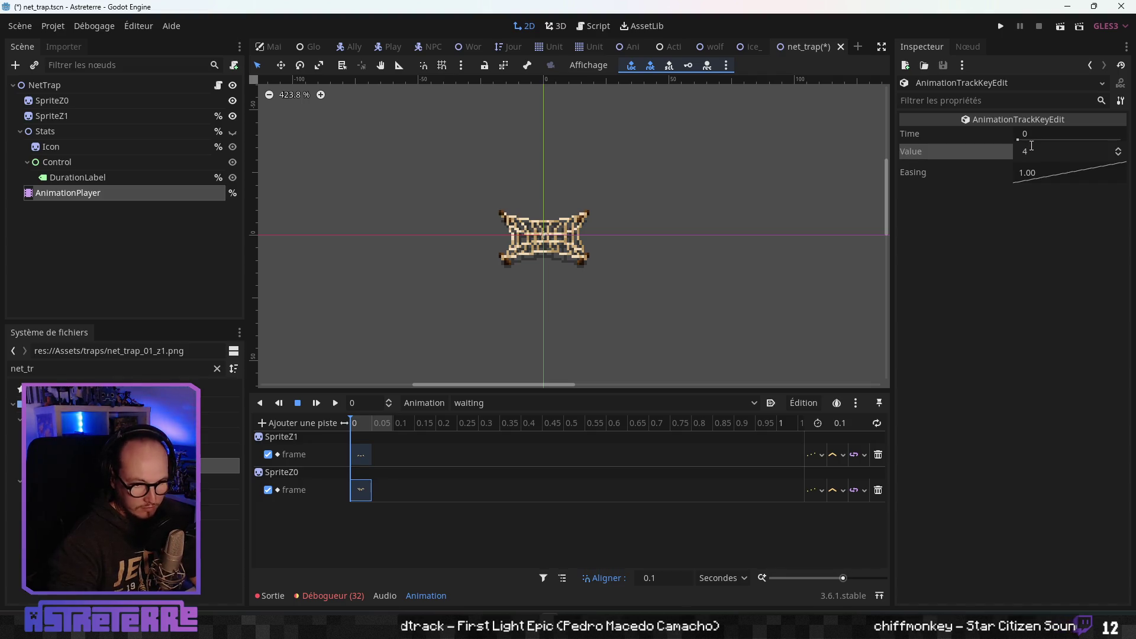
- Raise SpriteZ1's Frame to 4 in the Inspector and insert frame keys
left_click(83, 113)
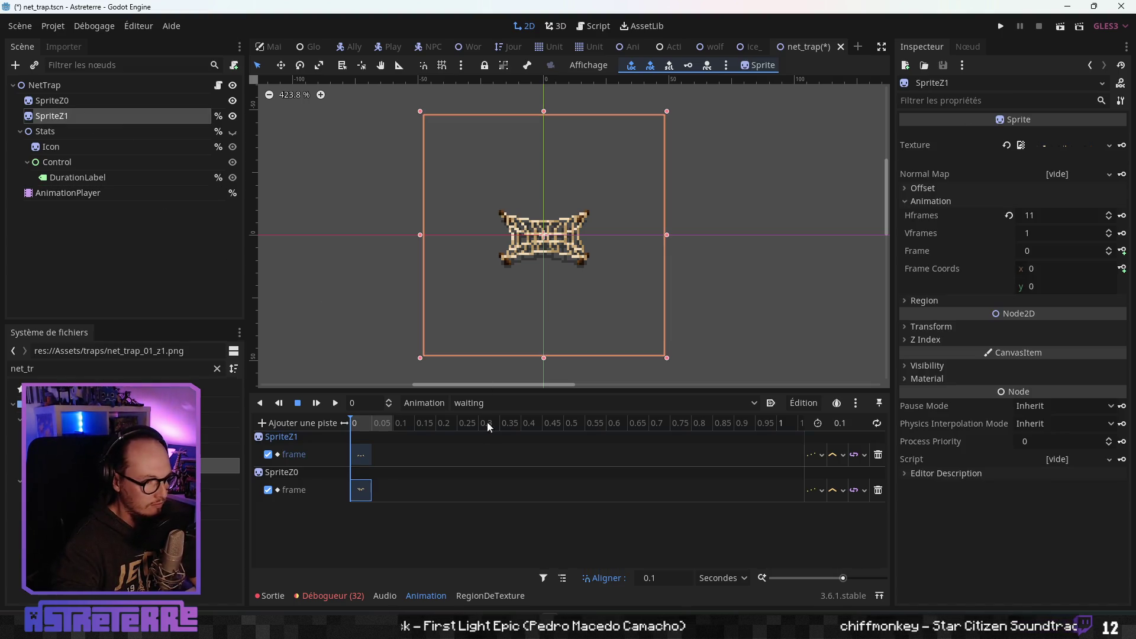
left_click(1110, 233)
left_click(1110, 232)
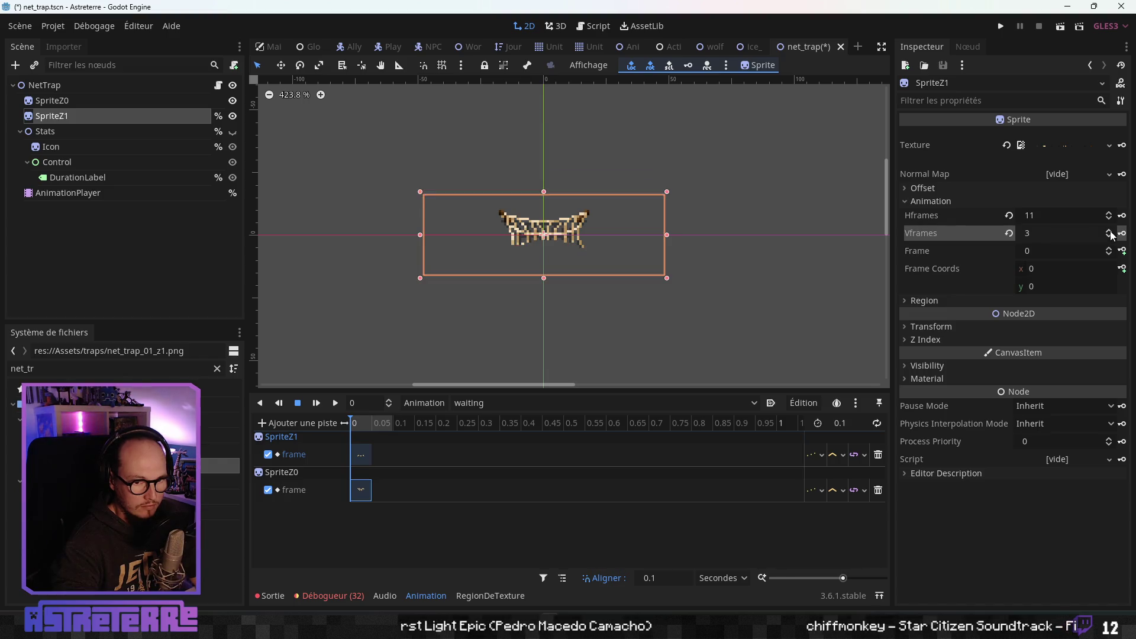
left_click(1110, 232)
left_click(1110, 233)
left_click(1110, 236)
left_click(1111, 236)
left_click(1111, 236)
left_click(1110, 236)
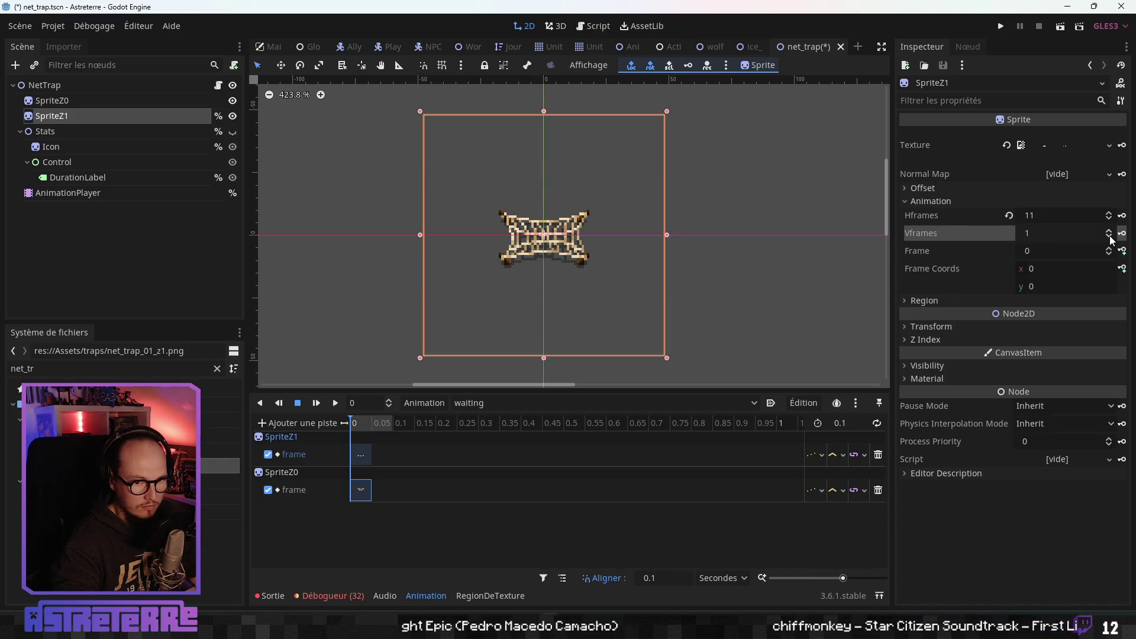
left_click(1109, 248)
left_click(1109, 248)
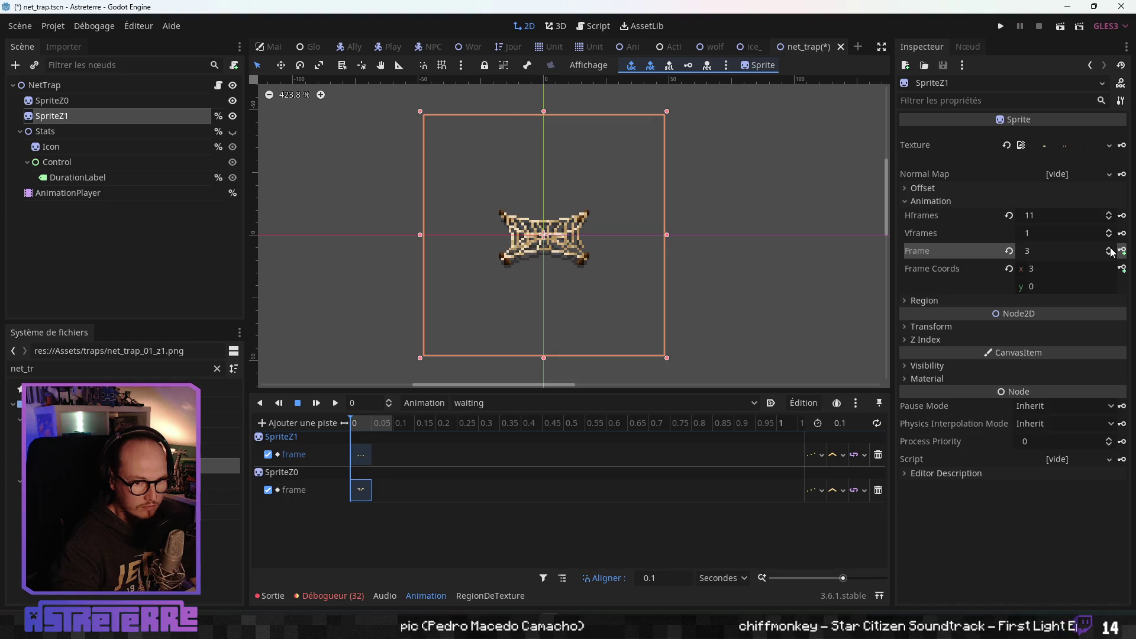
left_click(1109, 248)
left_click(1109, 248)
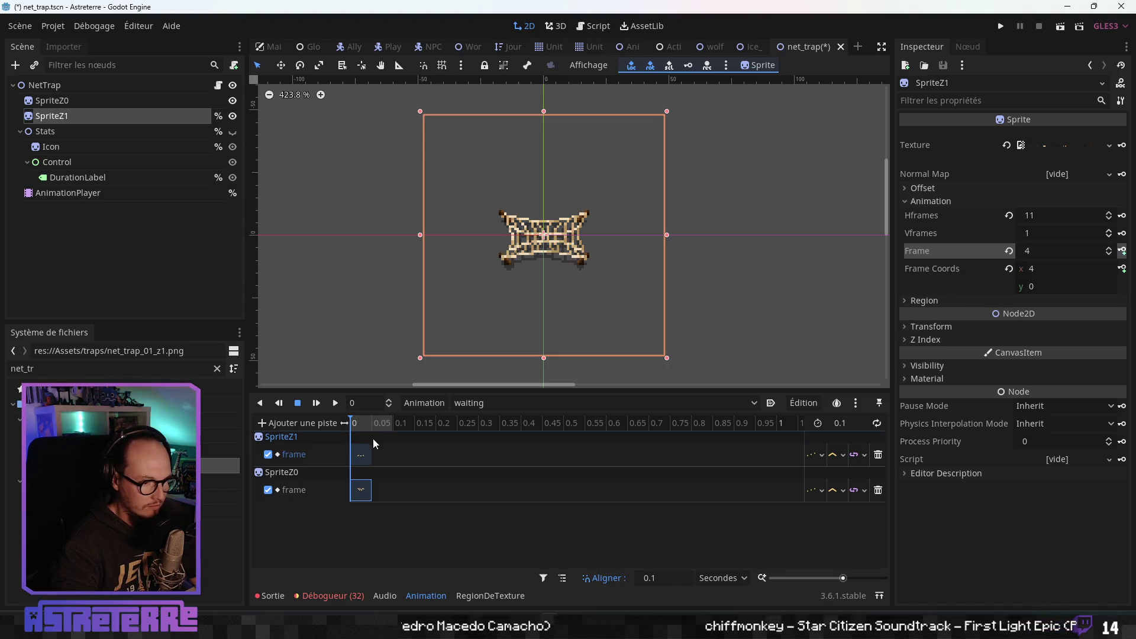
left_click(1123, 252)
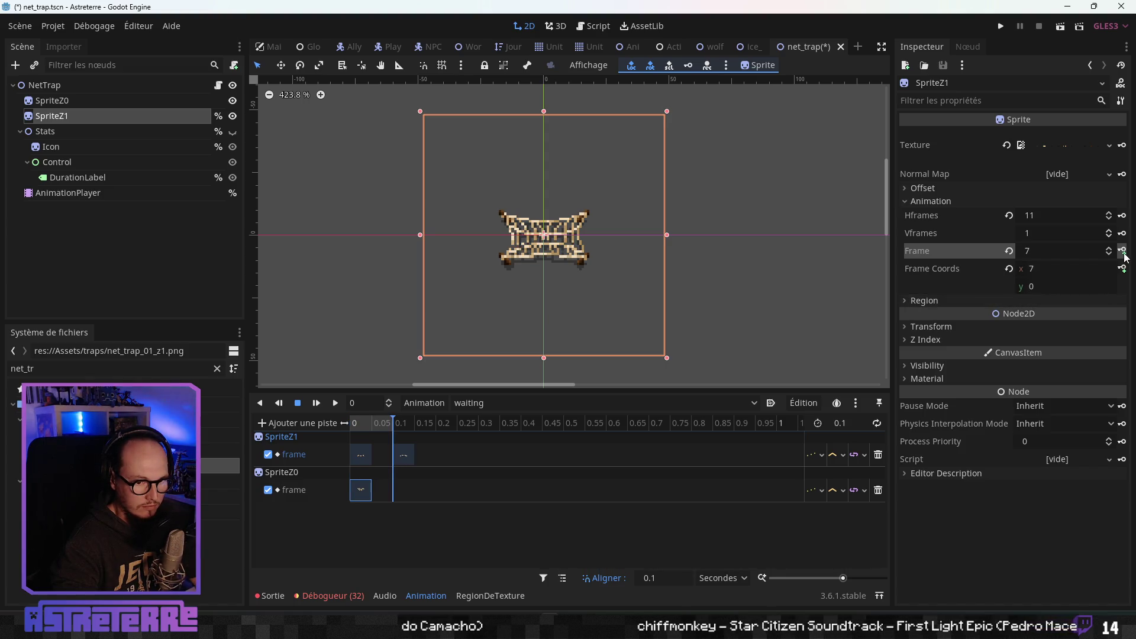
left_click(1124, 252)
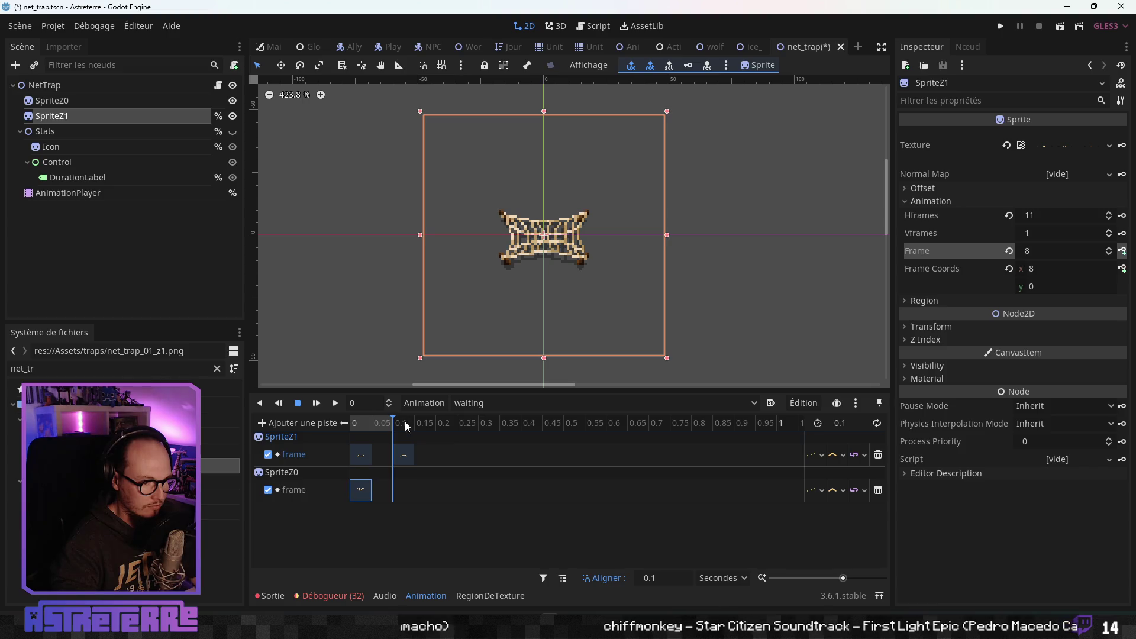
- Delete the SpriteZ1 key at 0.1 and set the waiting animation length to 0.8 s
left_click(403, 454)
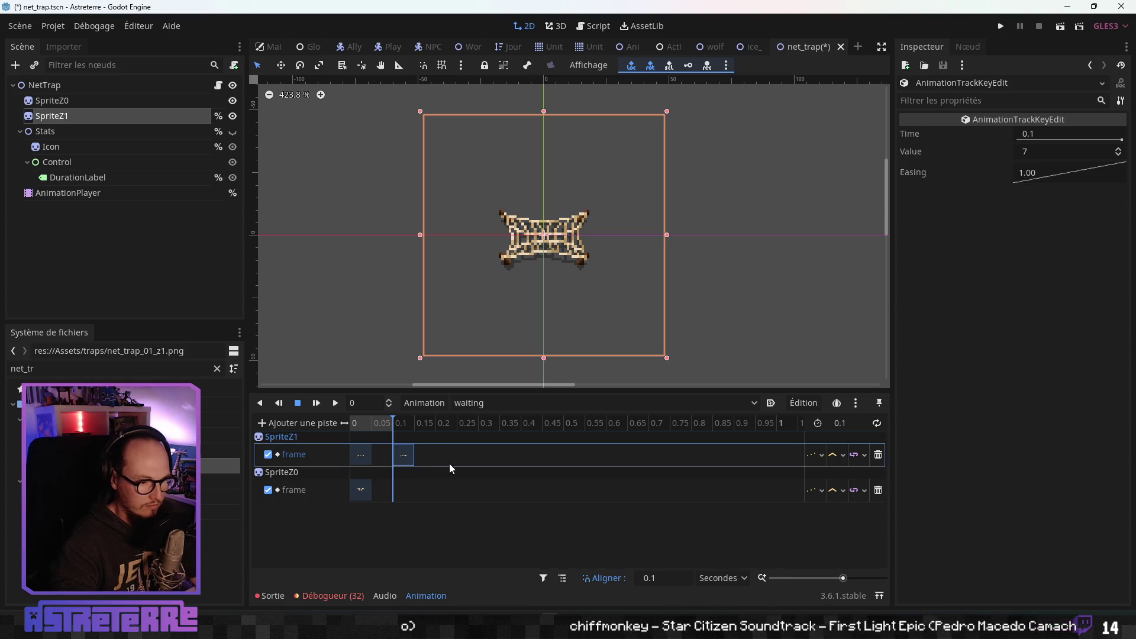
key("Delete")
left_click(360, 455)
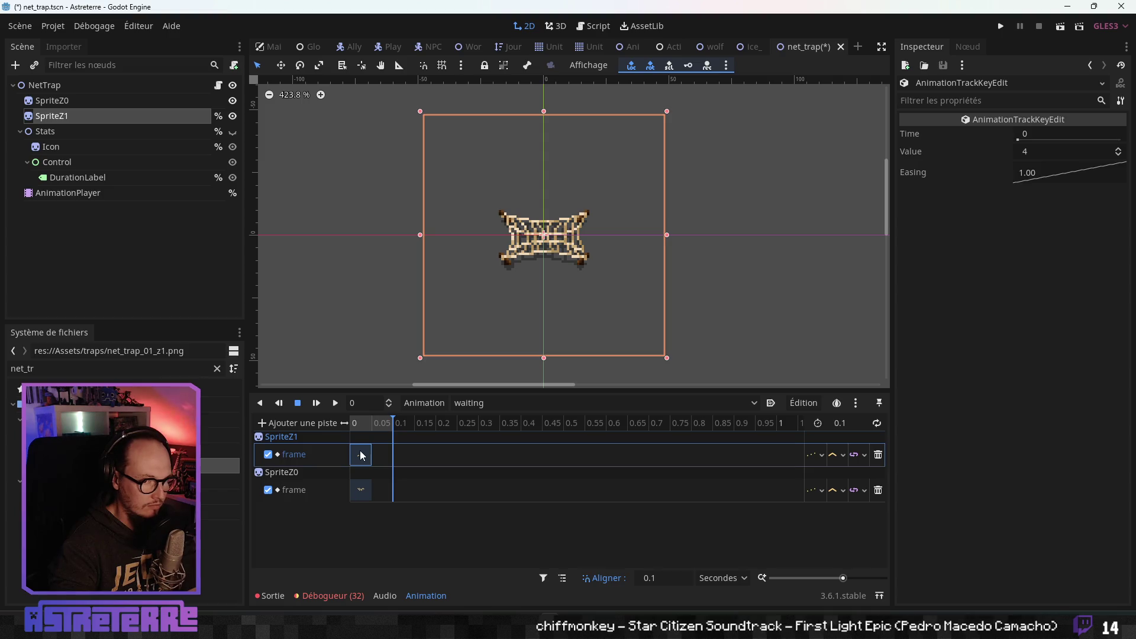
double_click(845, 423)
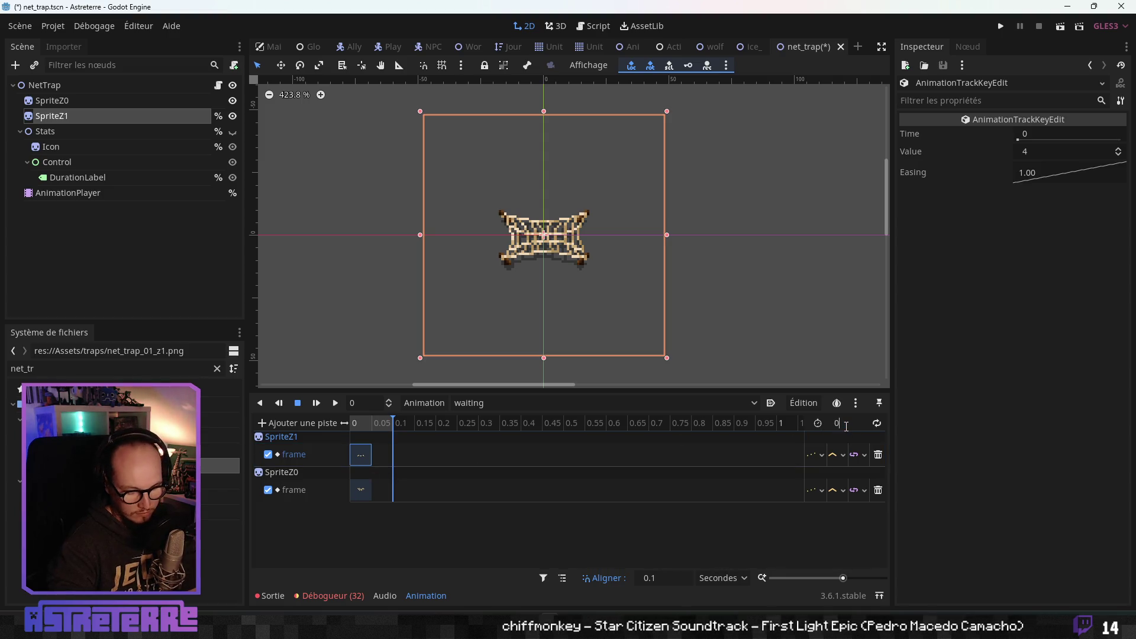
type(".8")
key("Return")
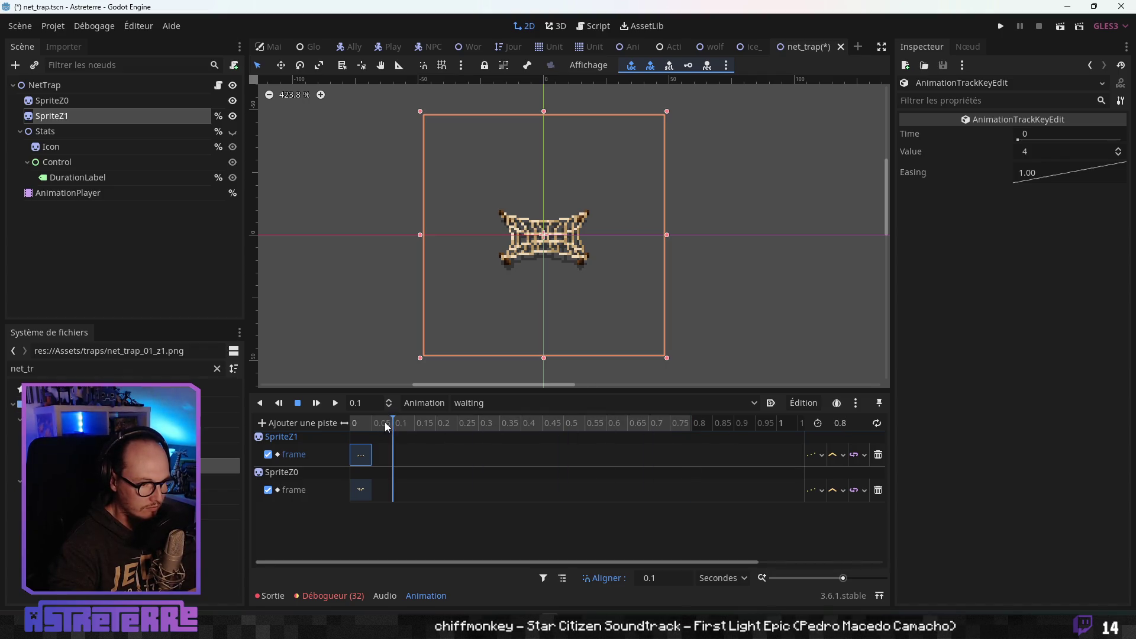
- Key successive net frames on SpriteZ1 at 0, 0.1, 0.2 and 0.3, then preview
left_click_drag(388, 427, 367, 429)
left_click(361, 454)
left_click(66, 116)
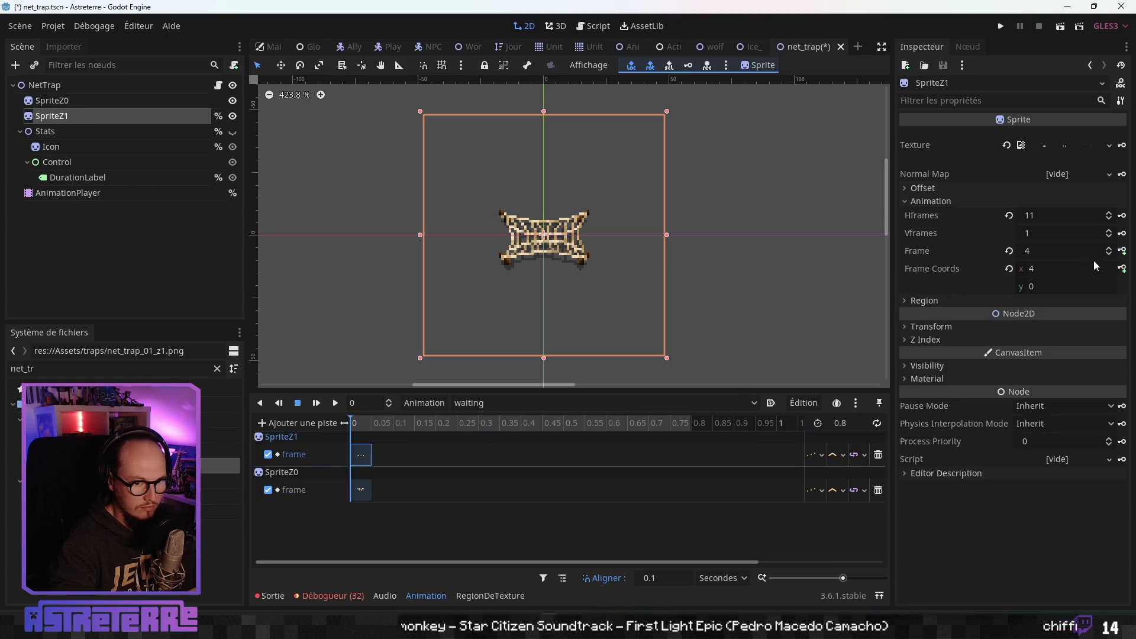
left_click(1122, 251)
left_click(1122, 250)
left_click(1123, 251)
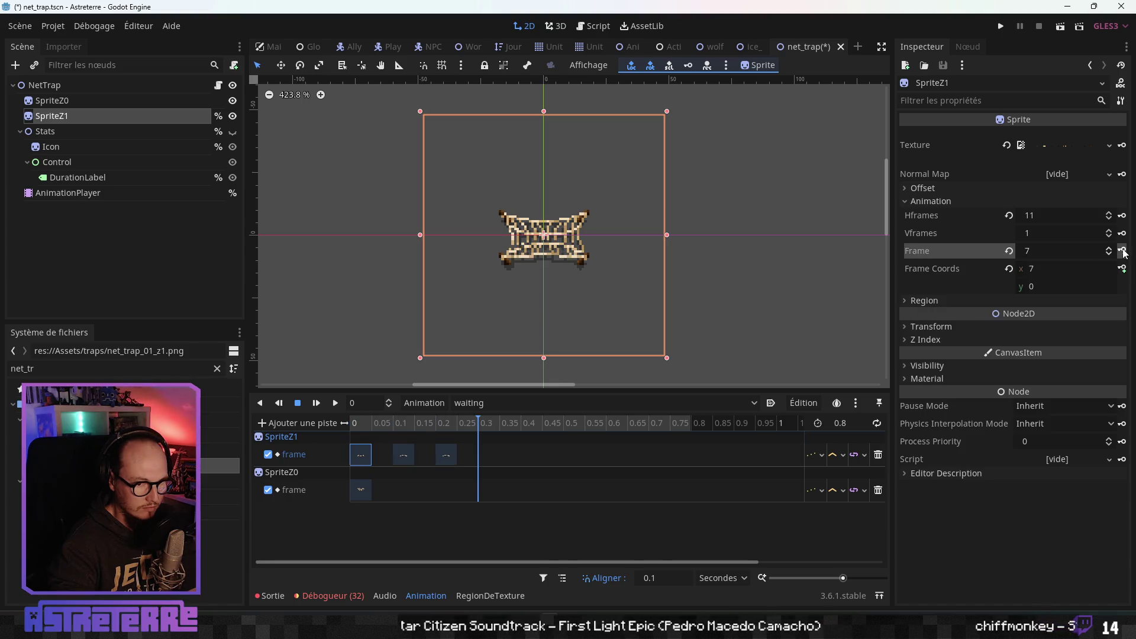
left_click(1122, 251)
mouse_move(449, 424)
left_mouse_down()
mouse_move(371, 424)
mouse_move(469, 425)
mouse_move(367, 427)
left_mouse_up()
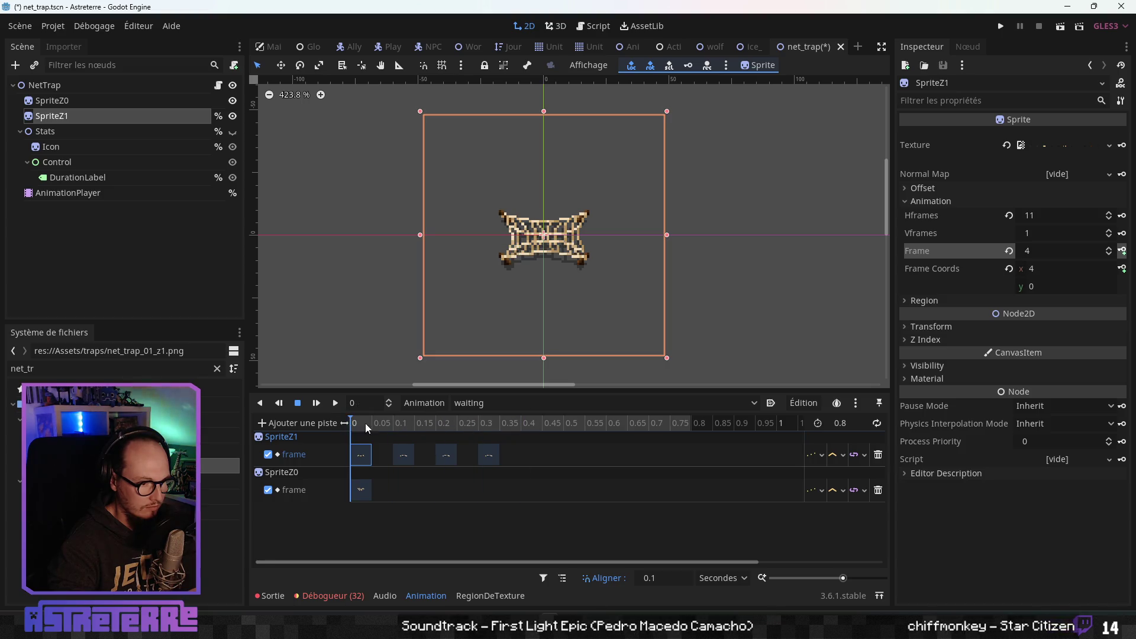
left_click(361, 489)
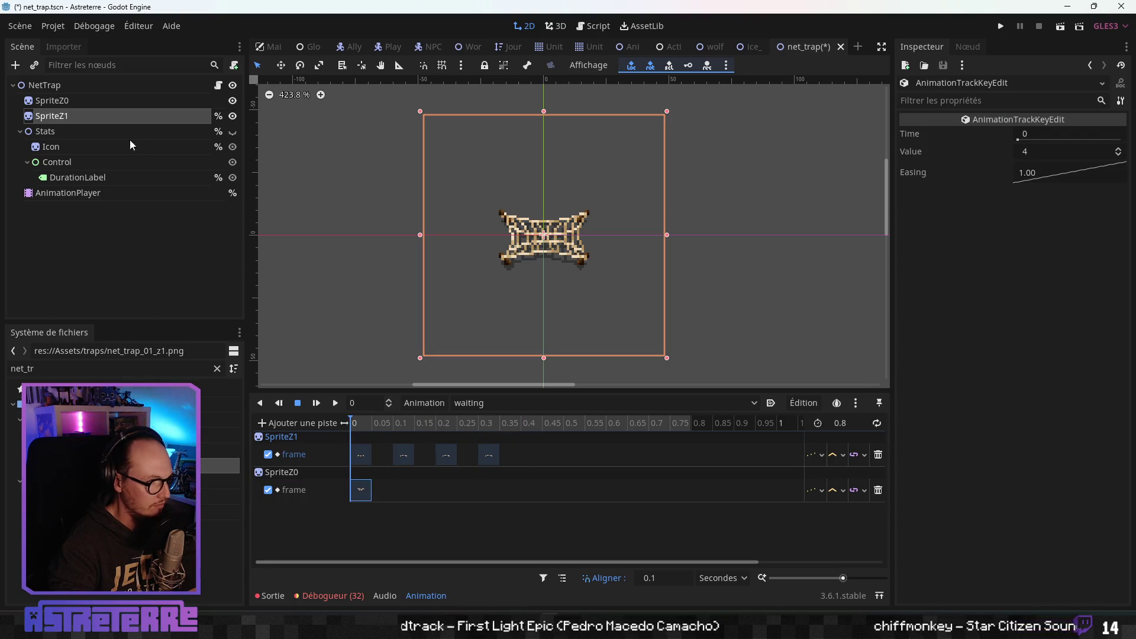
- Key the successive SpriteZ0 frames at 0.1-second steps in the waiting animation
left_click(91, 101)
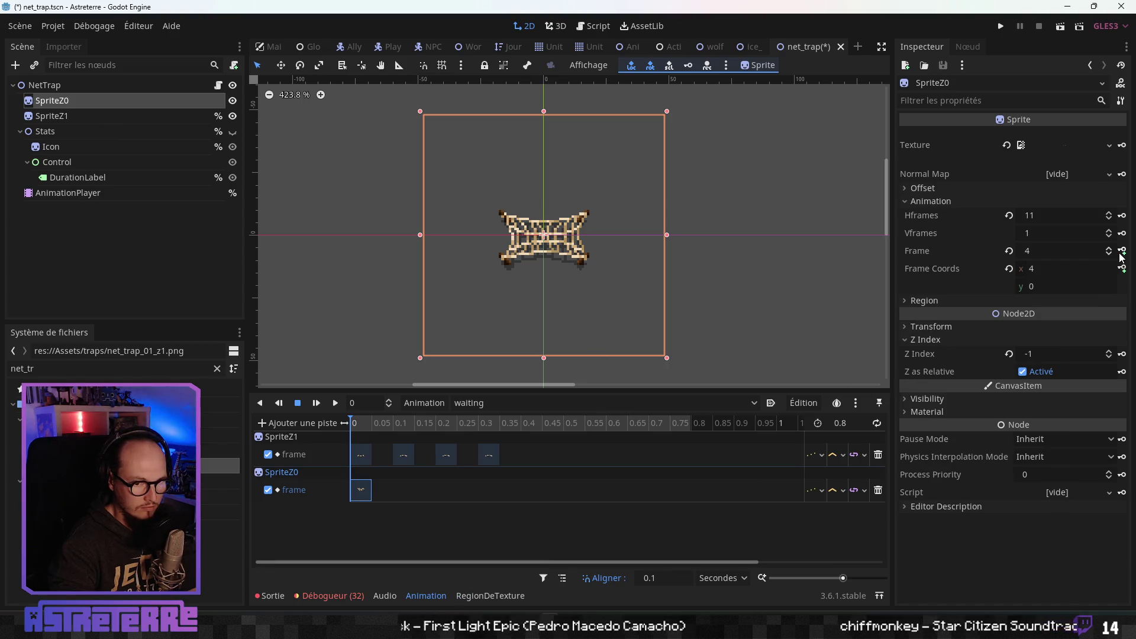
left_click(1123, 252)
left_click(1123, 253)
left_click(1124, 253)
left_click(1123, 253)
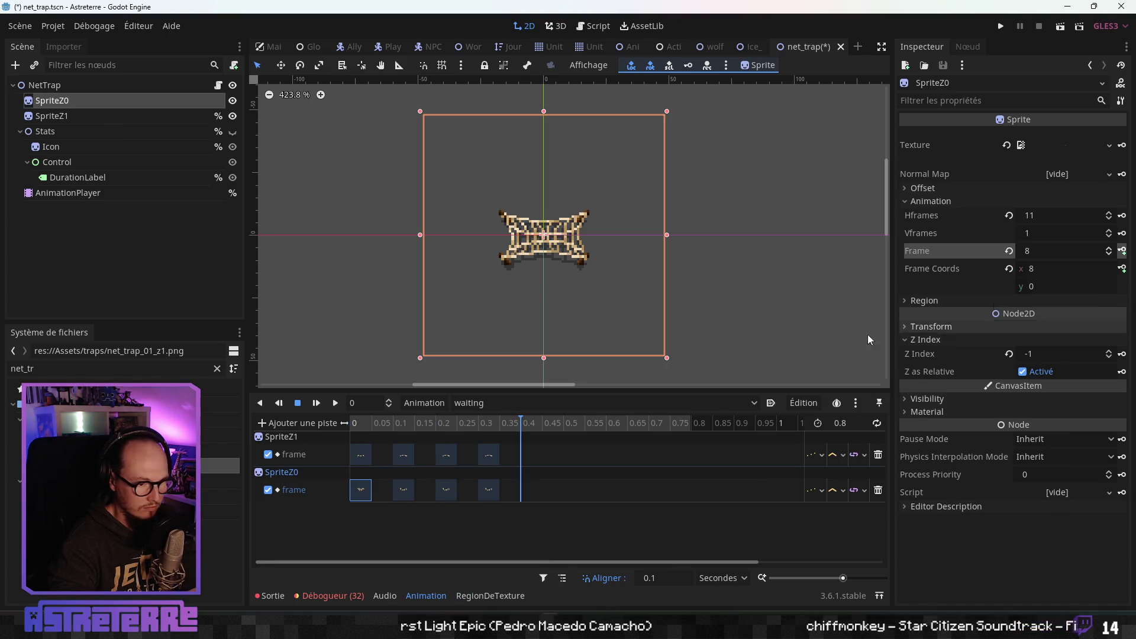
- Move the SpriteZ1 and SpriteZ0 keys to 0.2, 0.4 and 0.7, then check the 0.4 key
left_click_drag(488, 456, 726, 453)
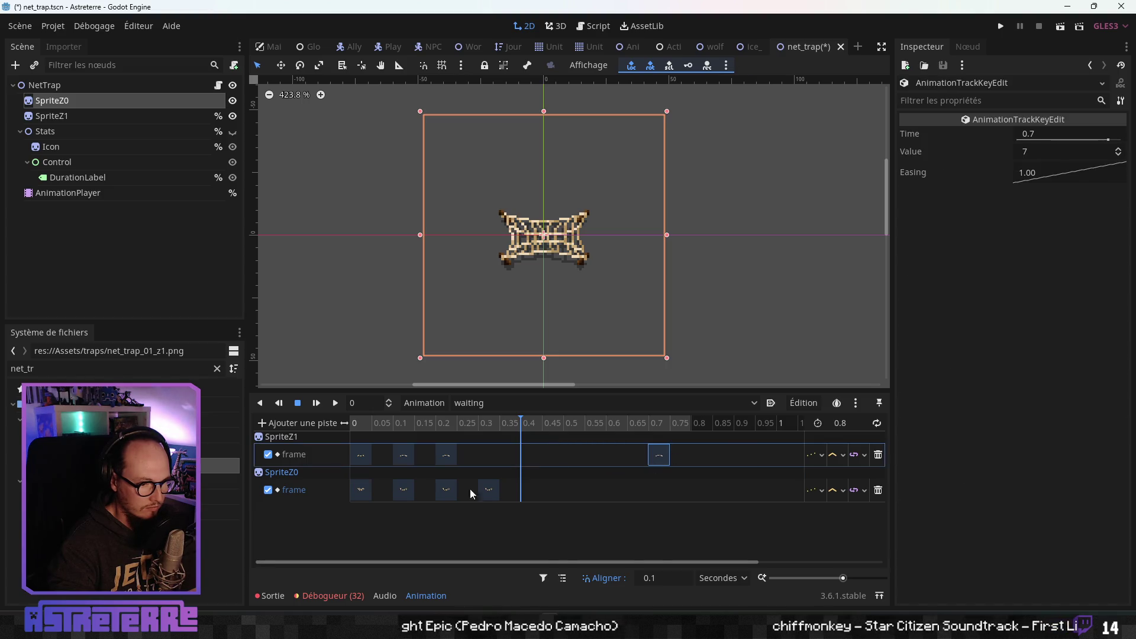
left_click_drag(488, 490, 659, 490)
mouse_move(449, 460)
left_mouse_down()
mouse_move(573, 458)
mouse_move(535, 458)
left_mouse_up()
left_click_drag(450, 496, 536, 493)
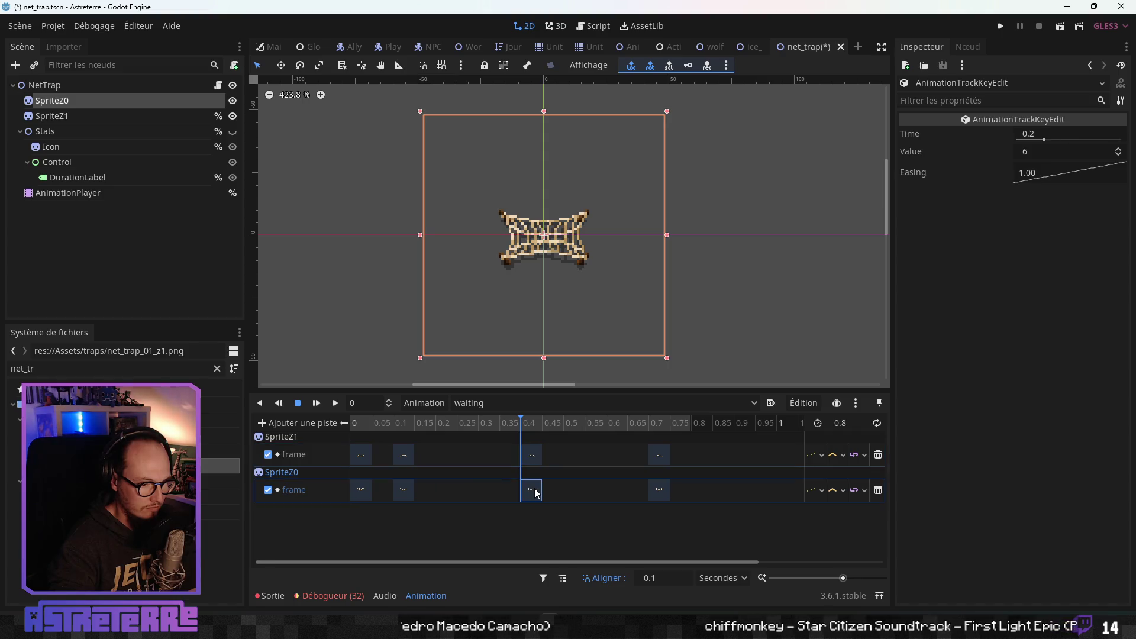
mouse_move(412, 464)
left_mouse_down()
mouse_move(455, 465)
mouse_move(455, 487)
left_mouse_up()
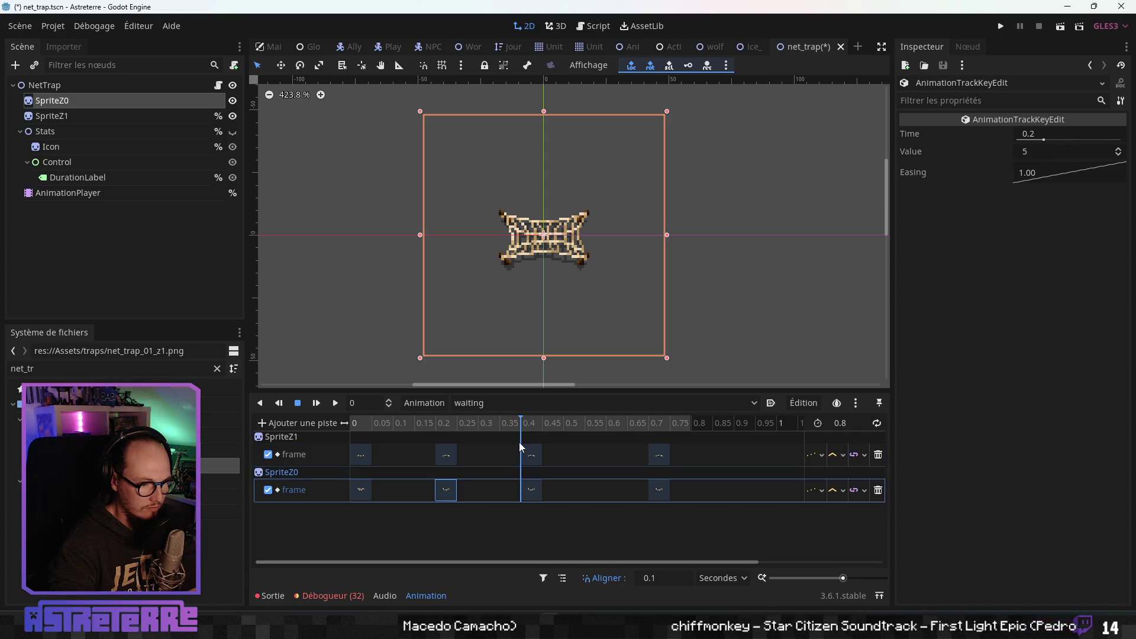
left_click(530, 455)
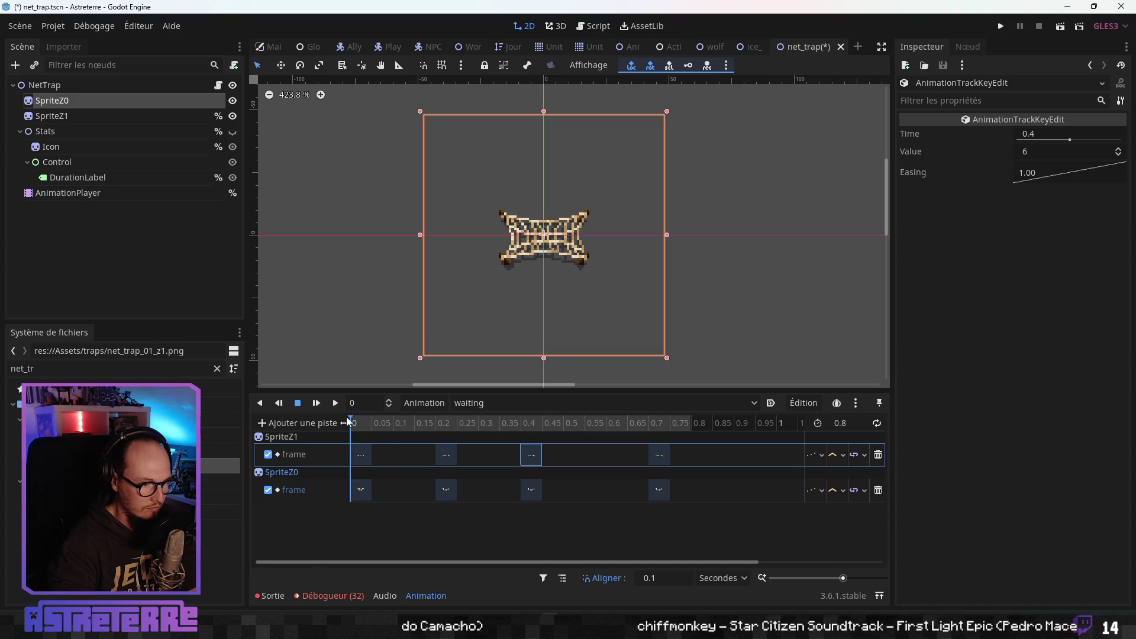
left_click(335, 404)
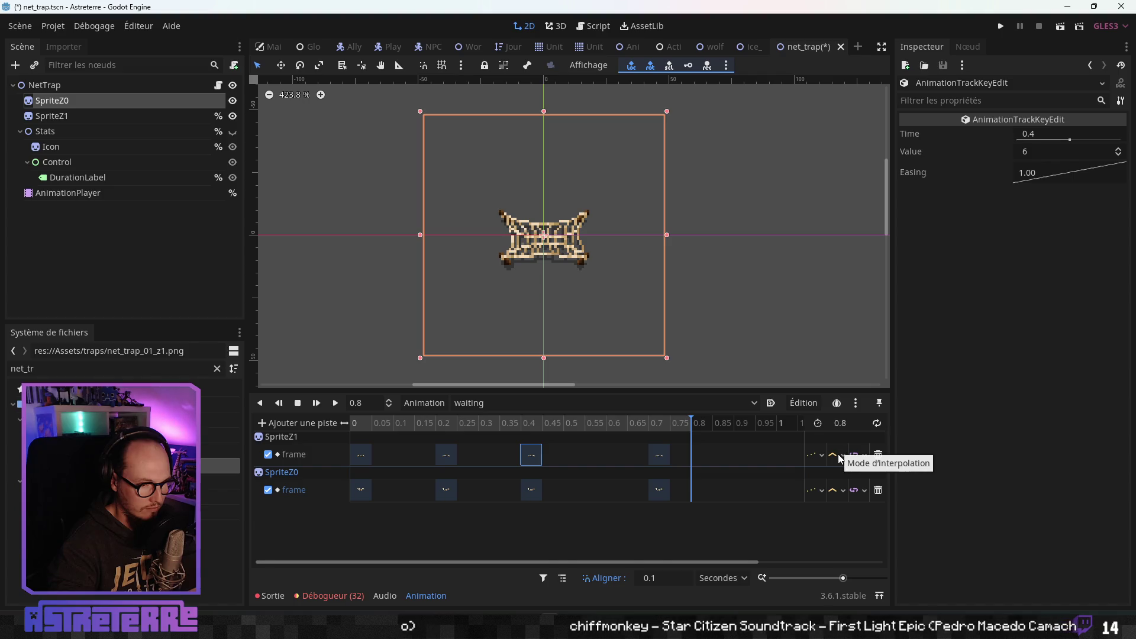
- Turn on looping for the waiting animation, play it, and scrub from 0.5 to 0.8
left_click(877, 422)
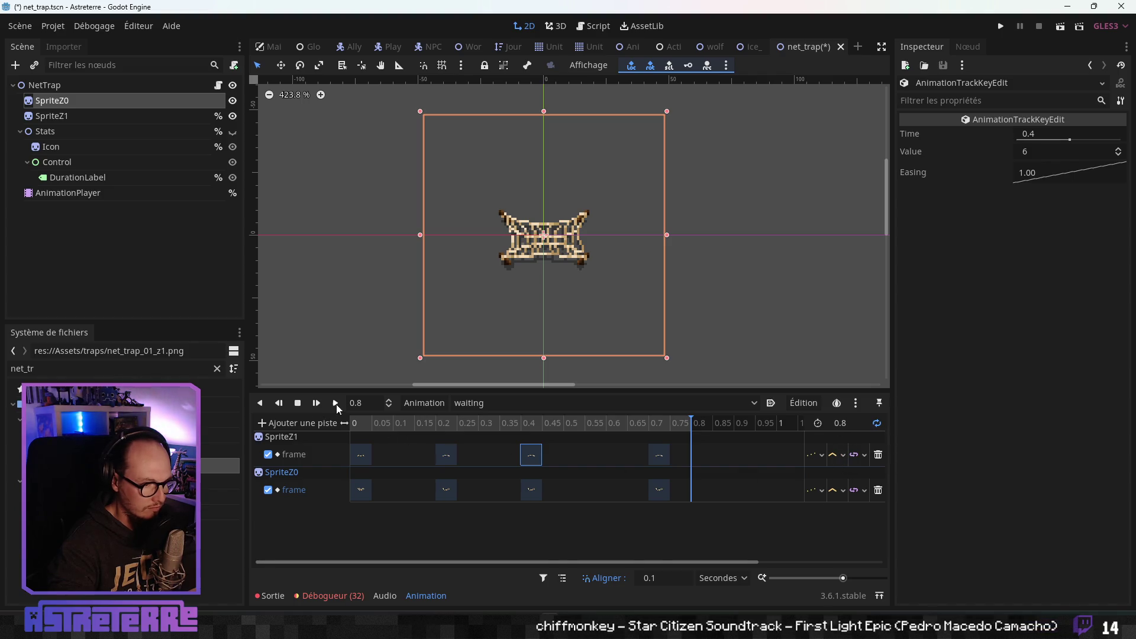
left_click(335, 402)
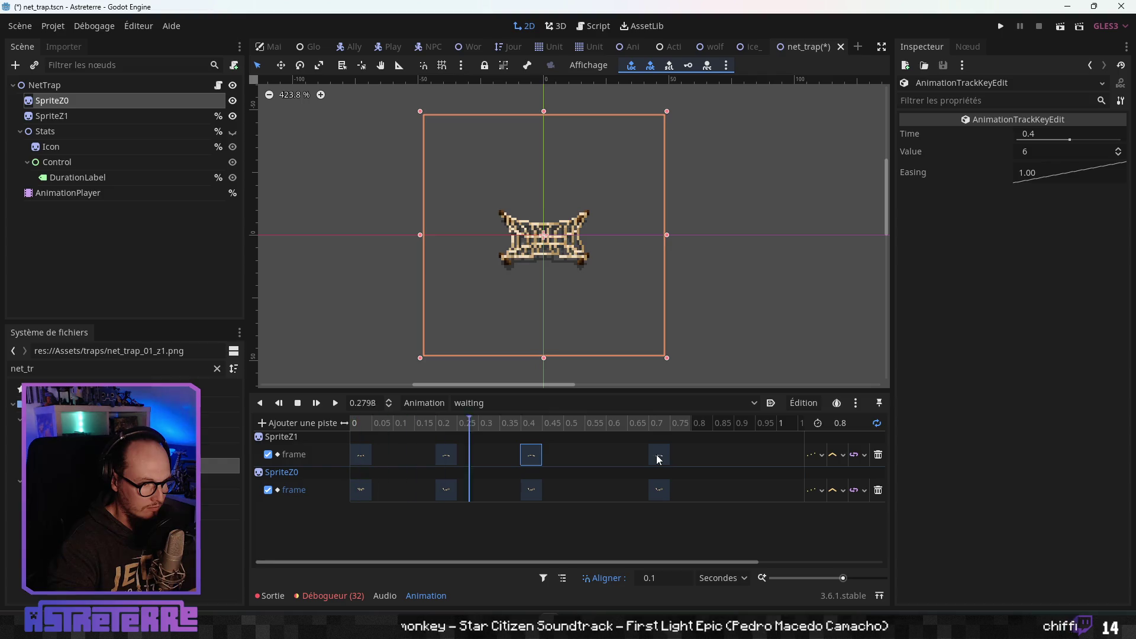
left_click(562, 423)
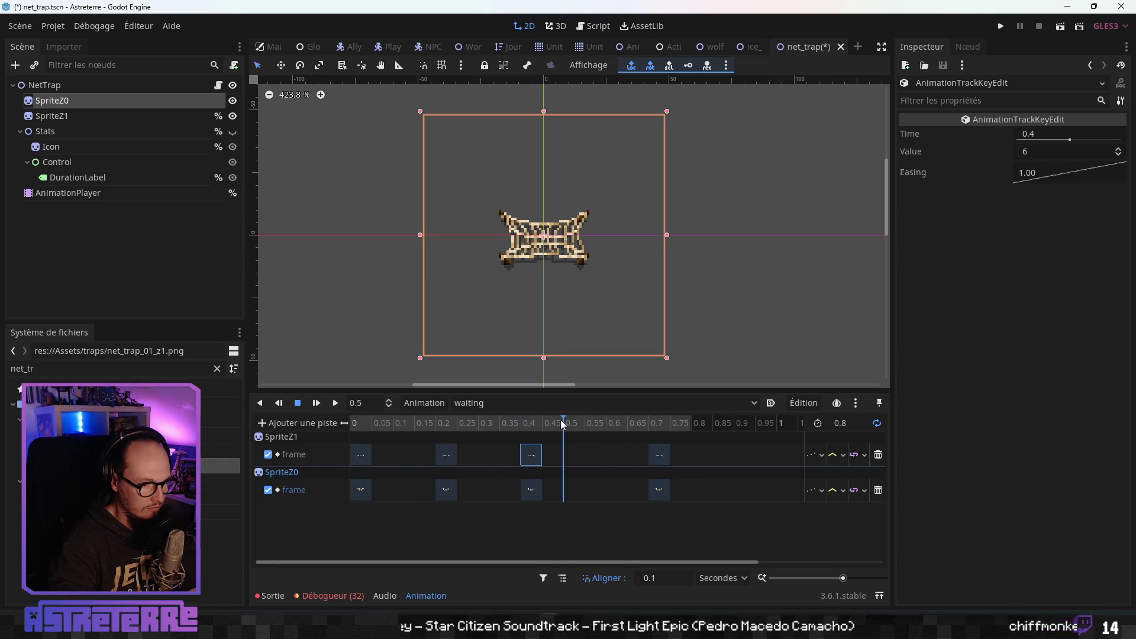
left_click_drag(615, 423, 686, 422)
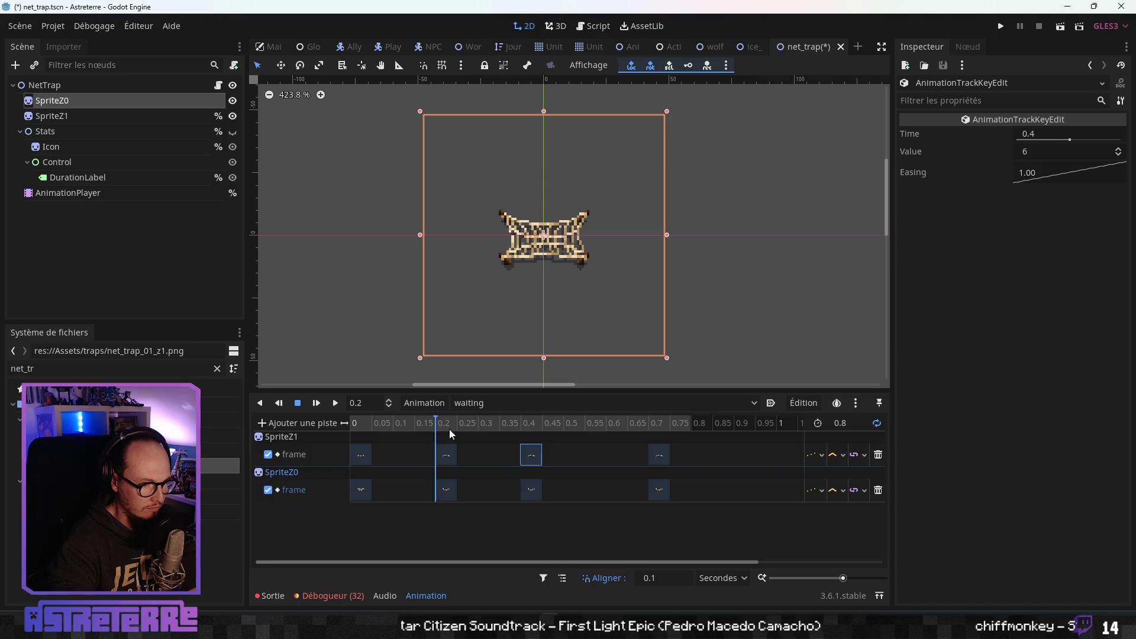
- Compare net sprite frames 6 and 9 in Aseprite against the Godot preview at 0.8
key("alt+Tab")
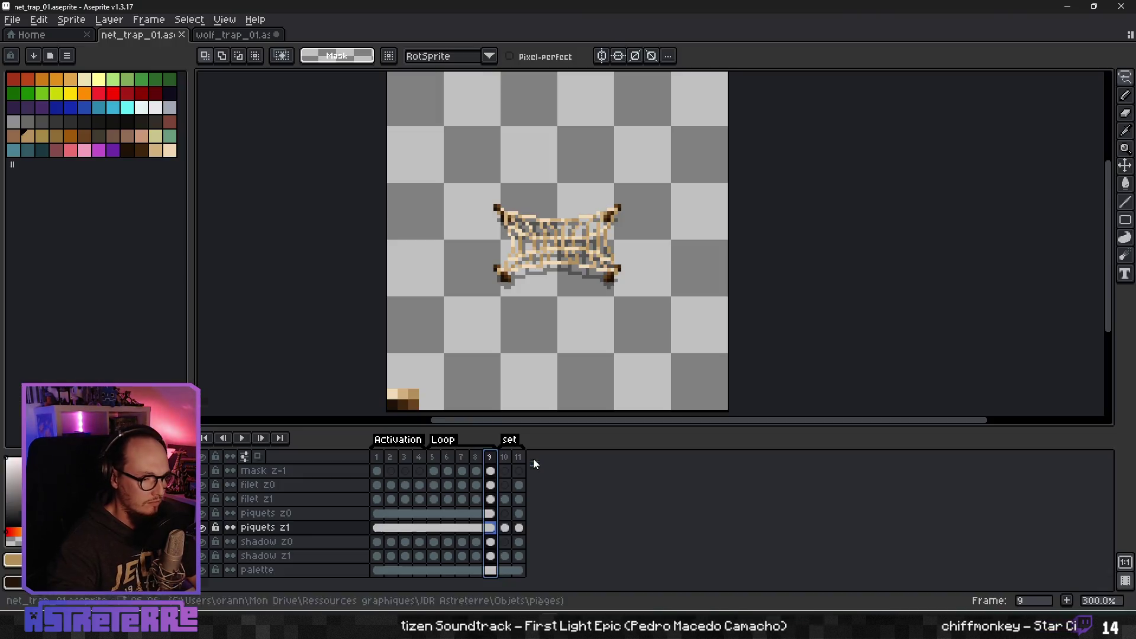
left_click(447, 471)
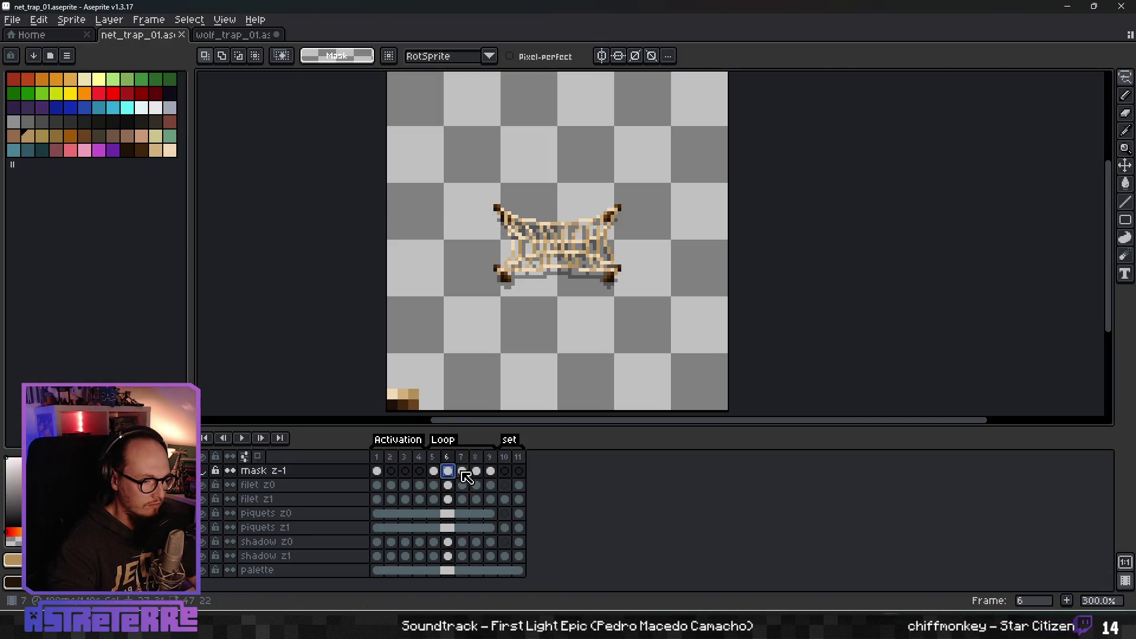
left_click(490, 470)
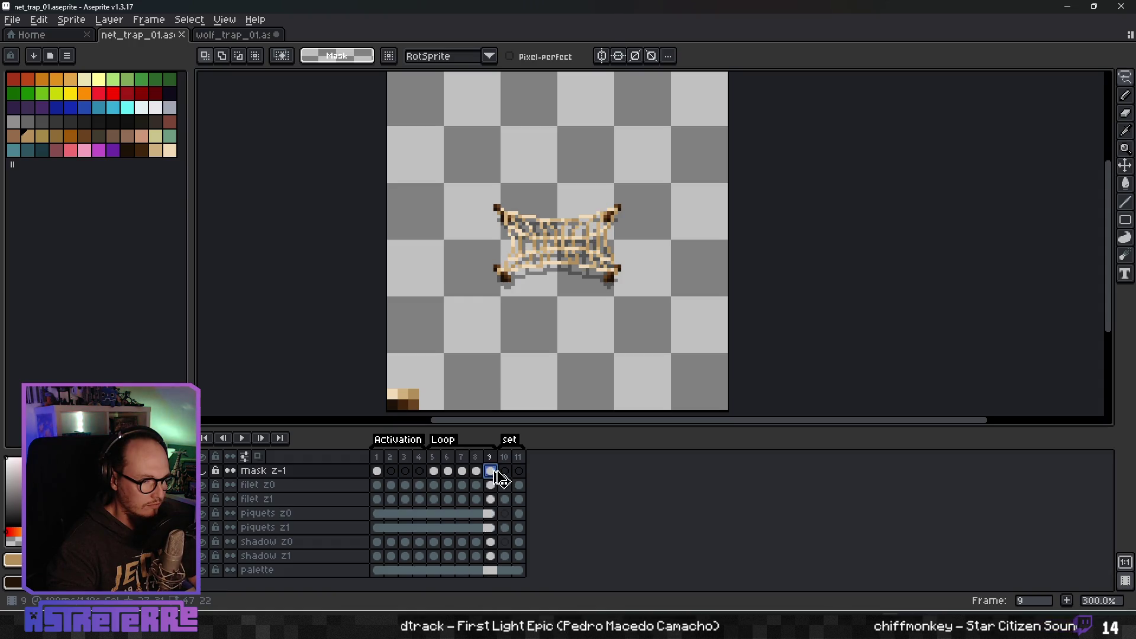
key("alt+Tab")
left_click(692, 423)
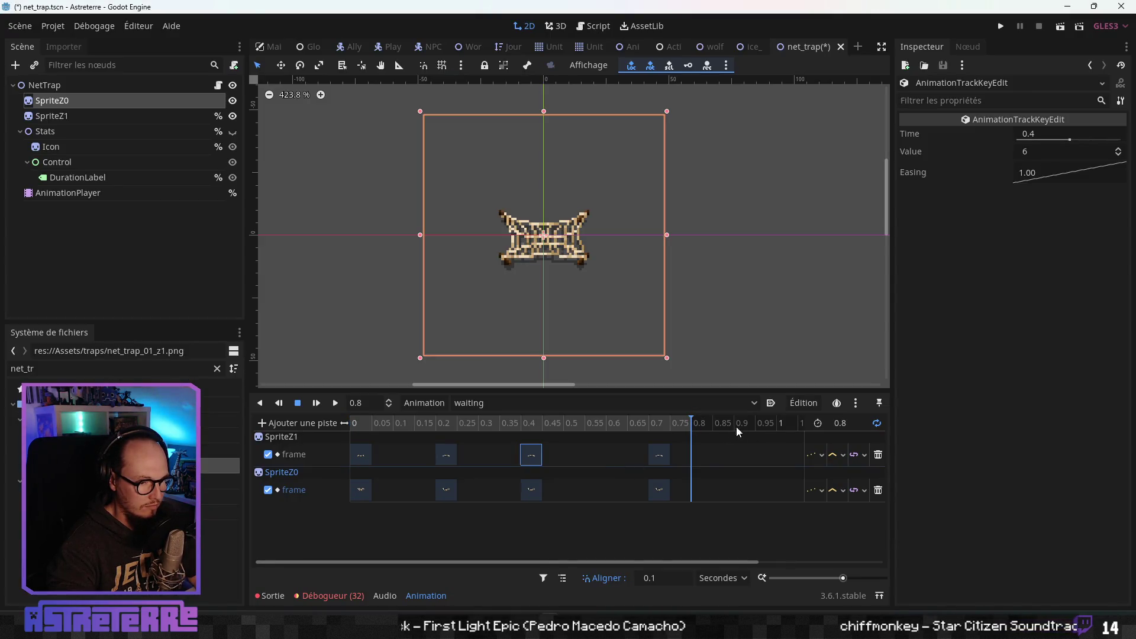
- Move the last SpriteZ1 and SpriteZ0 keys to 0.6 and scrub through the animation's start
left_click_drag(658, 458, 597, 460)
left_click_drag(659, 490, 606, 488)
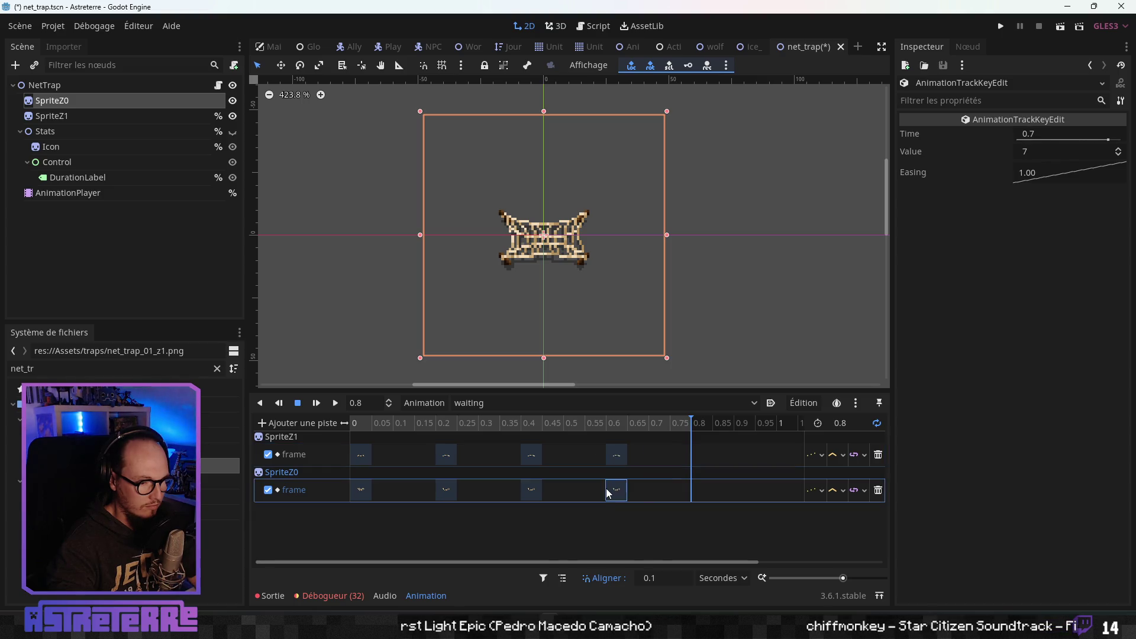
left_click(850, 423)
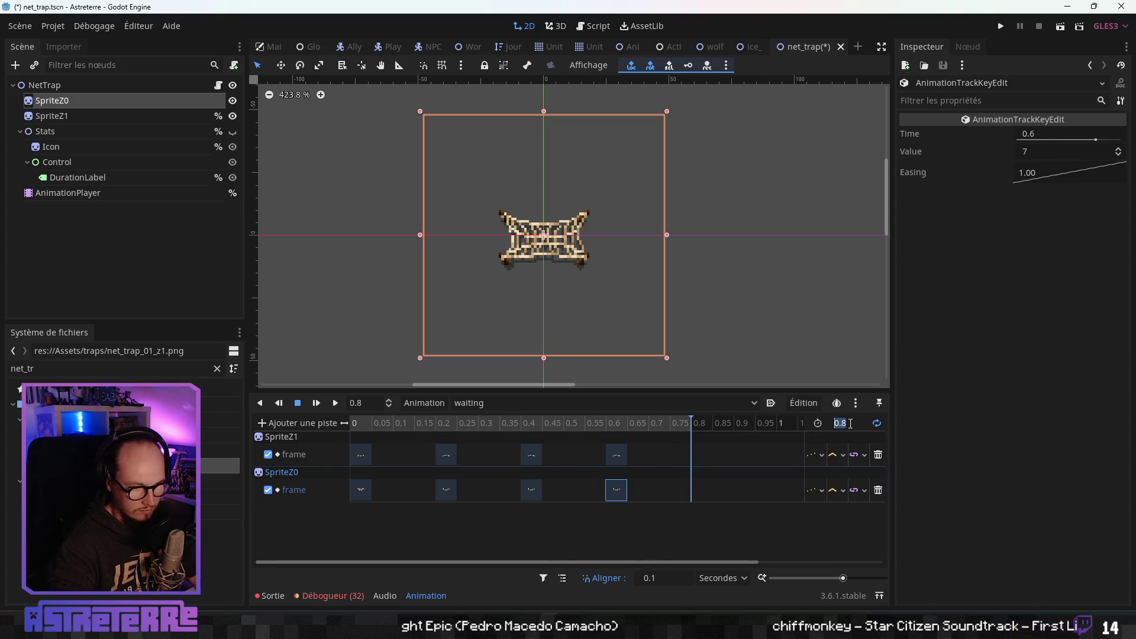
left_click(392, 425)
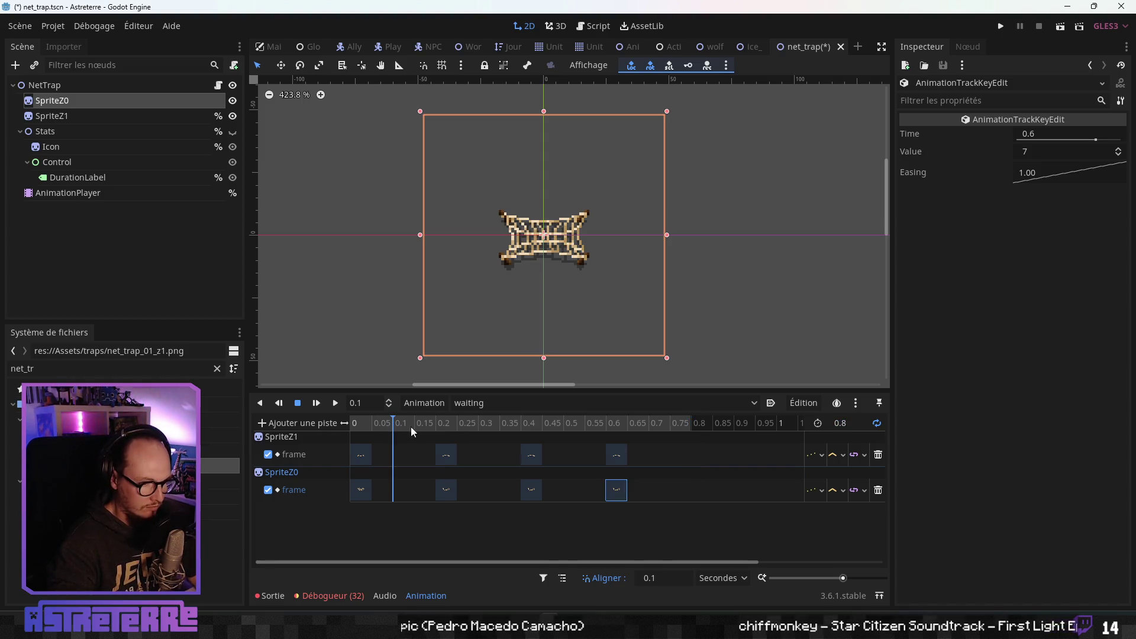
left_click_drag(410, 427, 688, 431)
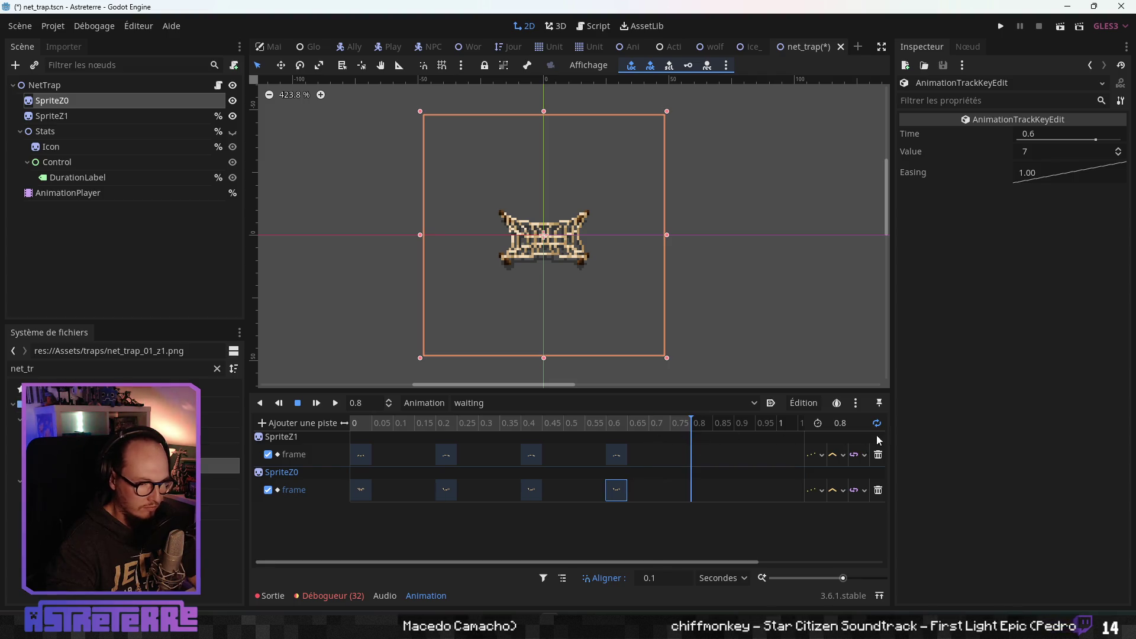
- Set the waiting animation length to 0.9 seconds
type(".9")
key("Return")
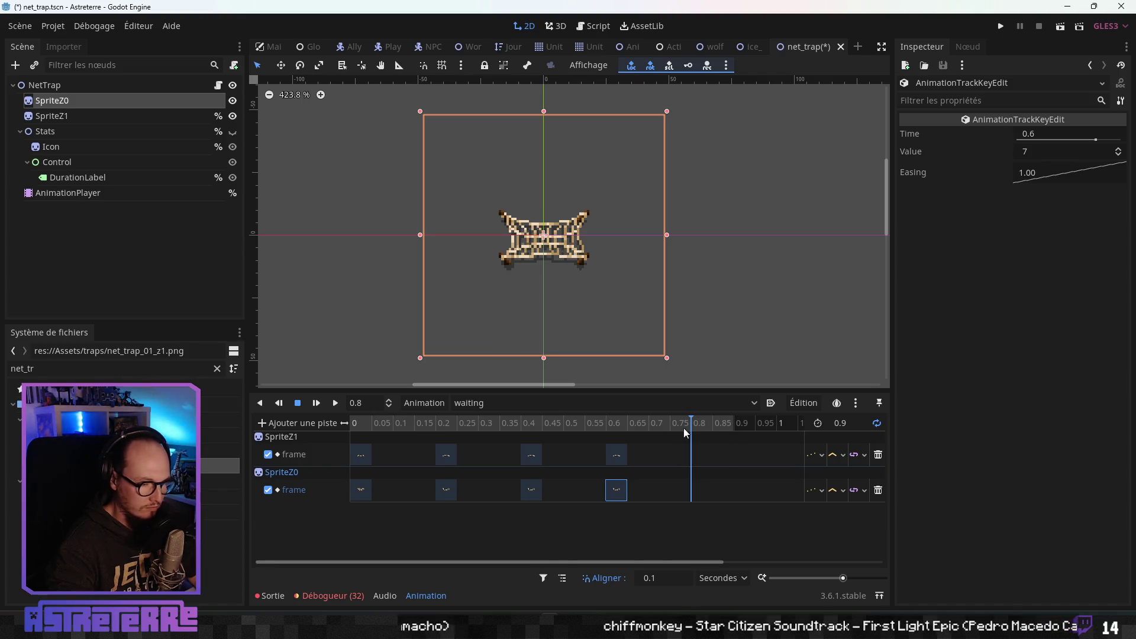
left_click(72, 100)
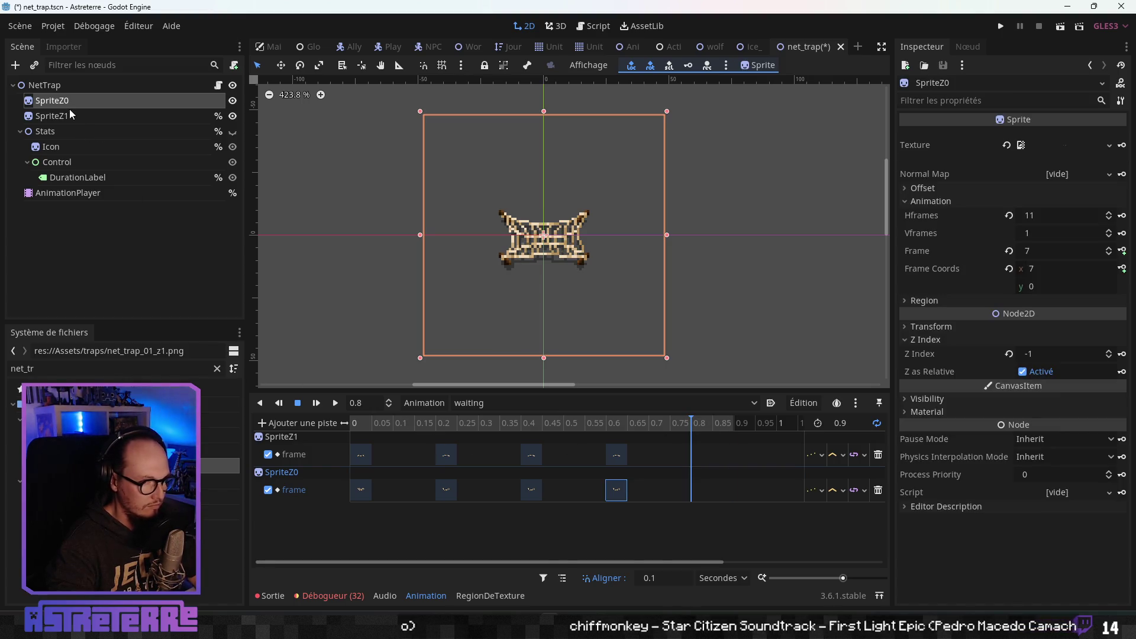
- Add a frame 8 key at 0.8 to SpriteZ0 and SpriteZ1, then replay from the start
left_click(1109, 249)
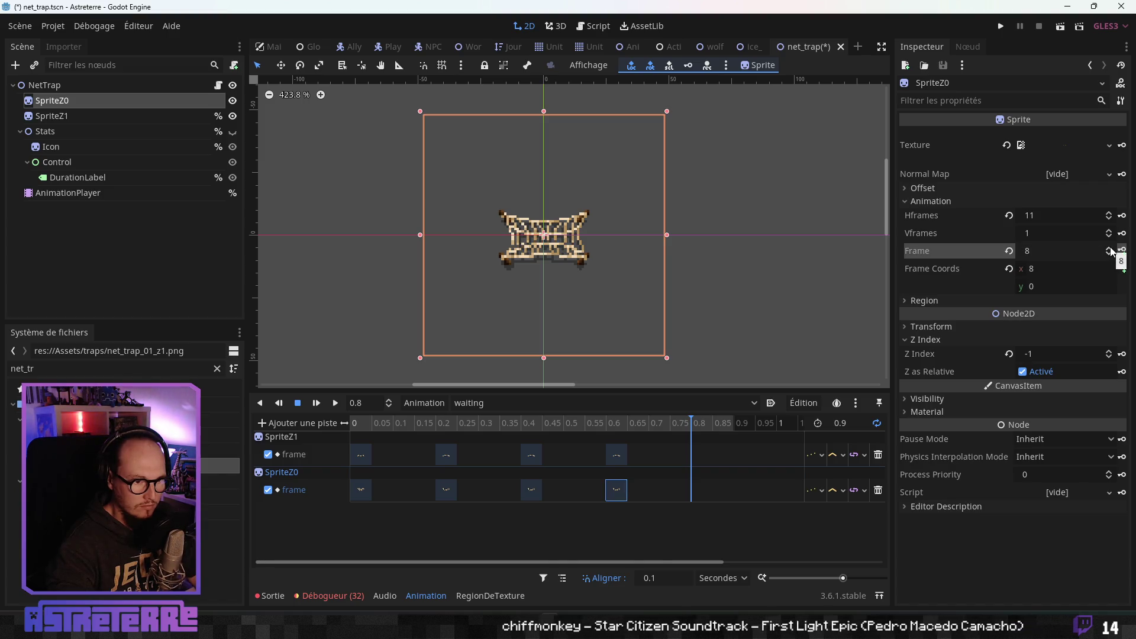
left_click(1122, 251)
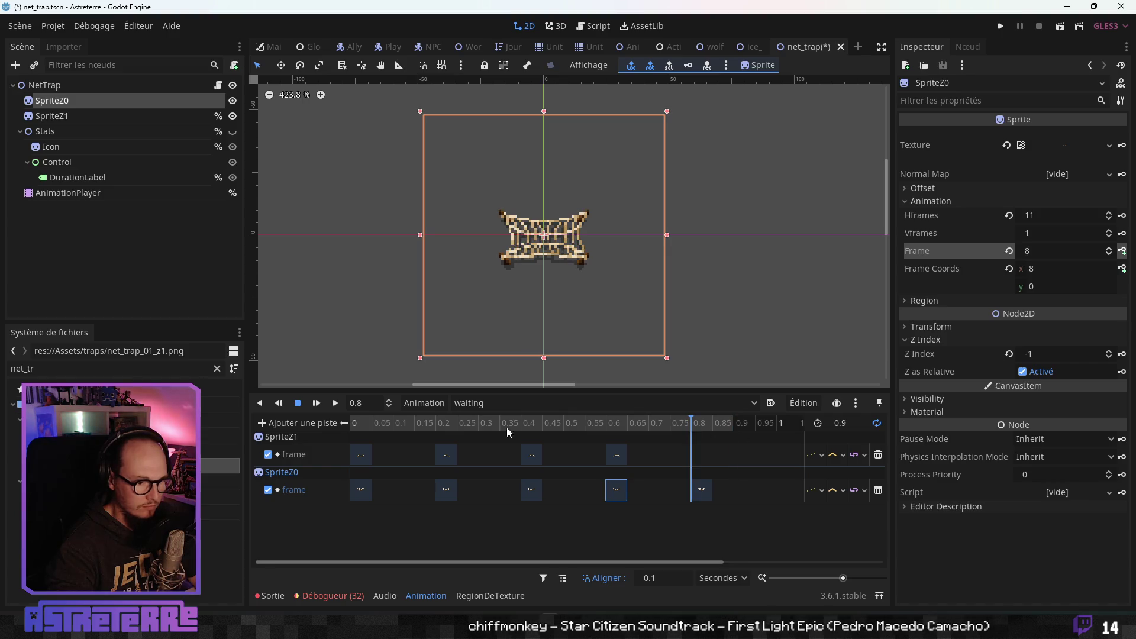
left_click(150, 116)
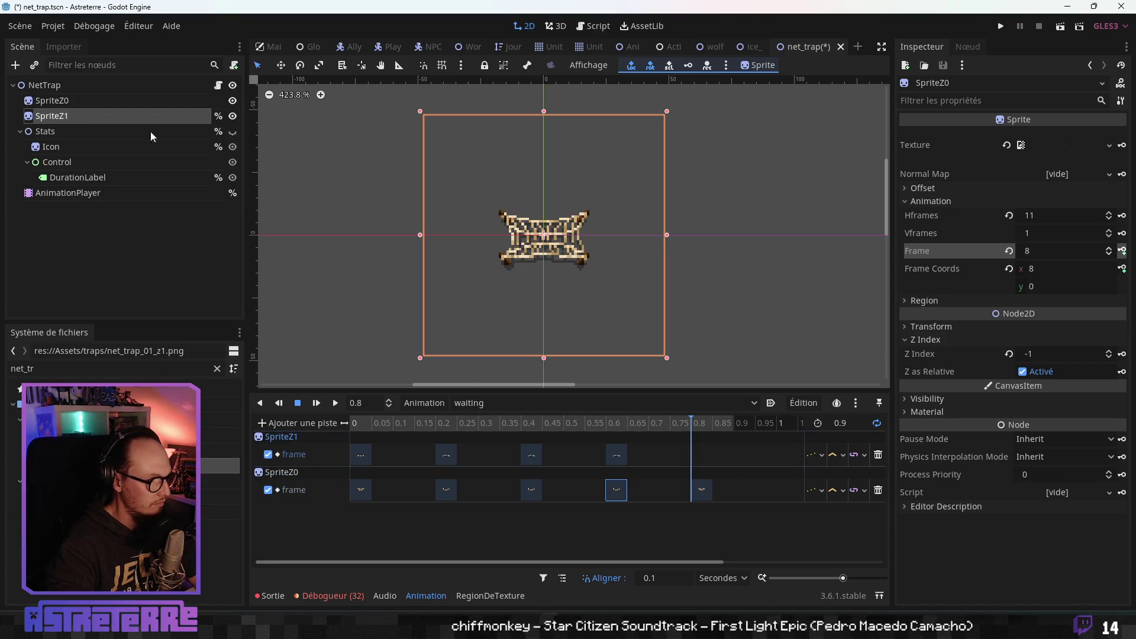
left_click(1121, 251)
left_click_drag(691, 424, 346, 425)
left_click(336, 404)
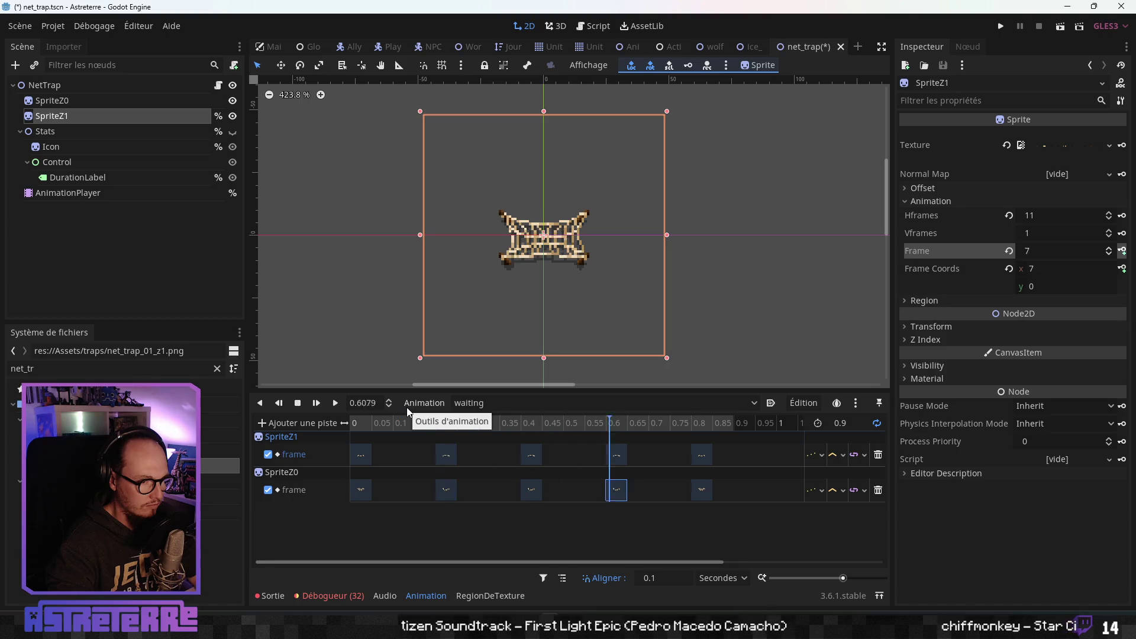
- Stop playback and scrub the waiting animation between 0.3 and 0.5 seconds to compare frames
left_click(298, 402)
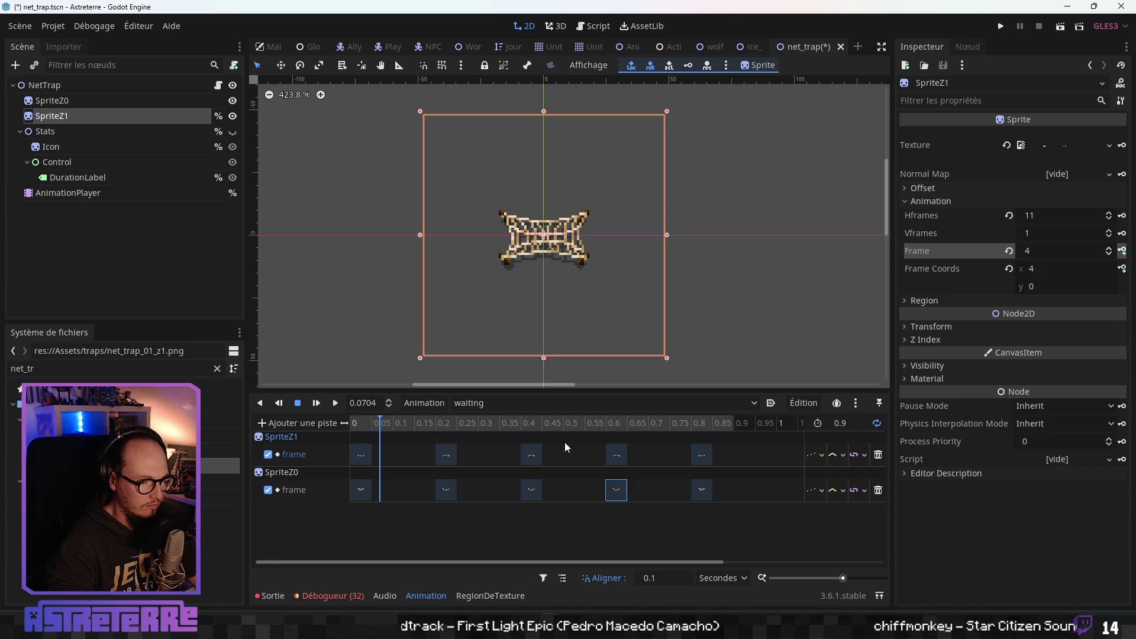
left_click(530, 454)
left_click_drag(438, 422, 496, 424)
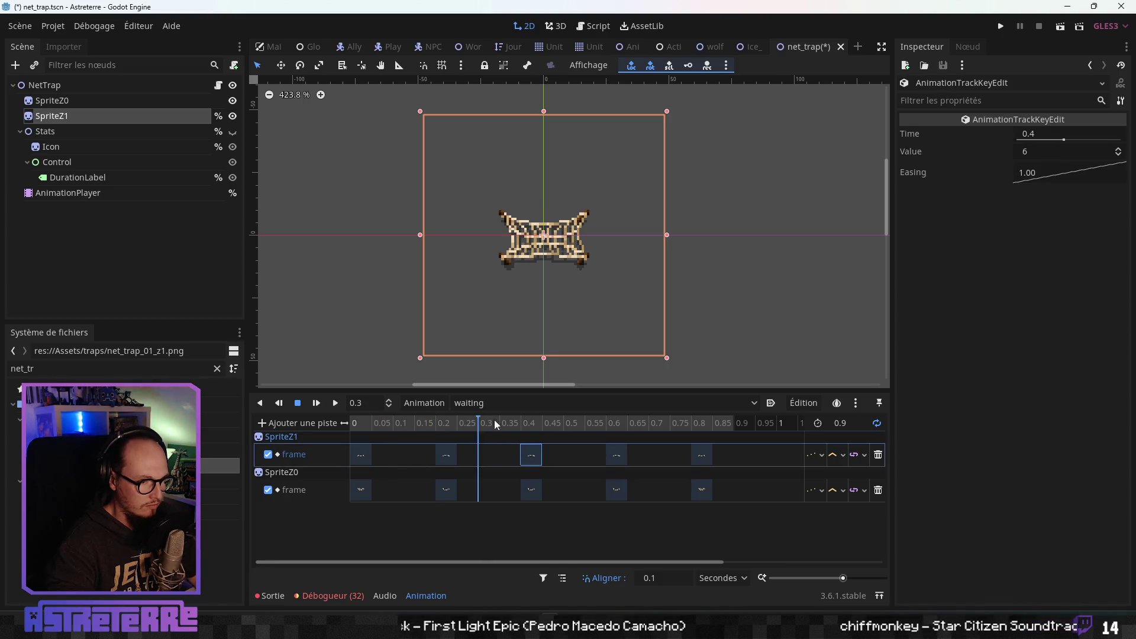
mouse_move(595, 421)
left_mouse_down()
mouse_move(700, 414)
mouse_move(374, 420)
mouse_move(501, 423)
left_mouse_up()
mouse_move(630, 421)
left_mouse_down()
mouse_move(734, 421)
mouse_move(565, 426)
left_mouse_up()
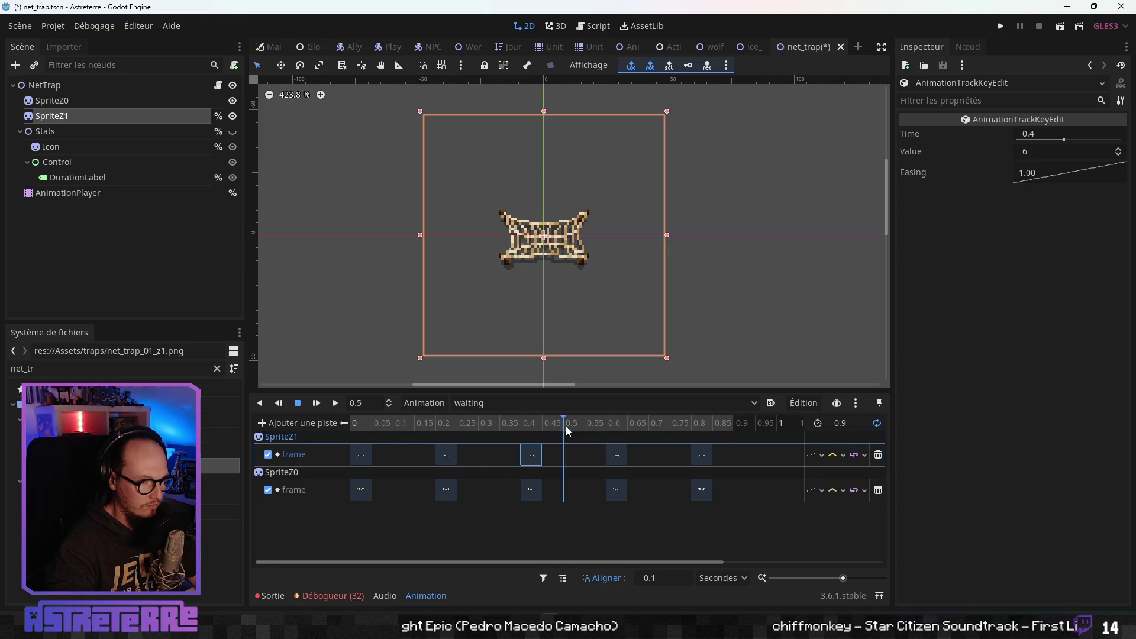
- Delete both 0.4 frame keys, move the 0.6 keys back to 0.4, and replay
left_click(532, 485, "shift")
key("Delete")
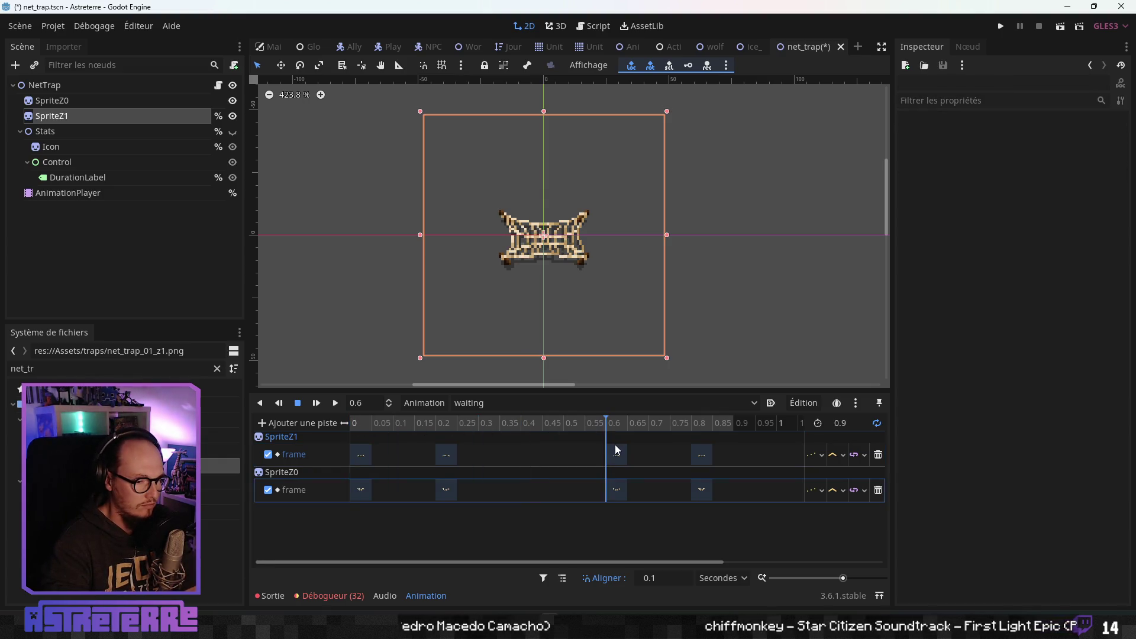
left_click_drag(615, 445, 559, 449)
left_click_drag(617, 490, 530, 489)
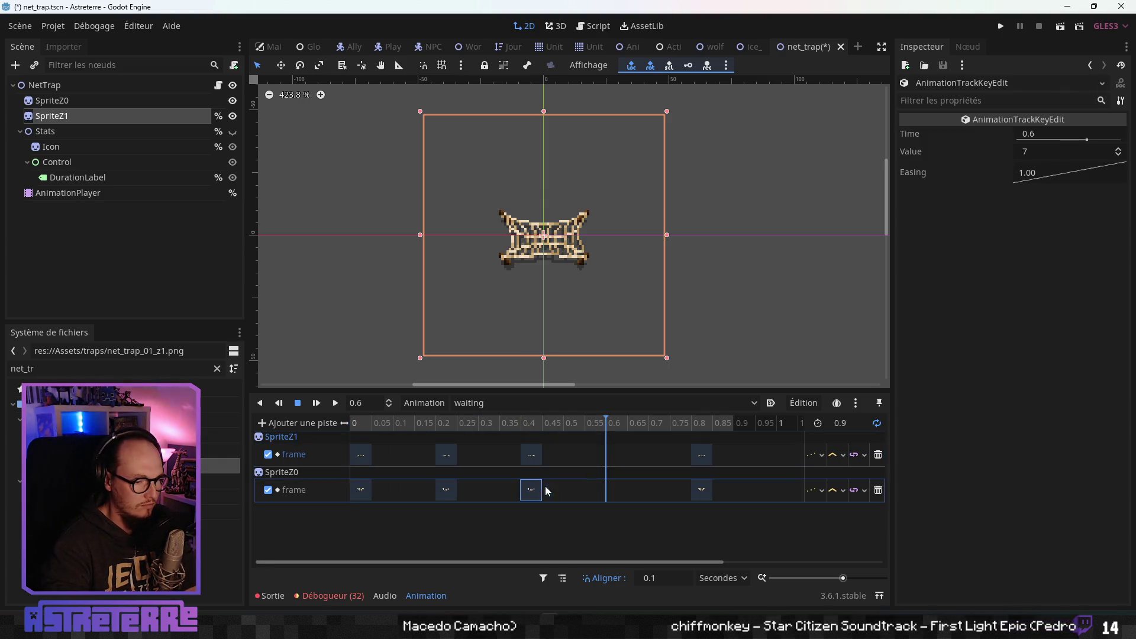
left_click(350, 426)
left_click(335, 403)
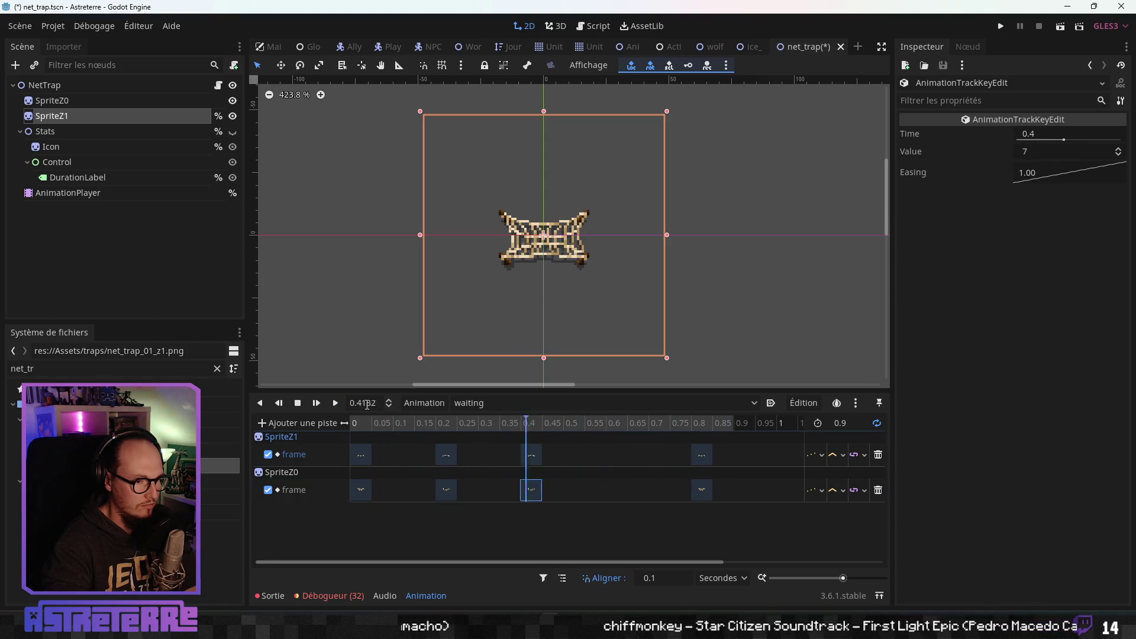
- Delete the 0.4 keys again and pull both 0.8 keys back to 0.4, then replay
left_click(531, 454)
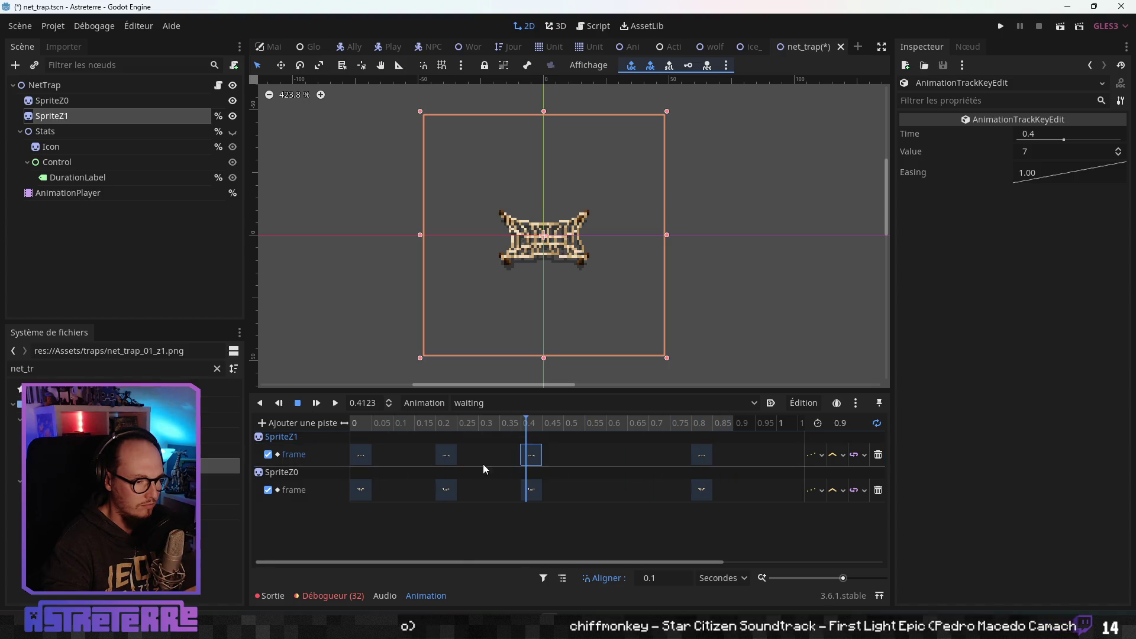
left_click(534, 460)
left_click(536, 490)
key("Delete")
left_click(533, 458)
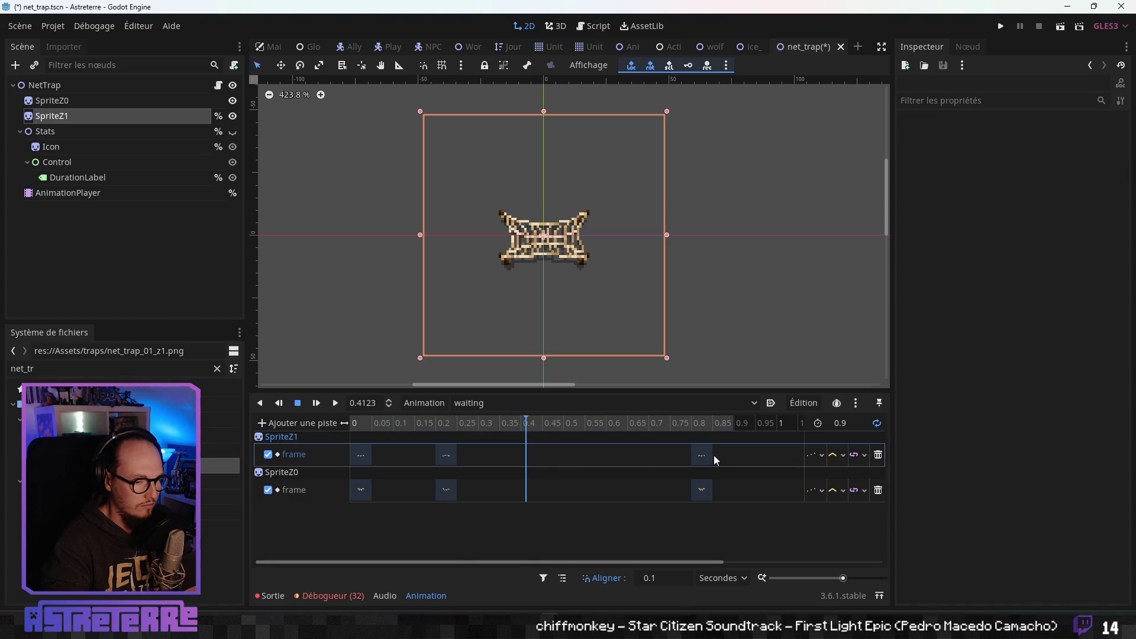
left_click_drag(714, 456, 540, 462)
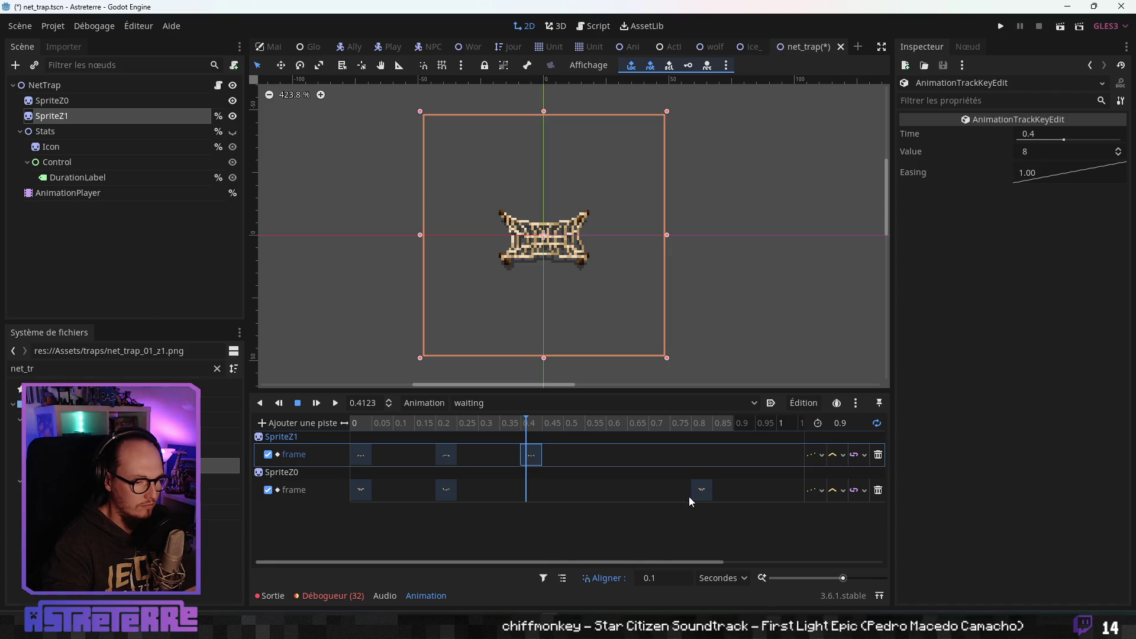
left_click_drag(700, 491, 542, 487)
left_click(401, 427)
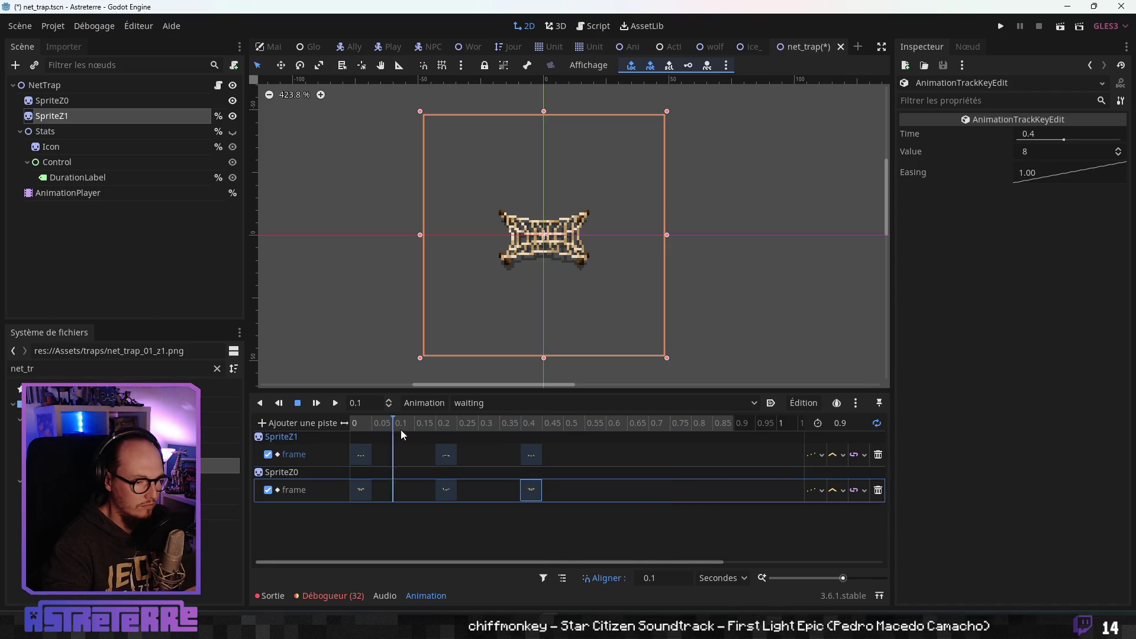
left_click(339, 403)
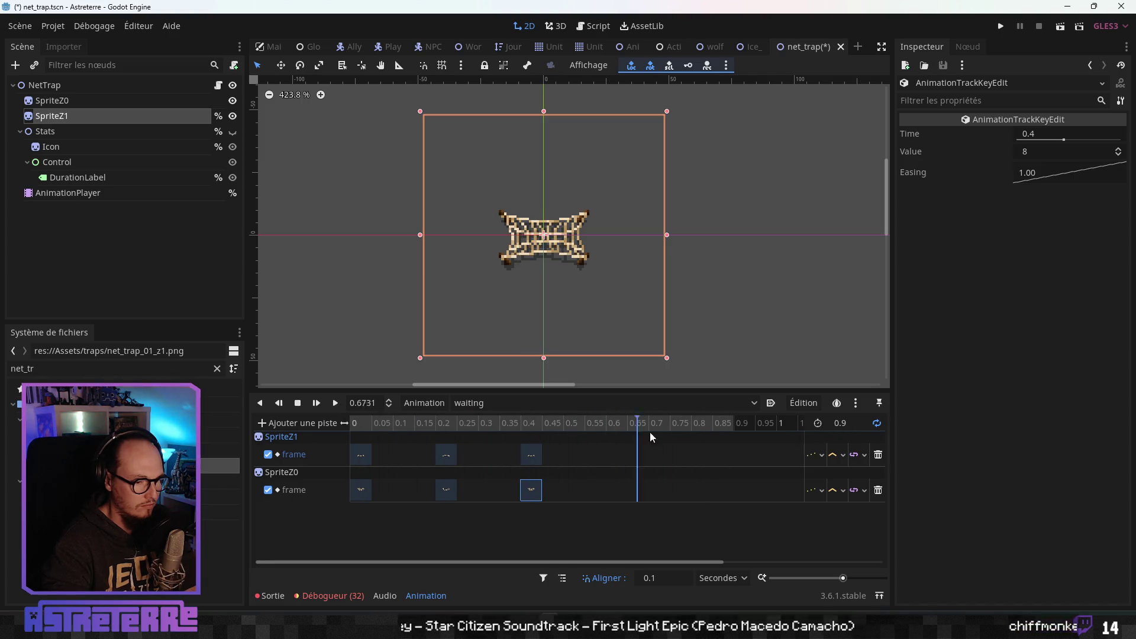
left_click(852, 427)
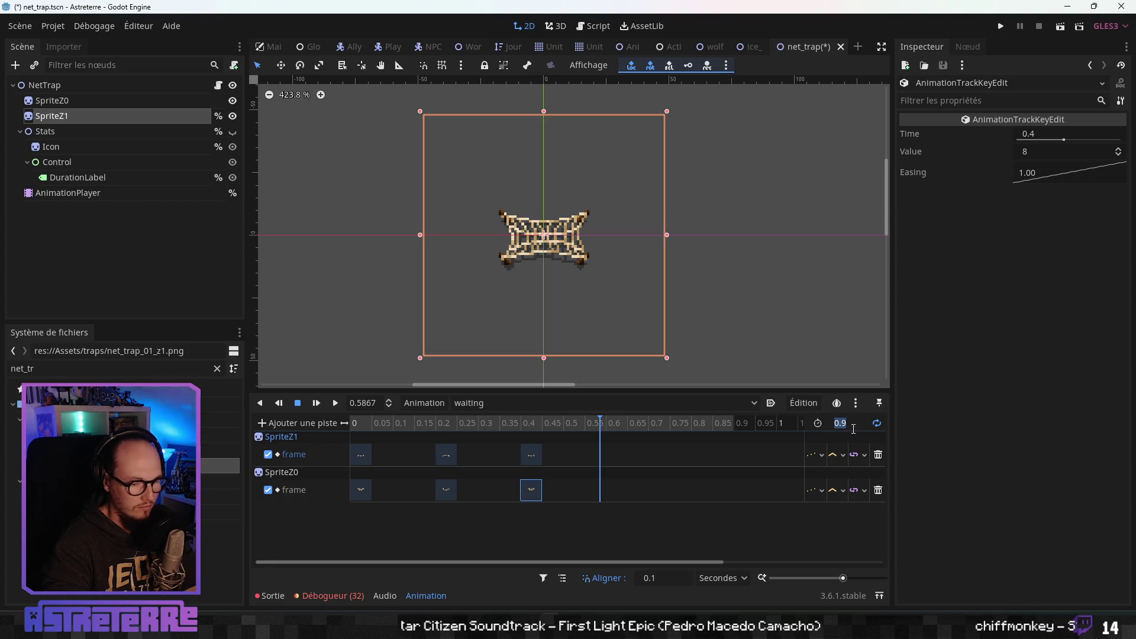
- Set the waiting animation length to 2 seconds and preview the loop once
type("2")
key("Return")
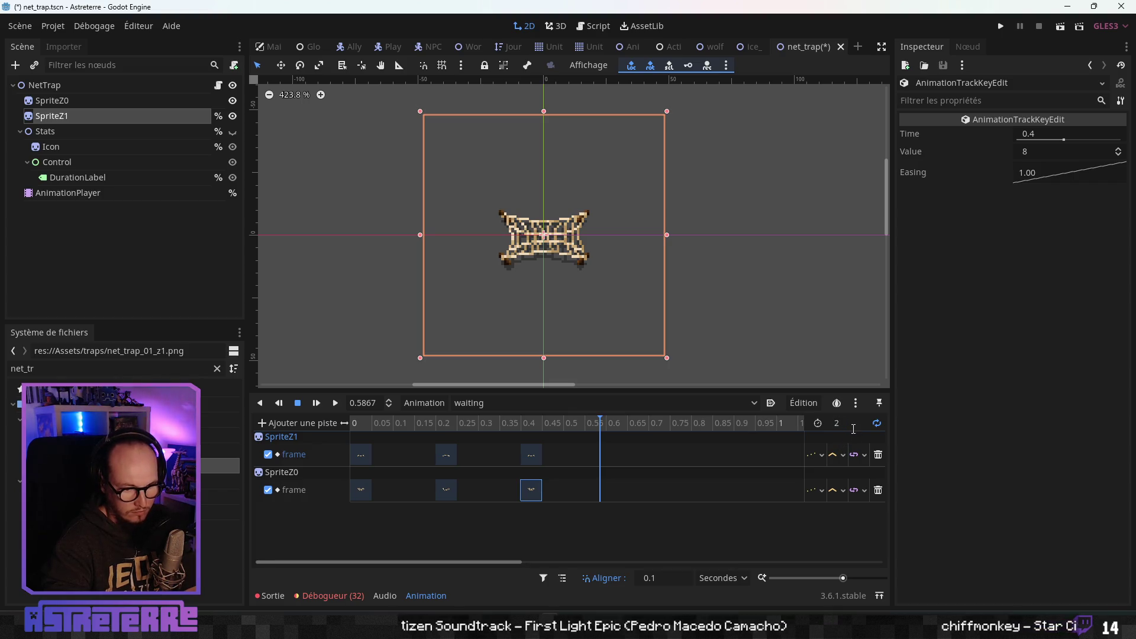
left_click(361, 421)
left_click(335, 403)
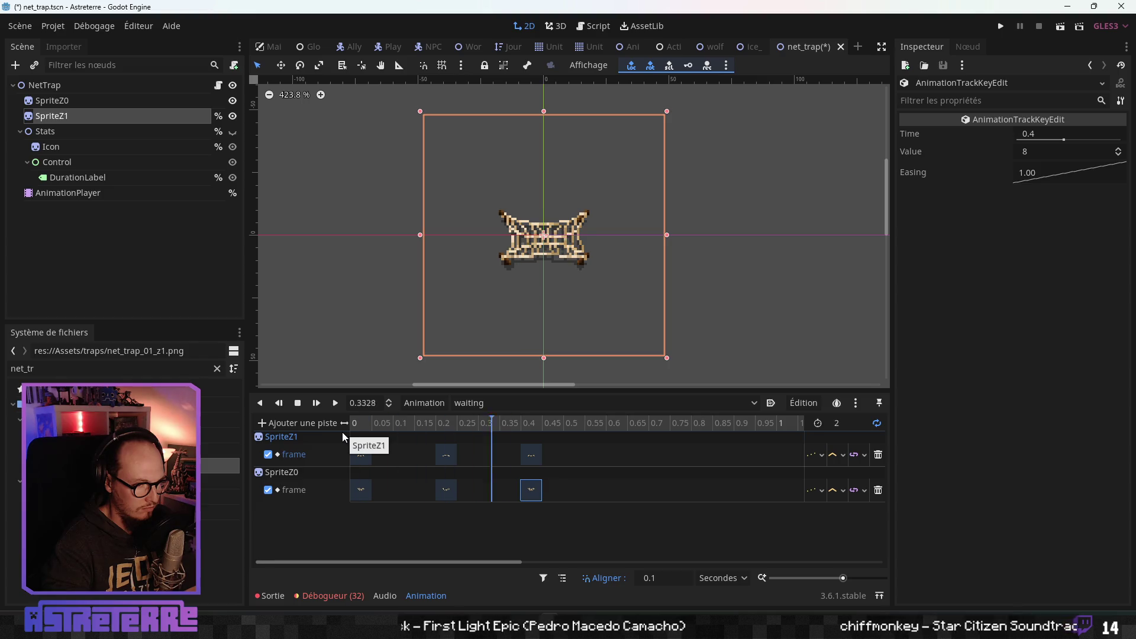
left_click(297, 403)
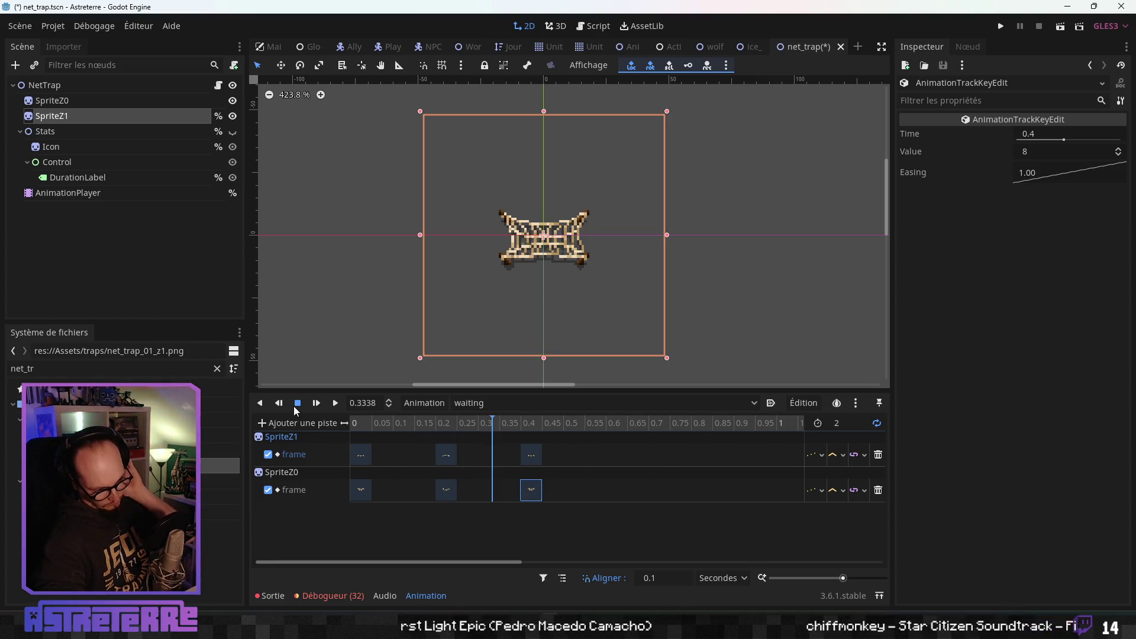
left_click(525, 403)
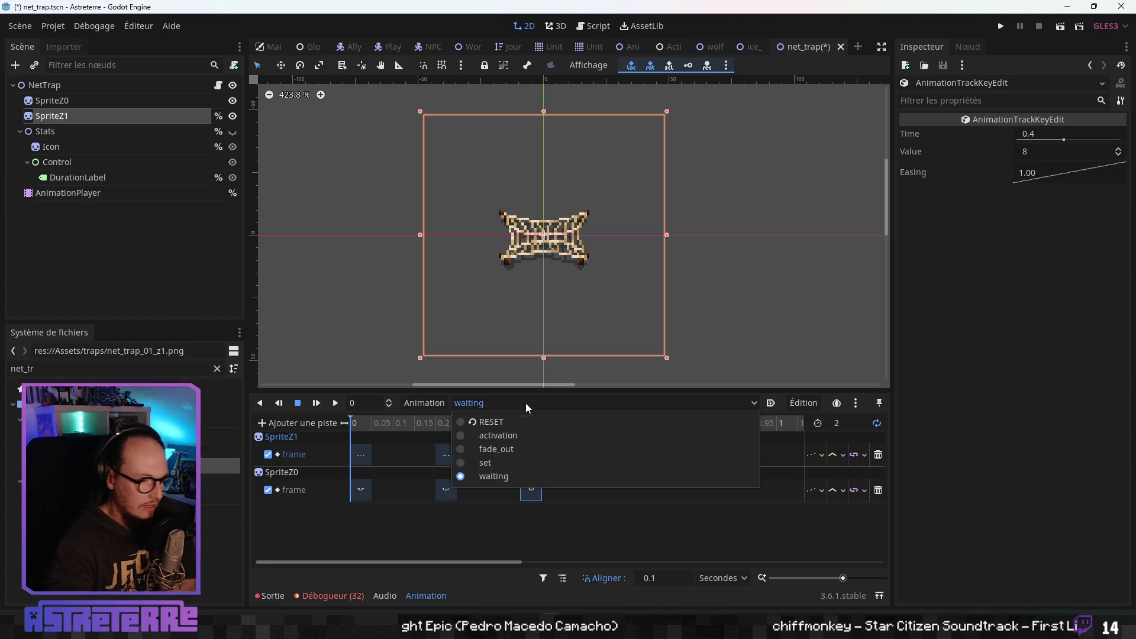
- Preview the set animation, switch to activation, save net_trap.tscn, and select the NetTrap node
left_click(486, 461)
mouse_move(370, 425)
left_mouse_down()
mouse_move(426, 425)
mouse_move(337, 426)
mouse_move(428, 427)
mouse_move(356, 427)
left_mouse_up()
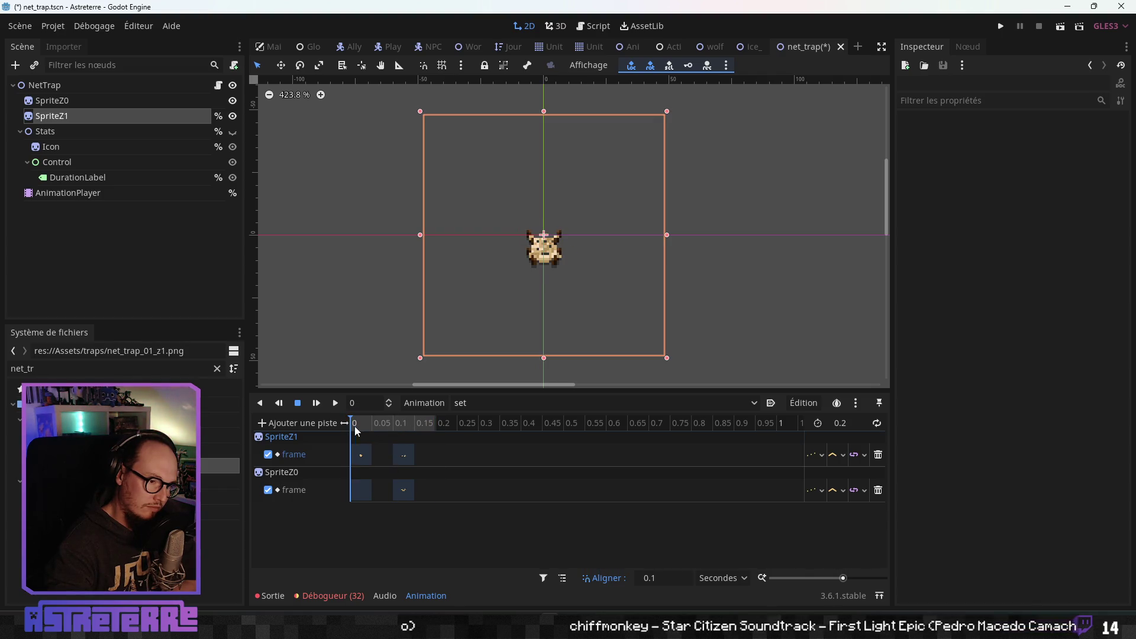
left_click(500, 408)
left_click(491, 436)
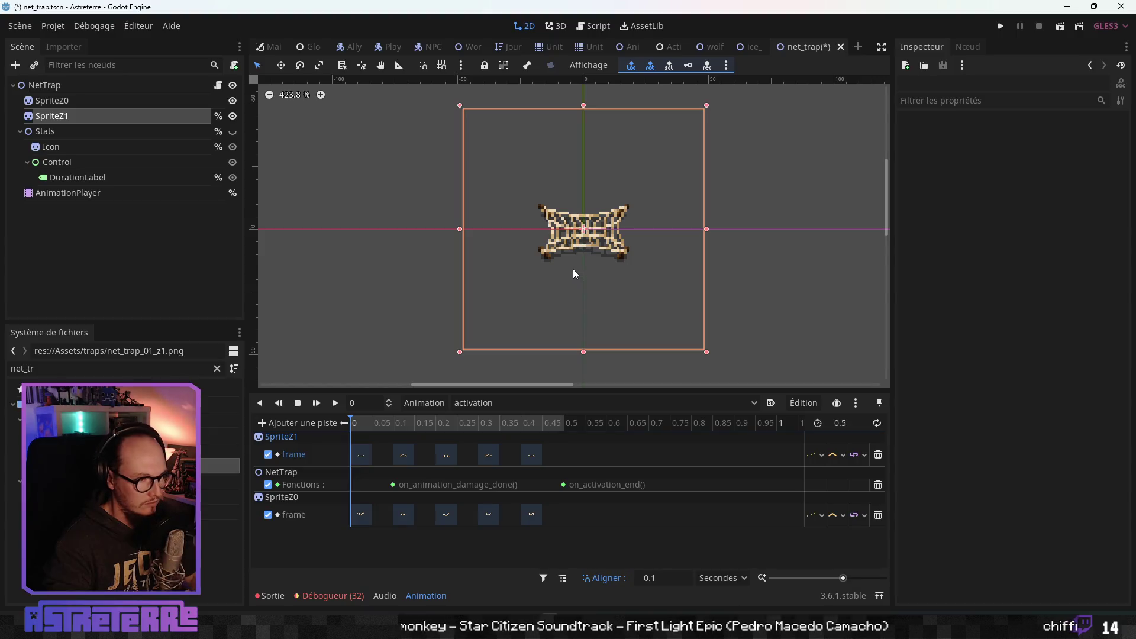
key("ctrl+s")
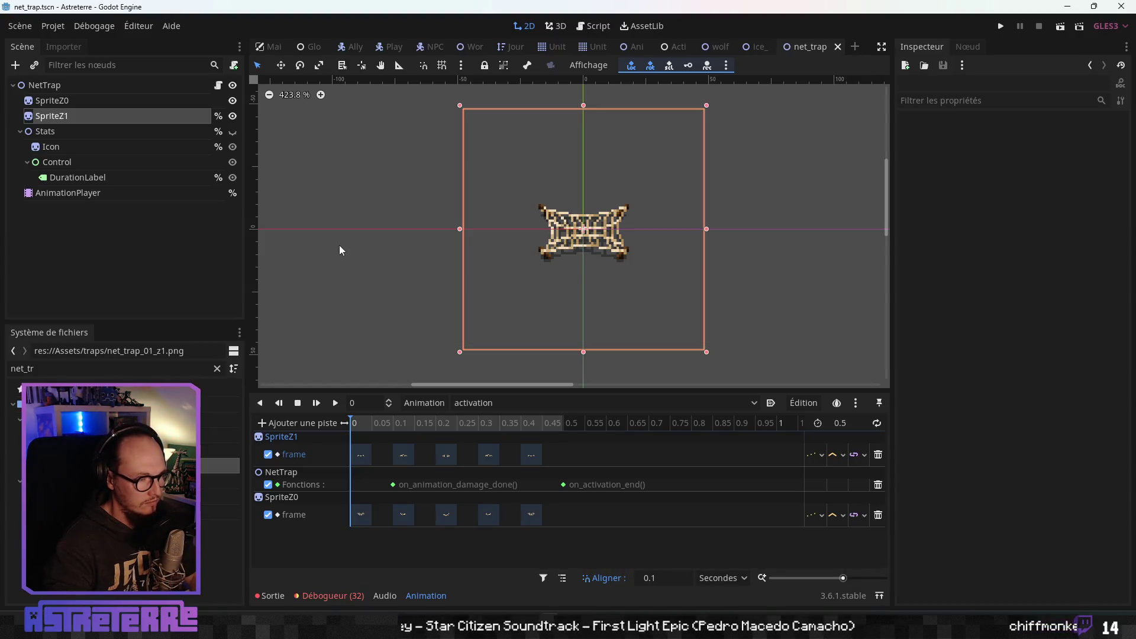
left_click(80, 85)
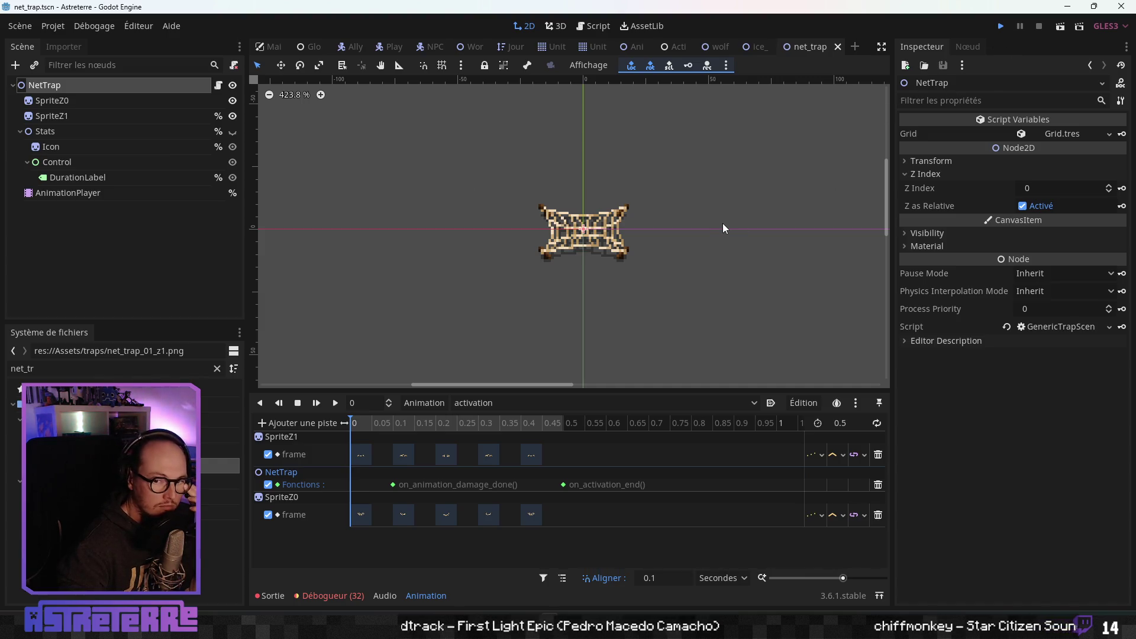
- Run the game with F5, walk toward the farm field, then close the game window
key("F5")
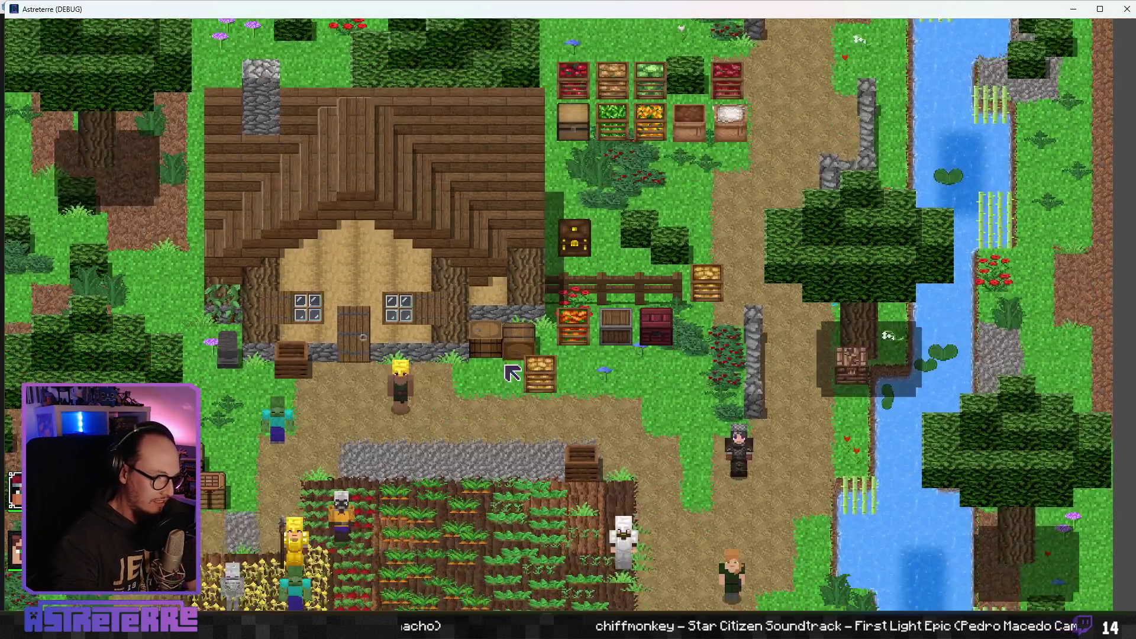
left_click(512, 373)
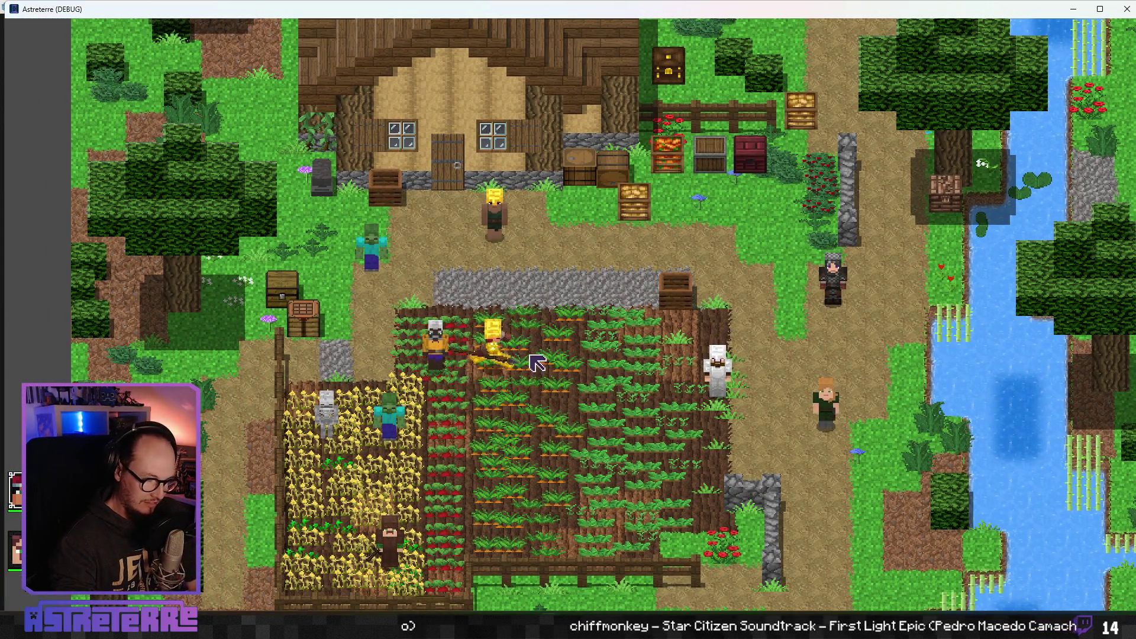
left_click(1126, 9)
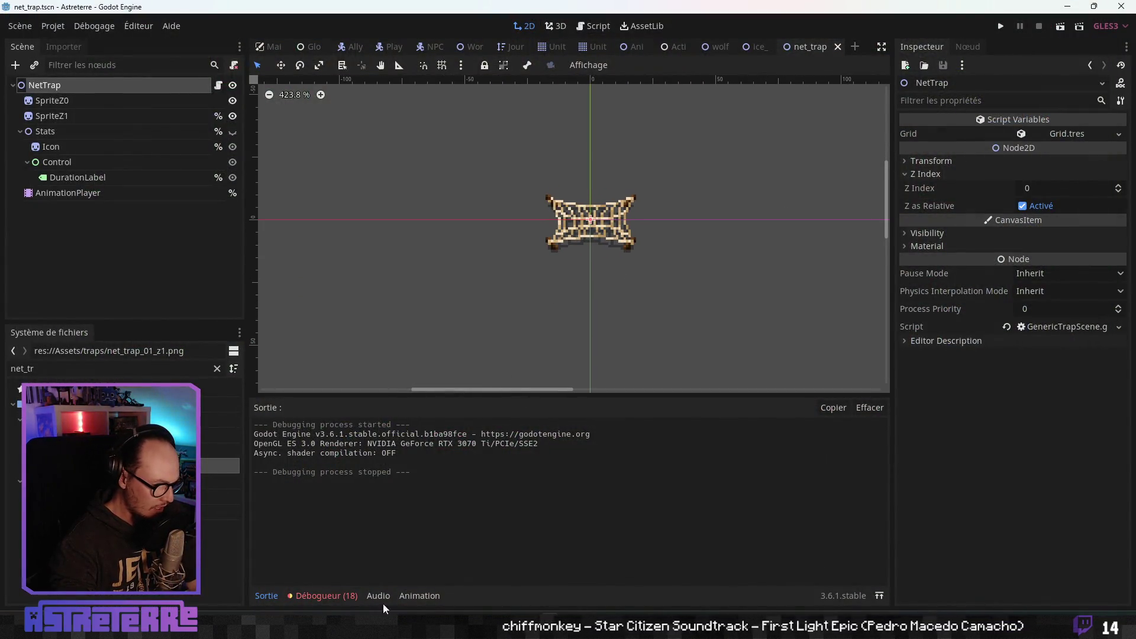
- Bring up the Item_DataBase spreadsheet in Google Sheets and check the Fichier > Télécharger options
key("alt+Tab")
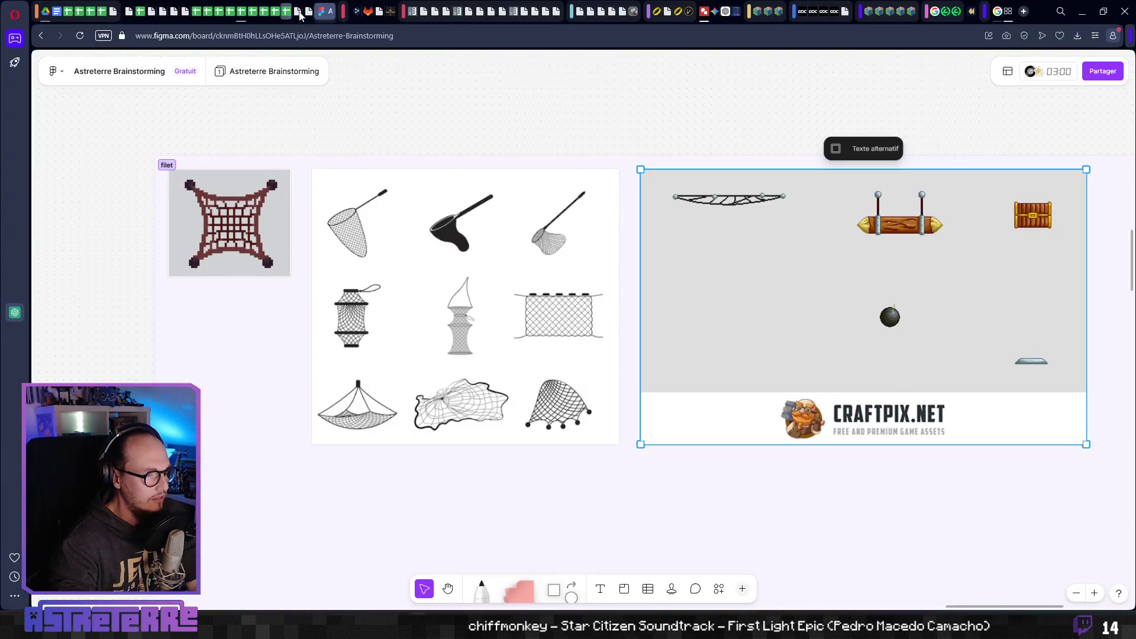
left_click(241, 14)
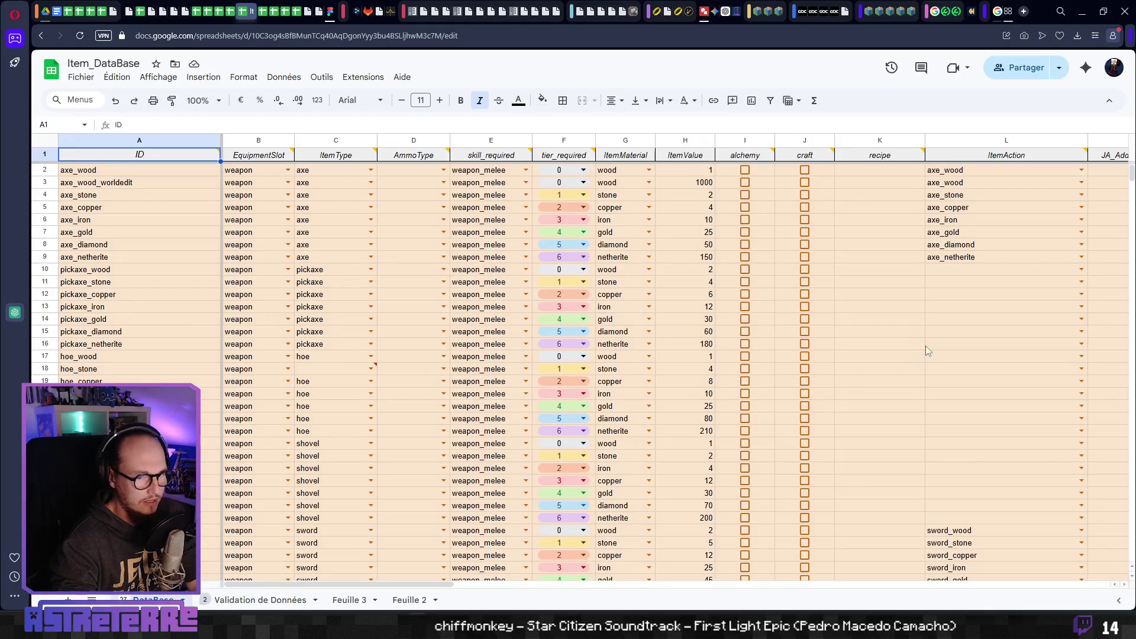
left_click(923, 347)
left_click(80, 77)
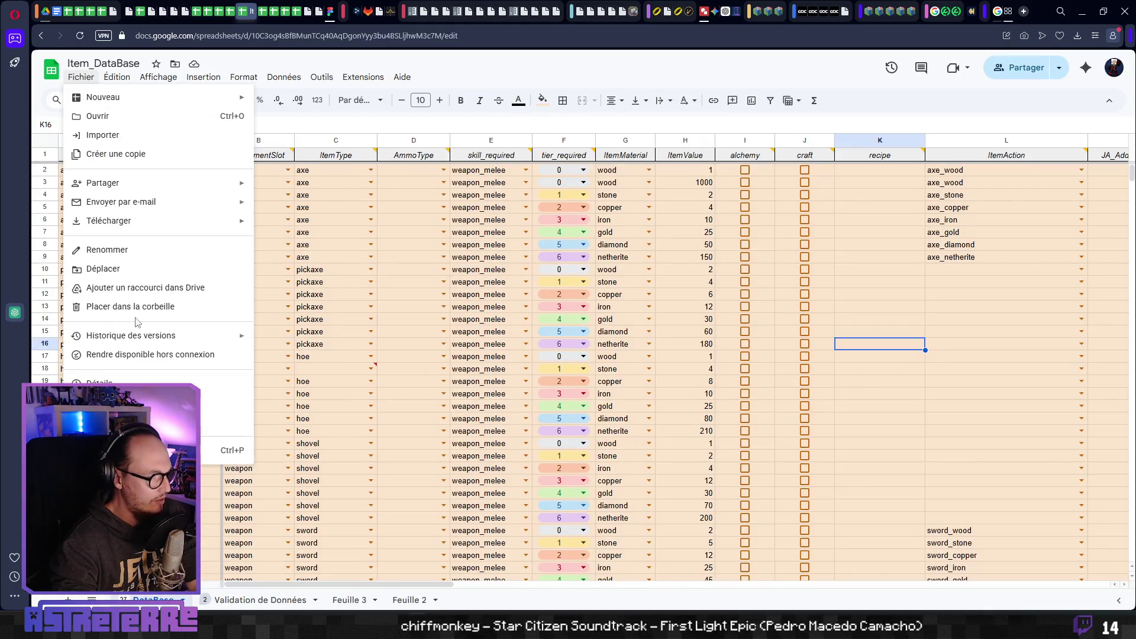
mouse_move(137, 223)
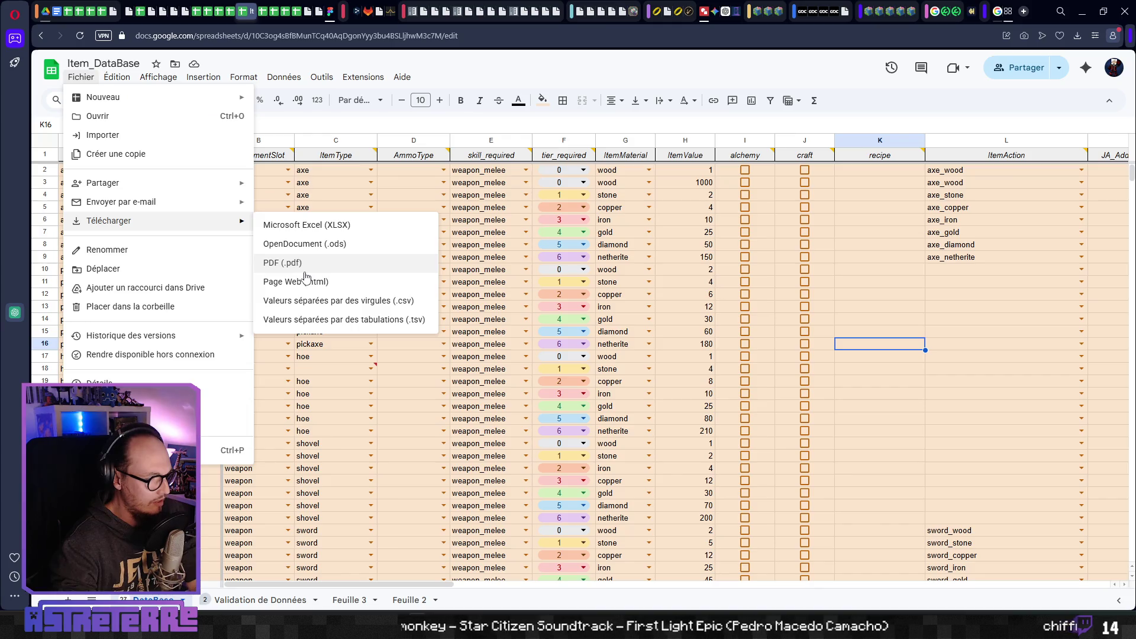
left_click(363, 78)
left_click(370, 79)
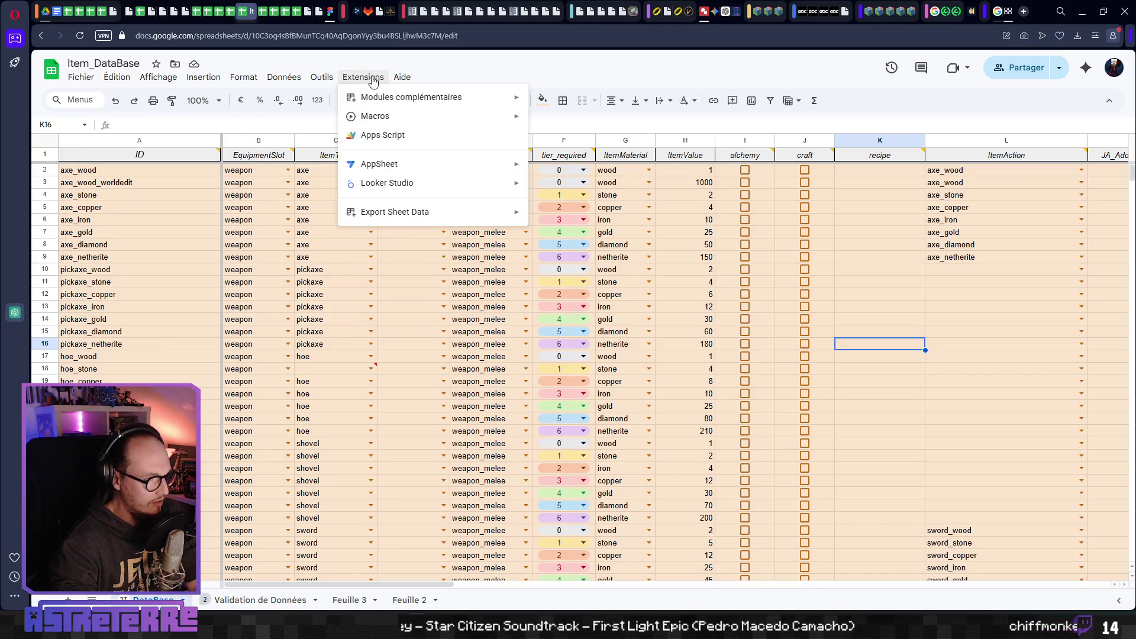
- Export the sheet through Export Sheet Data as JSON and download Item_DataBase - DataBase.json
mouse_move(414, 212)
left_click(616, 220)
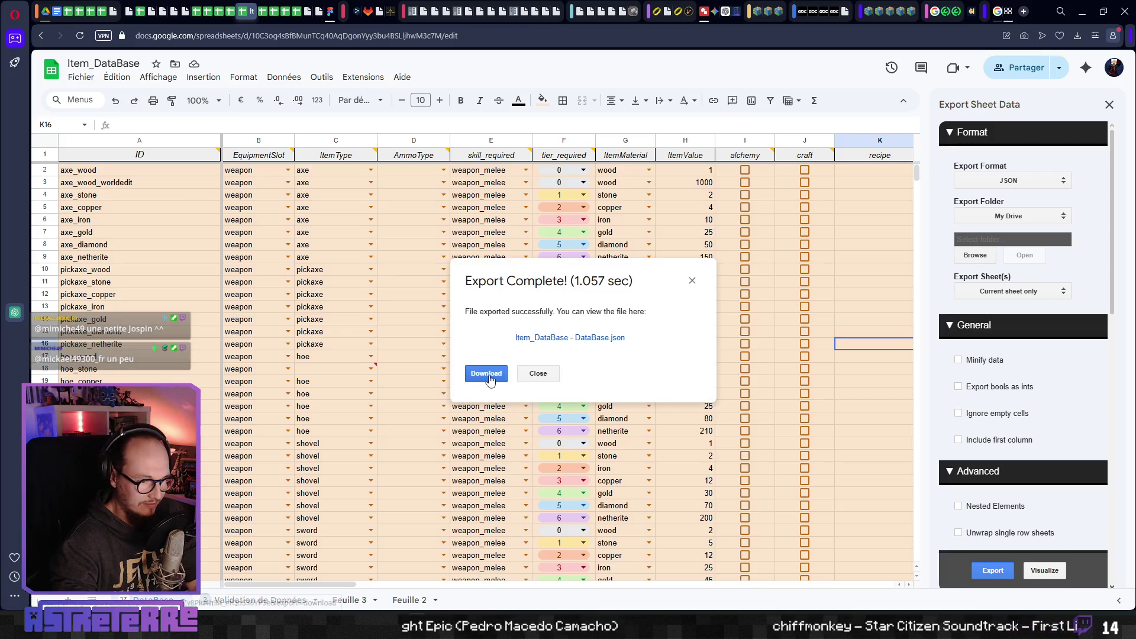
left_click(489, 374)
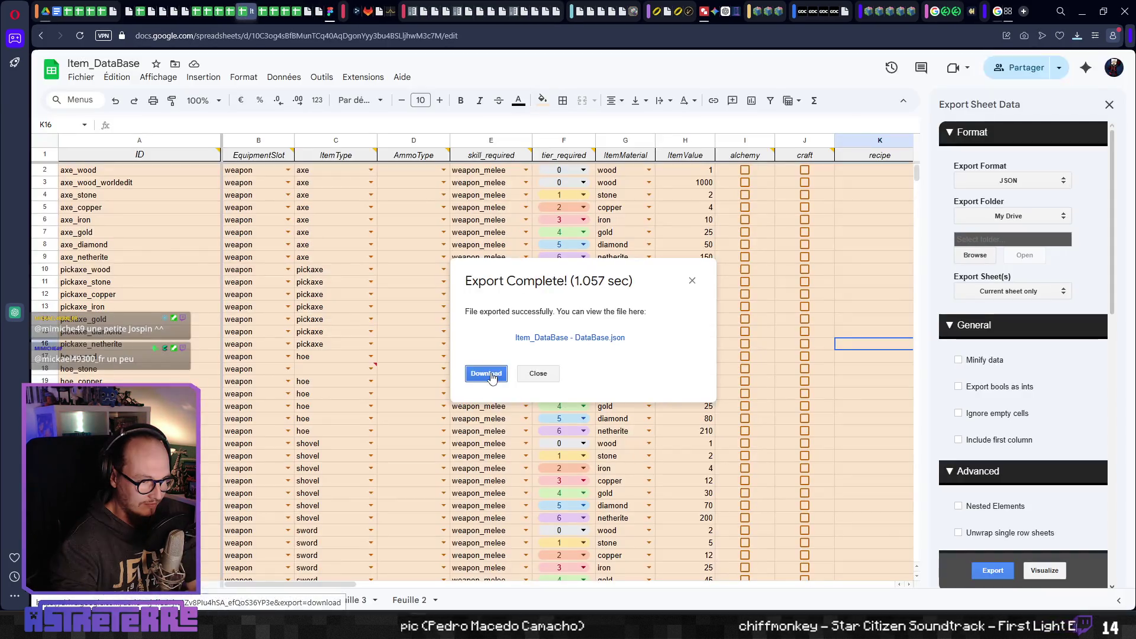
left_click(691, 282)
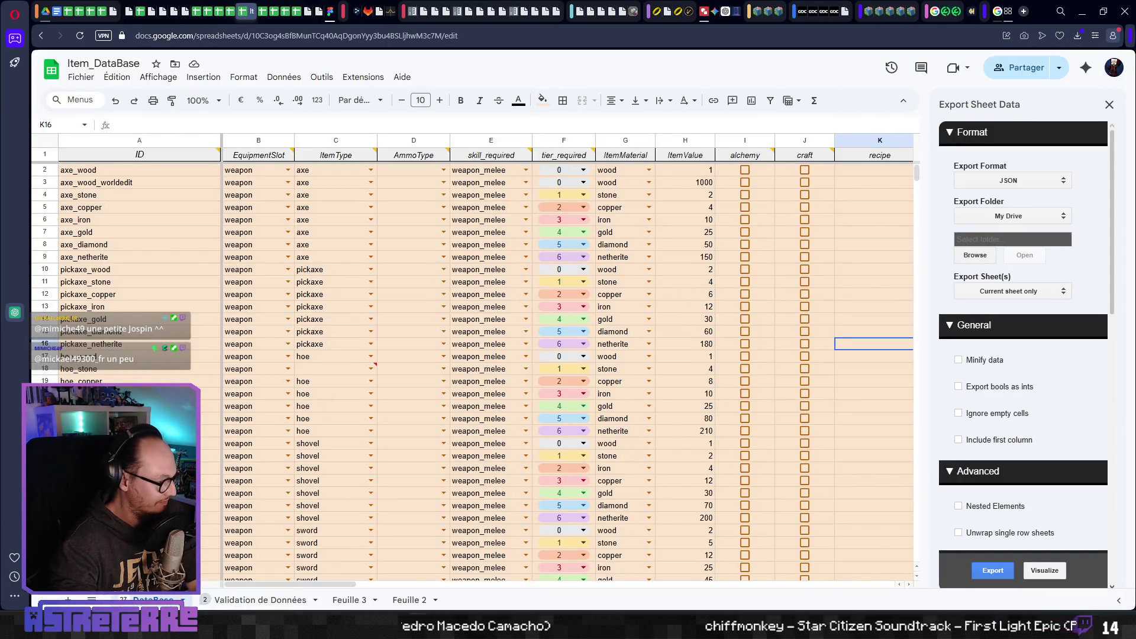
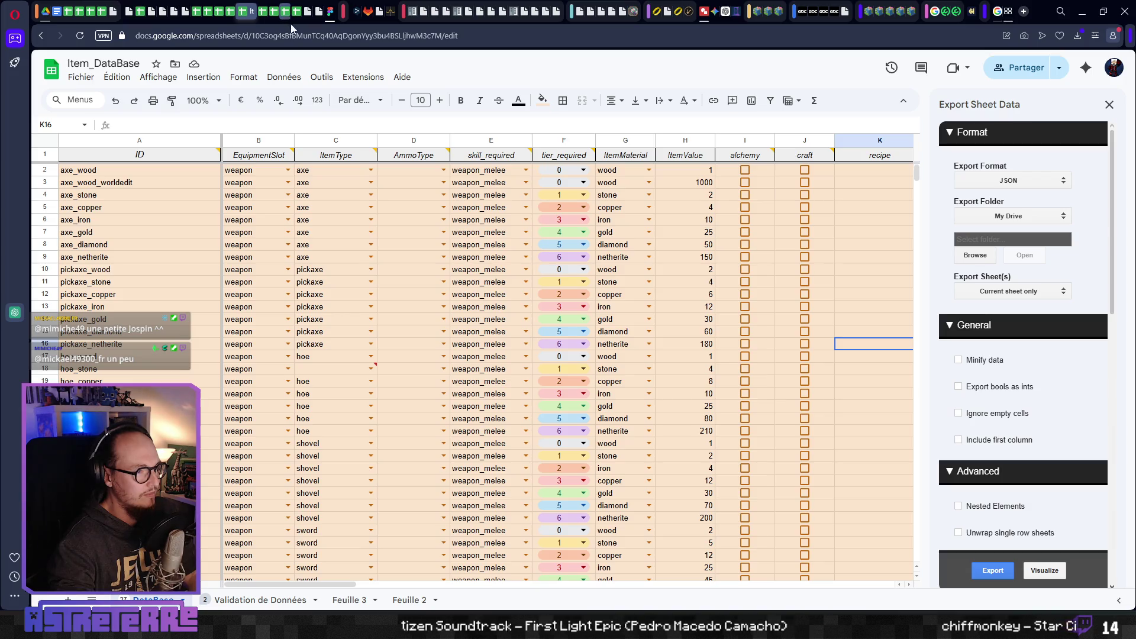
- Switch to the Actions_Catalog spreadsheet from the list of open sheets
left_click(349, 269)
mouse_move(290, 20)
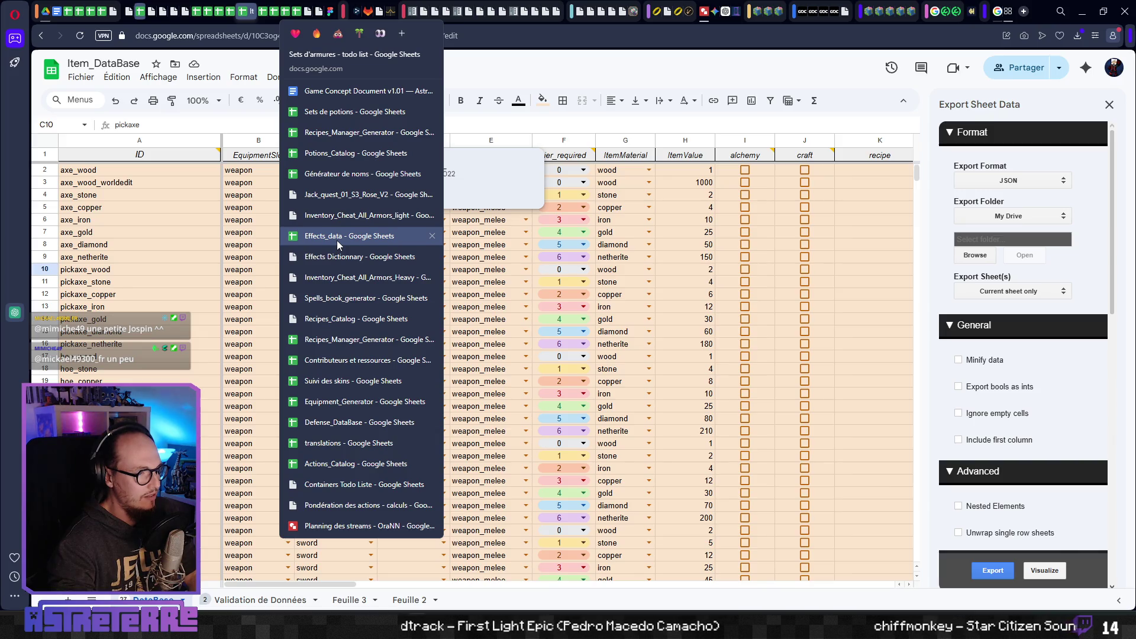
left_click(355, 464)
- Export the Actions_Catalog sheet as JSON, downloading Actions_Catalog - DataBase.json, and close the confirmation
left_click(407, 342)
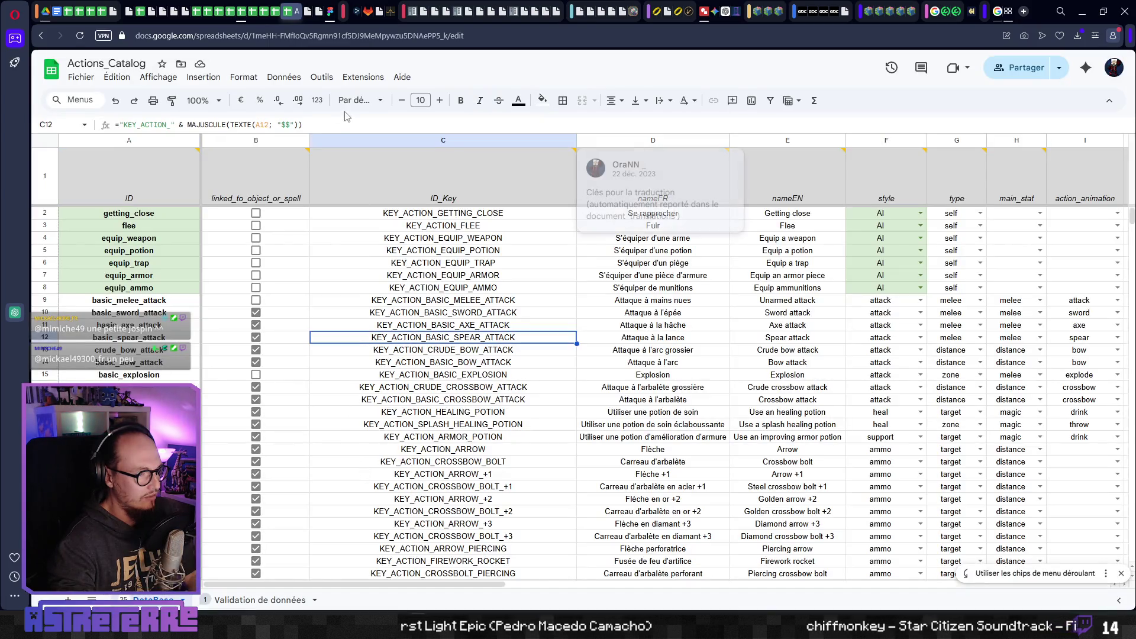
left_click(362, 77)
mouse_move(394, 219)
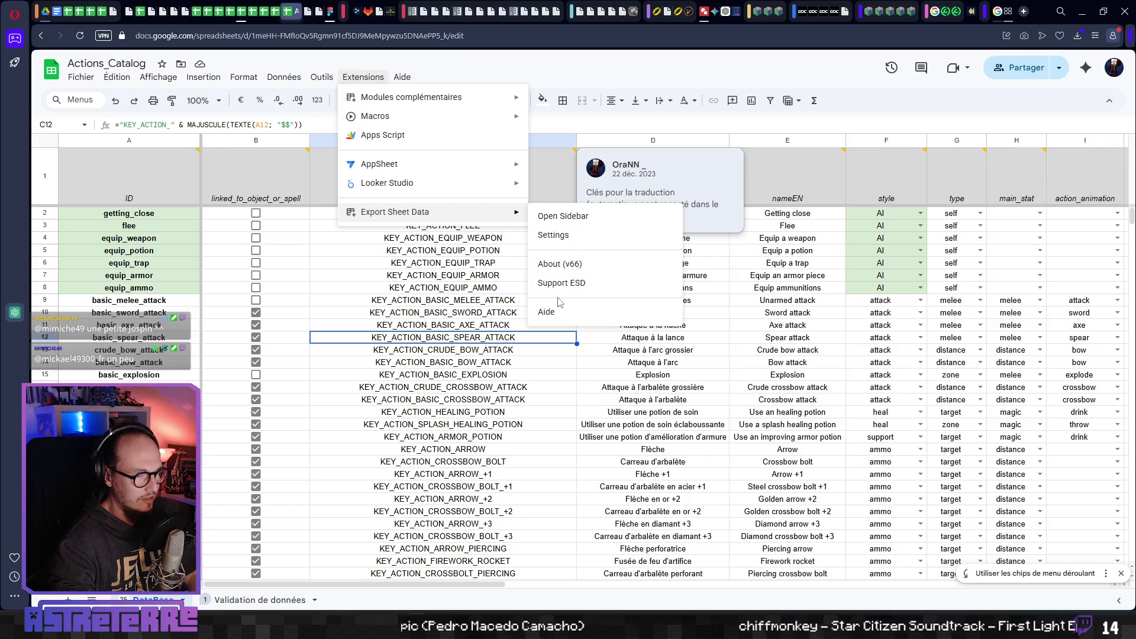
left_click(565, 216)
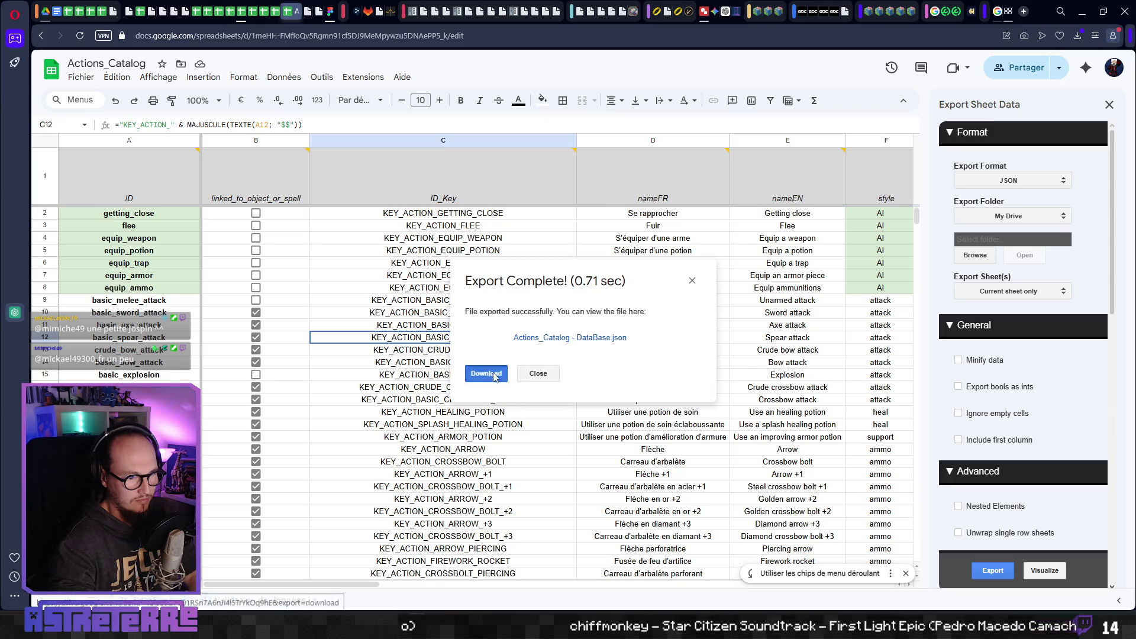
left_click(487, 374)
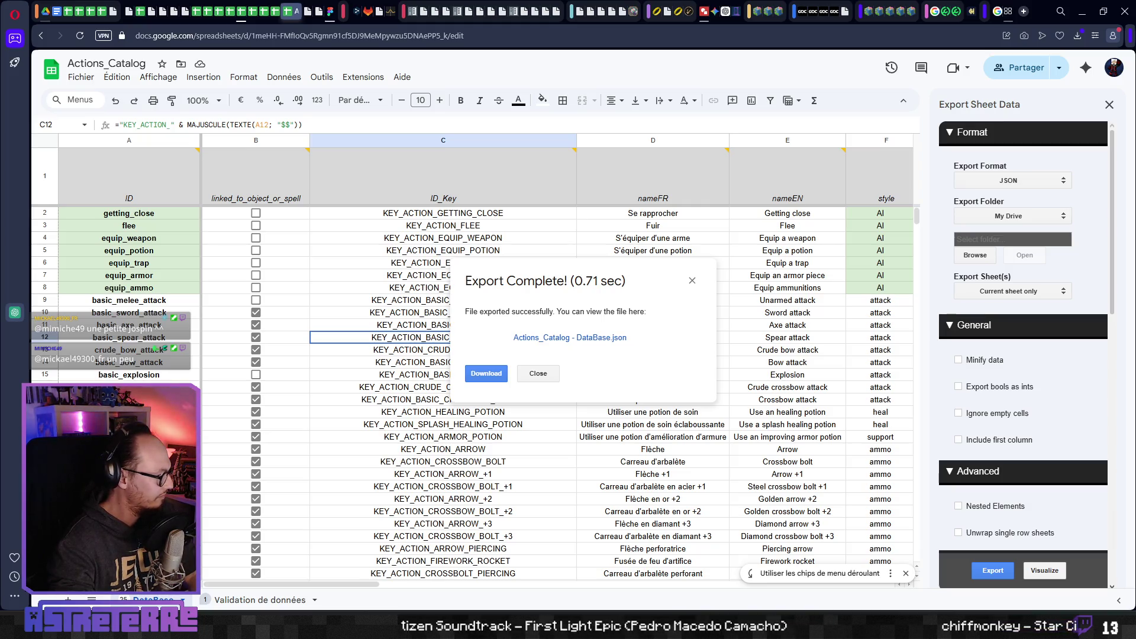
left_click(540, 374)
left_click(430, 412)
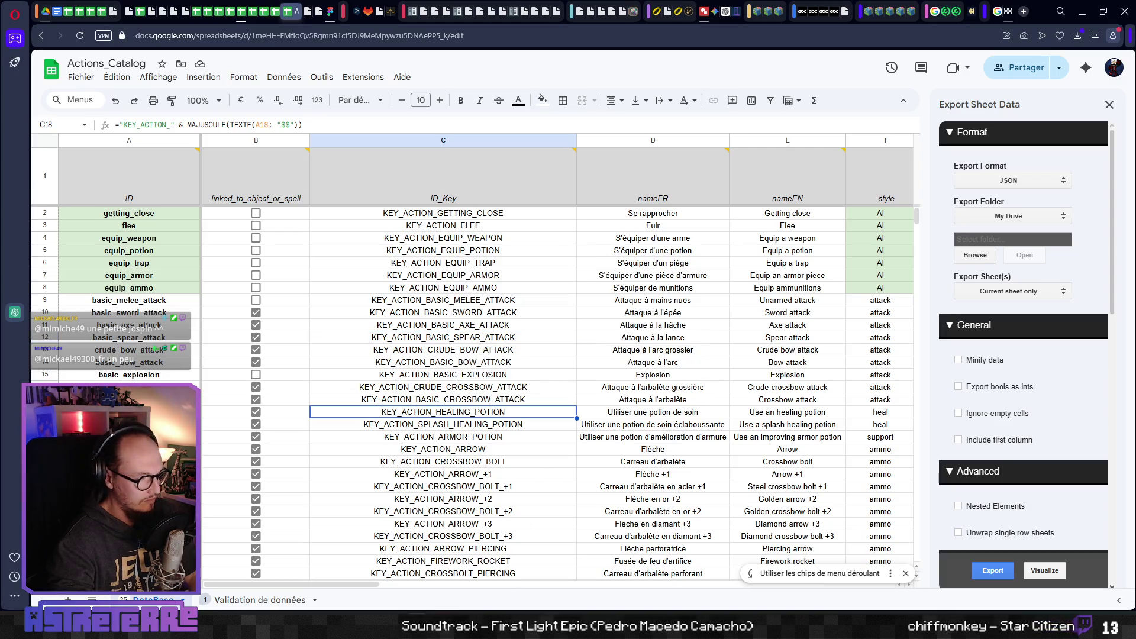
key("alt+Tab")
- Launch the game and unequip the character's helmet, chestplate and leggings in the inventory
scroll(721, 225, "right", 2)
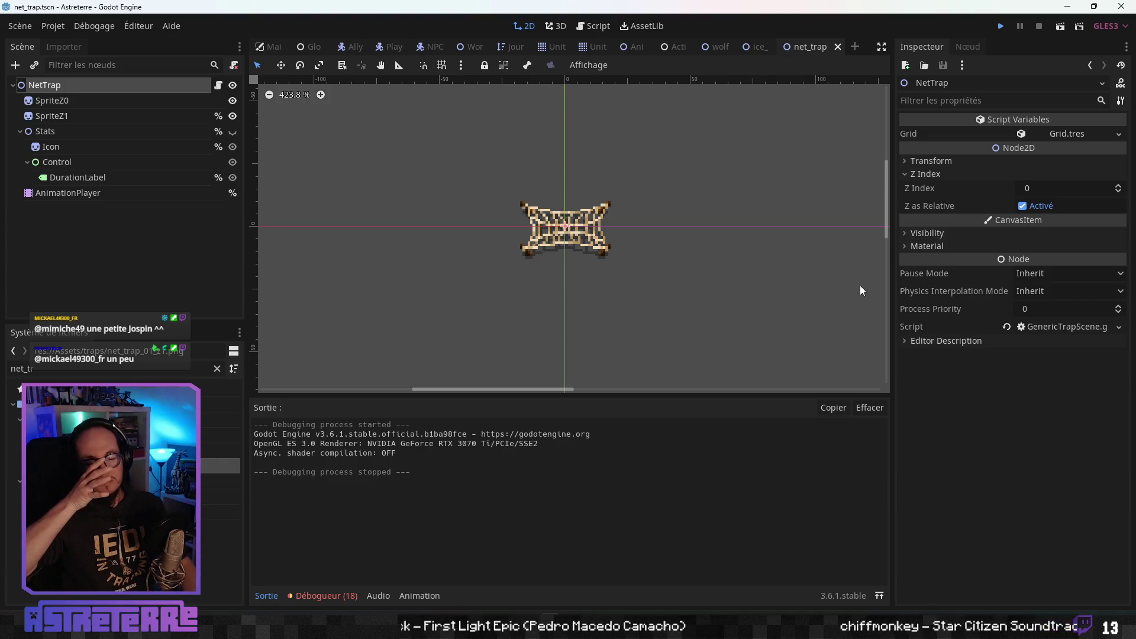
key("F5")
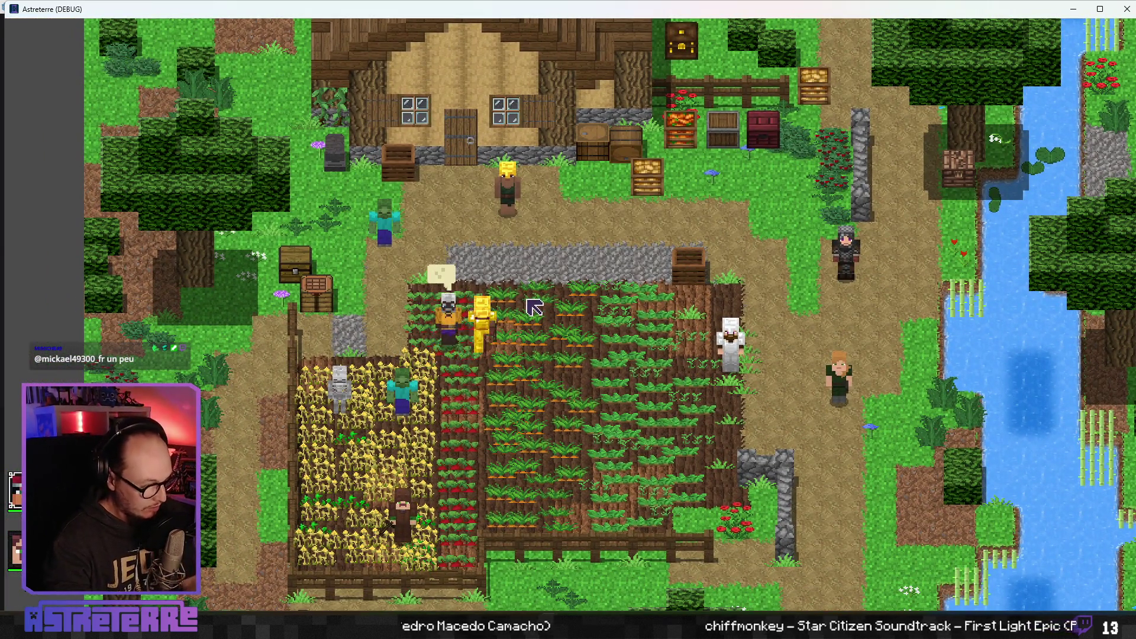
key("i")
left_click(303, 527)
left_click(380, 526)
left_click(450, 525)
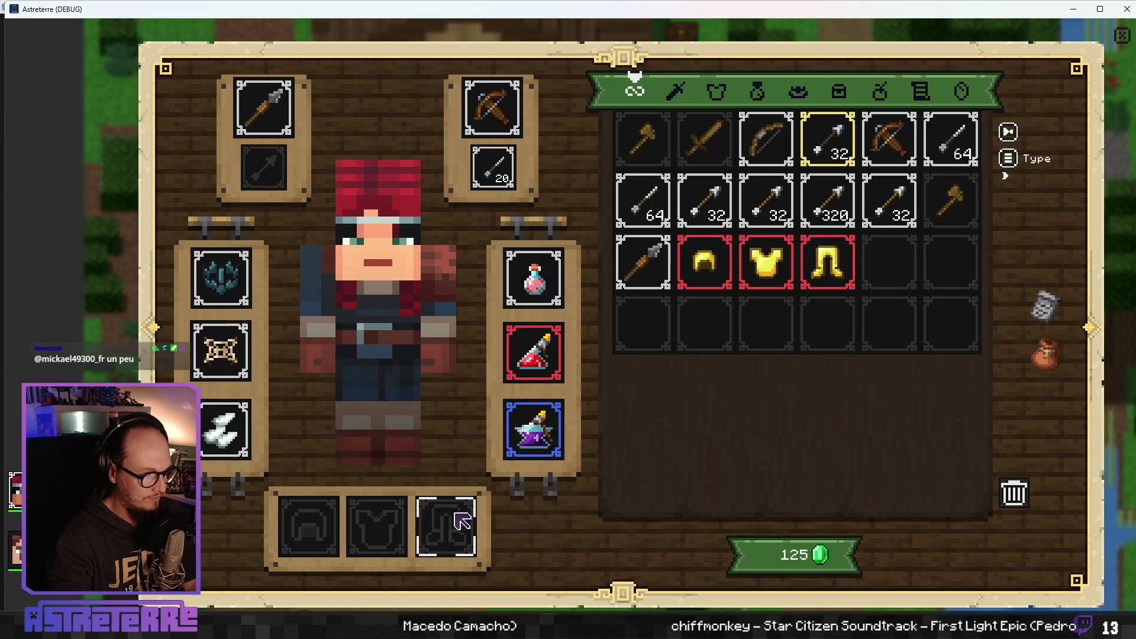
key("i")
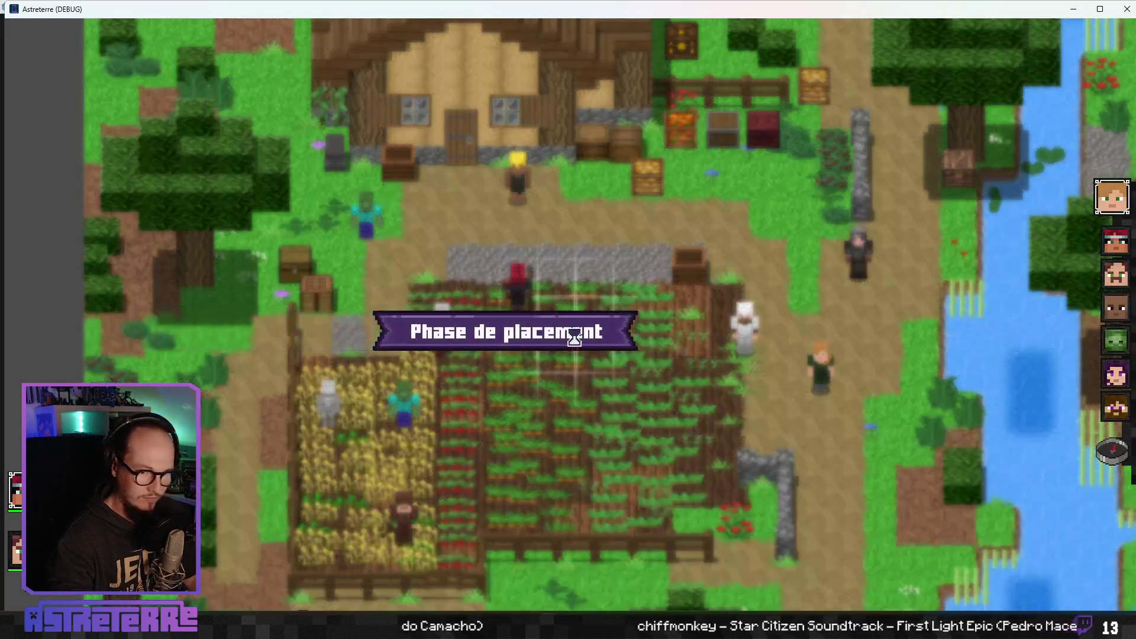
- Start the character turns and place the trap ability on the targeted cells
left_click(1112, 450)
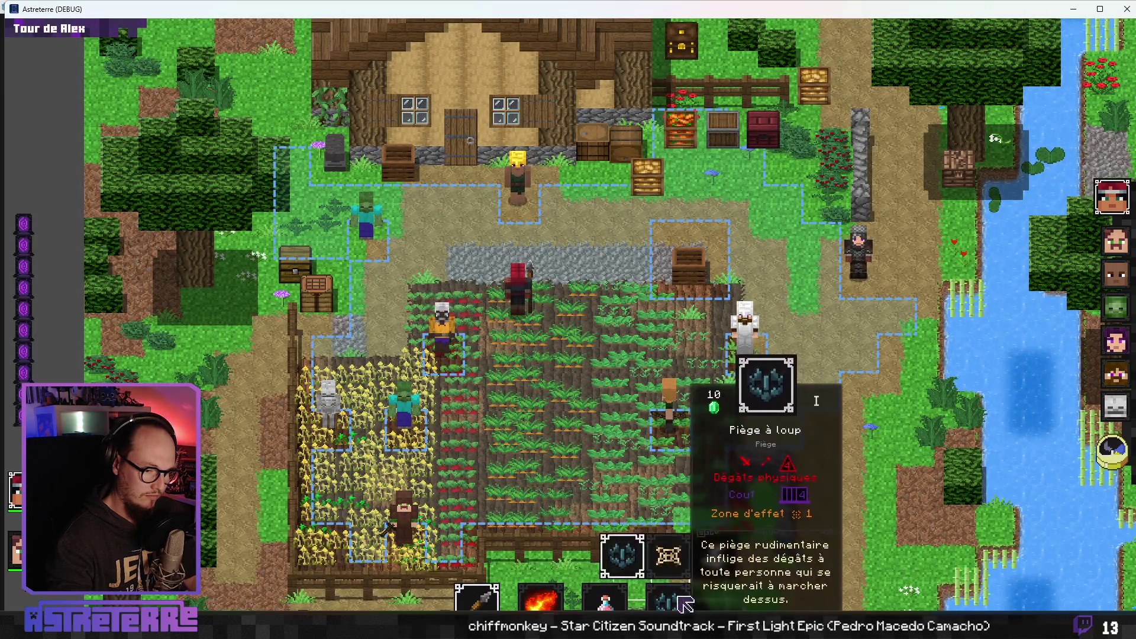
left_click(668, 601)
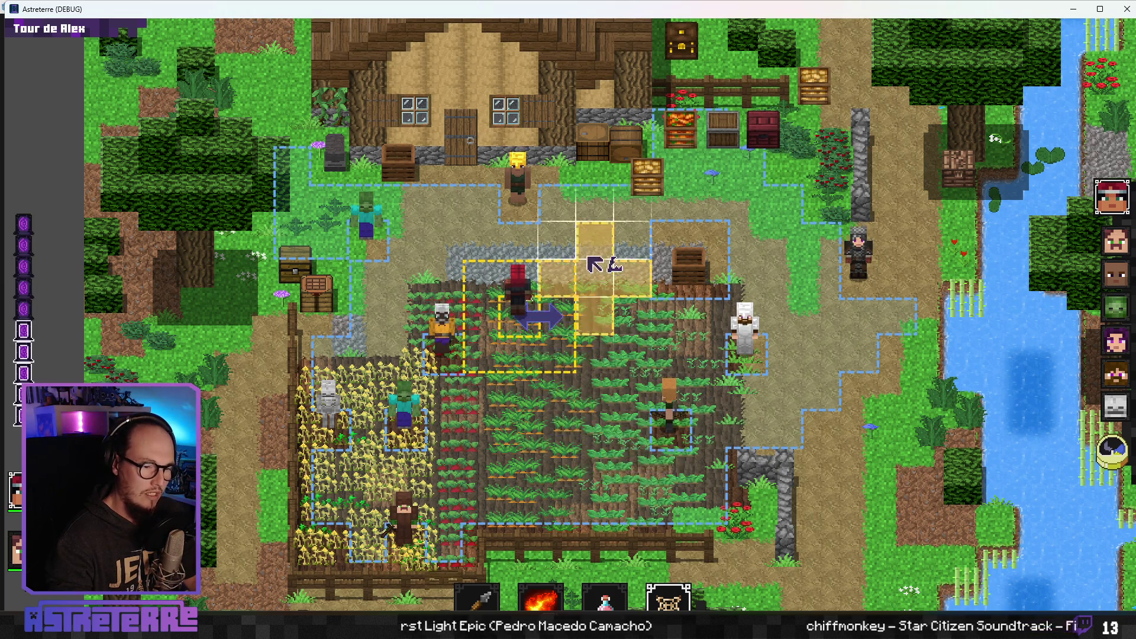
left_click(562, 288)
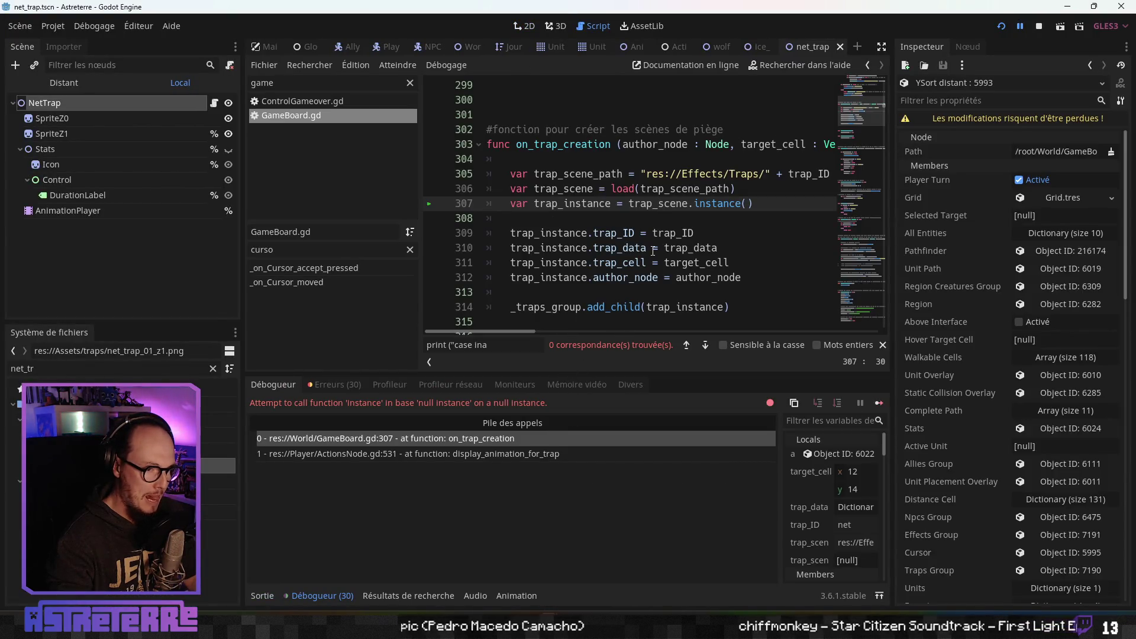
- Inspect the failing instance() call on line 307 and trap_data on line 310 in GameBoard.gd
left_click(722, 249)
scroll(746, 261, "up", 1)
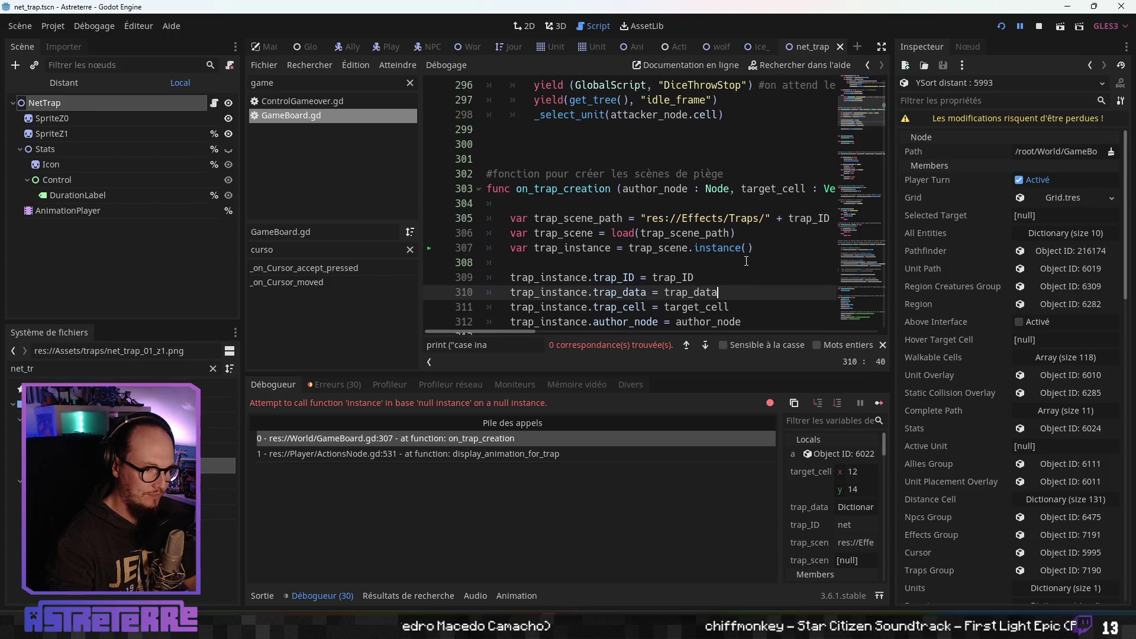
left_click(763, 247)
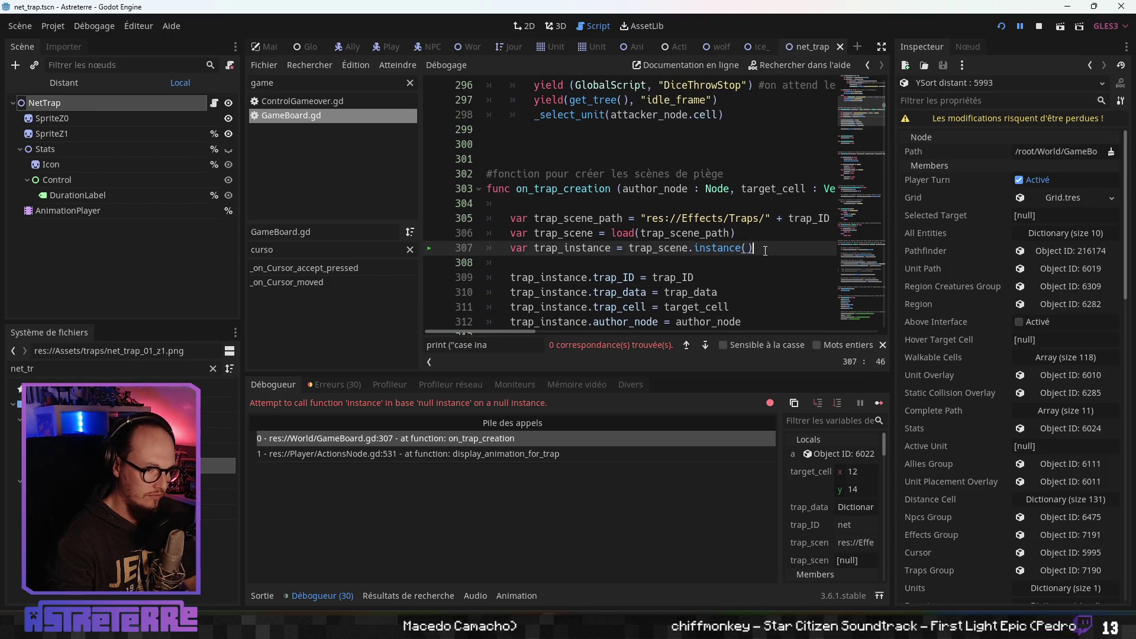
mouse_move(526, 335)
left_mouse_down()
mouse_move(559, 332)
mouse_move(545, 335)
left_mouse_up()
left_click_drag(542, 336, 516, 338)
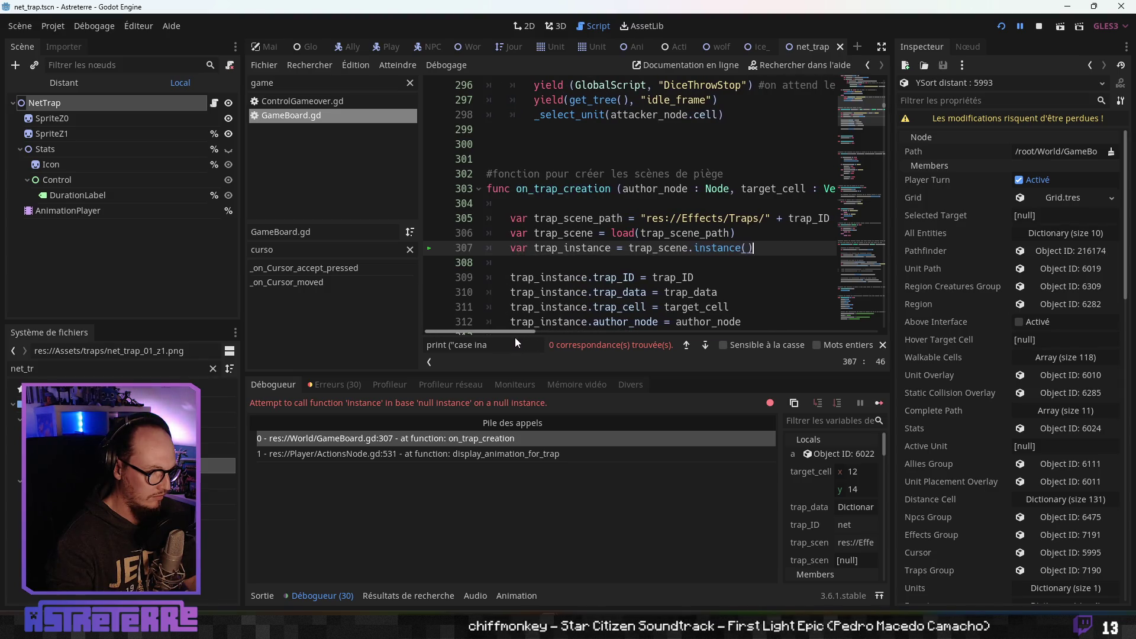
- Trace the caller at ActionsNode.gd line 531, hide the docks, and return to on_trap_creation
left_click(469, 452)
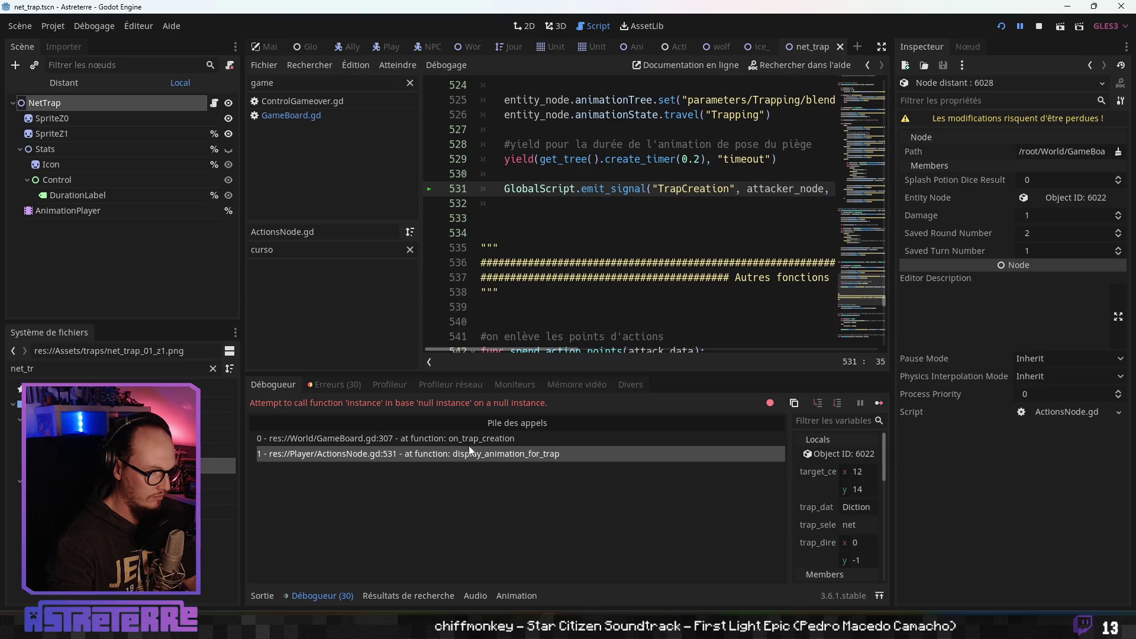
left_click(881, 47)
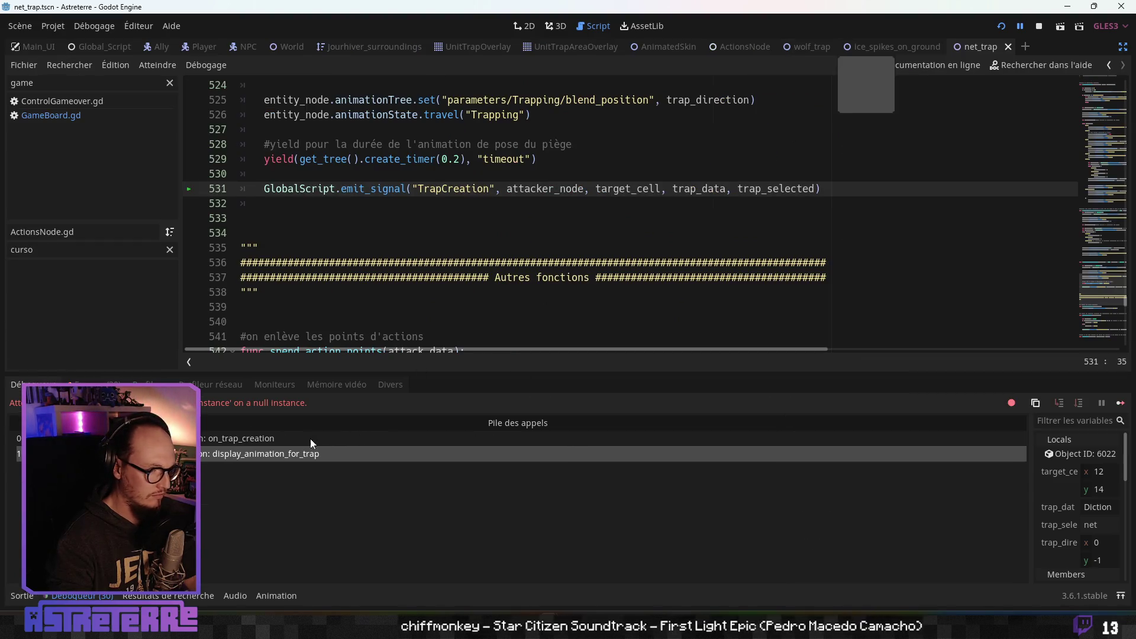
left_click(264, 441)
left_click(478, 234)
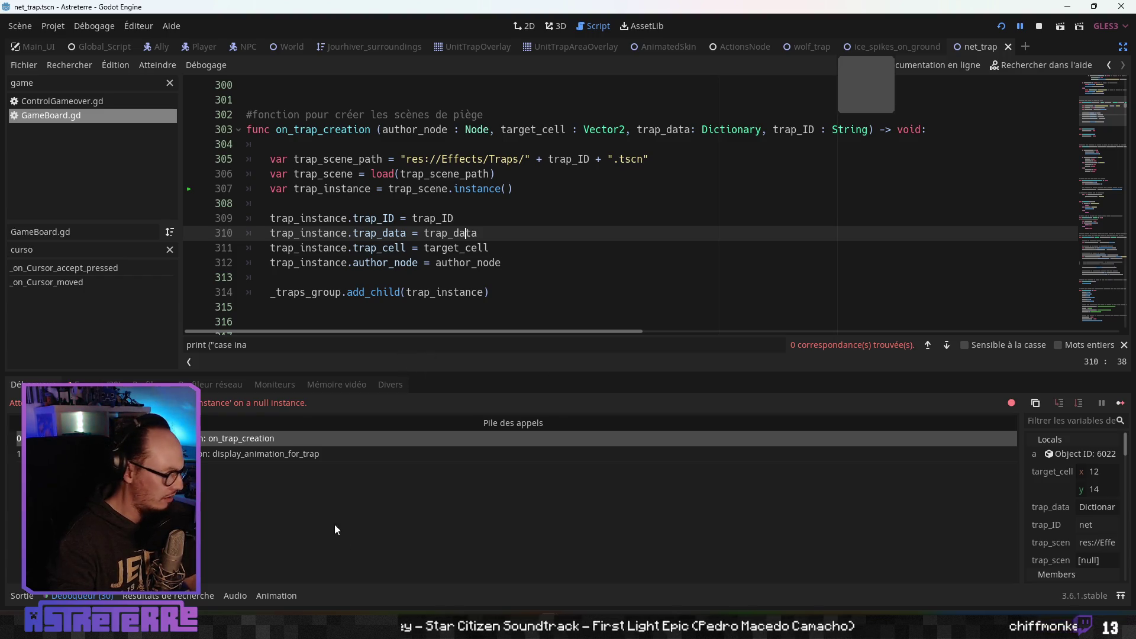
- Back in the spreadsheet, scan row 18 toward the dice and effect_zone columns
key("alt+Tab")
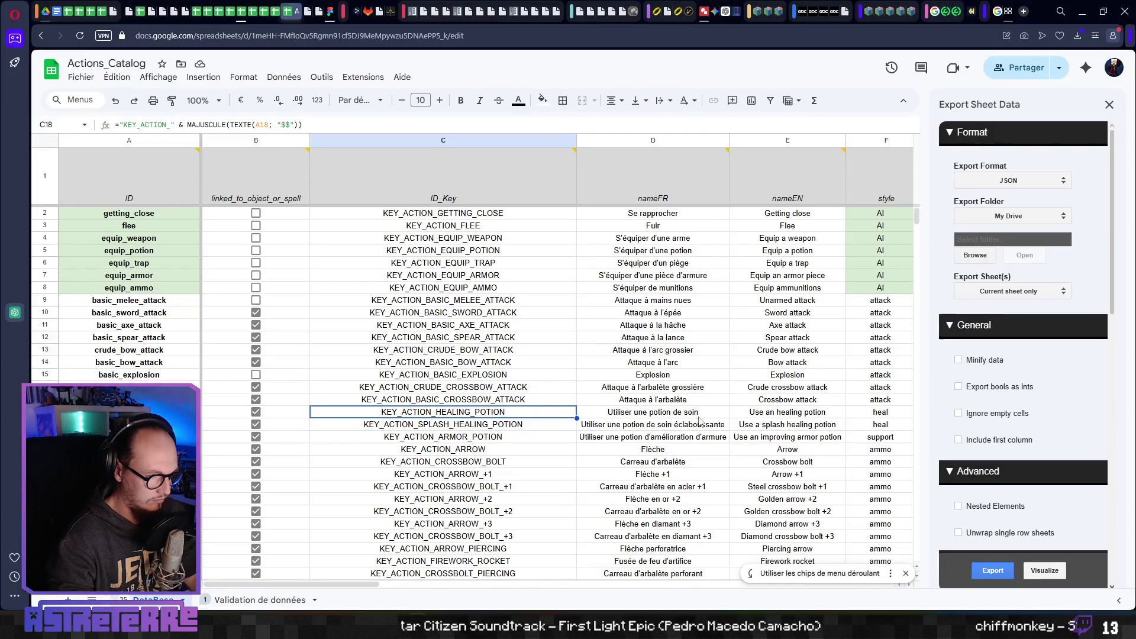
key("Right")
key("Right")
key("Right")
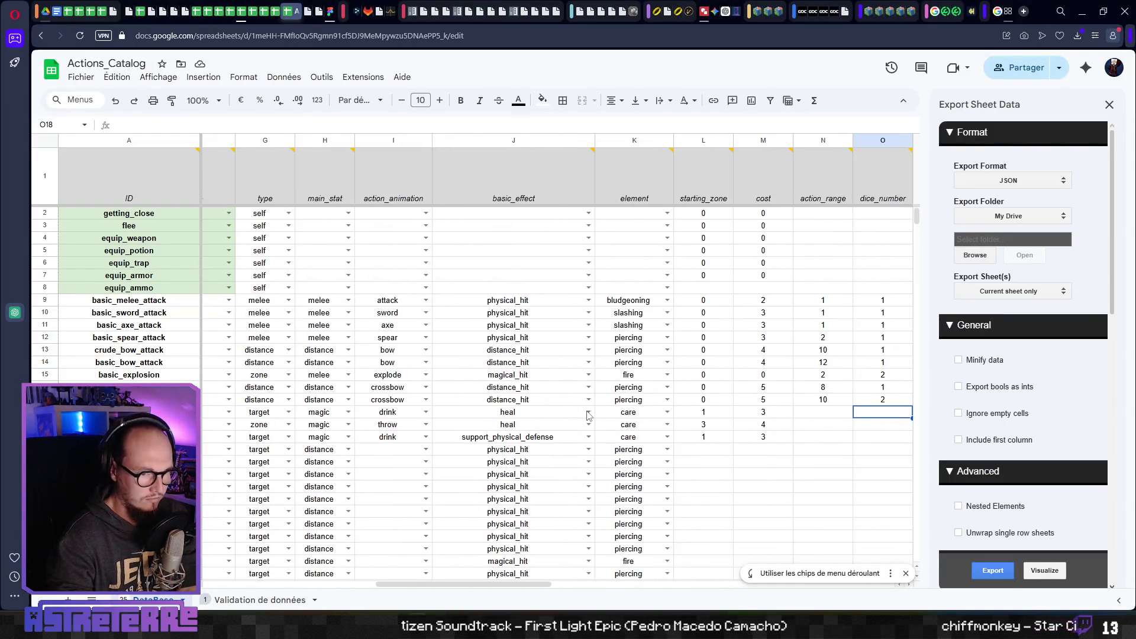
key("Right")
key("Right")
key("Right")
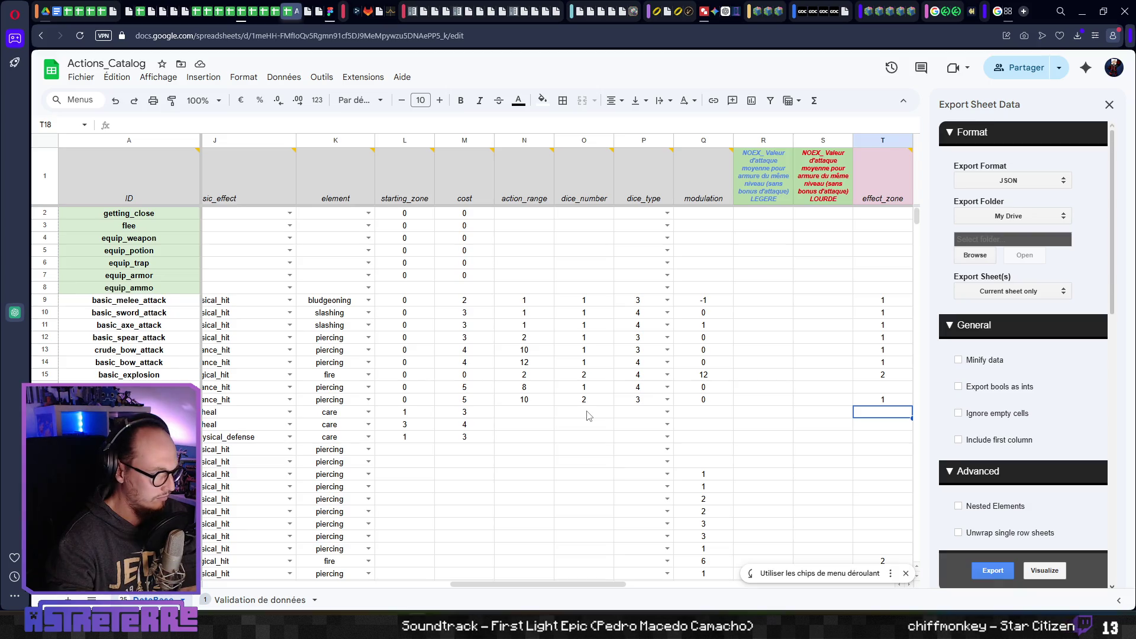
scroll(582, 414, "down", 6)
scroll(582, 414, "down", 18)
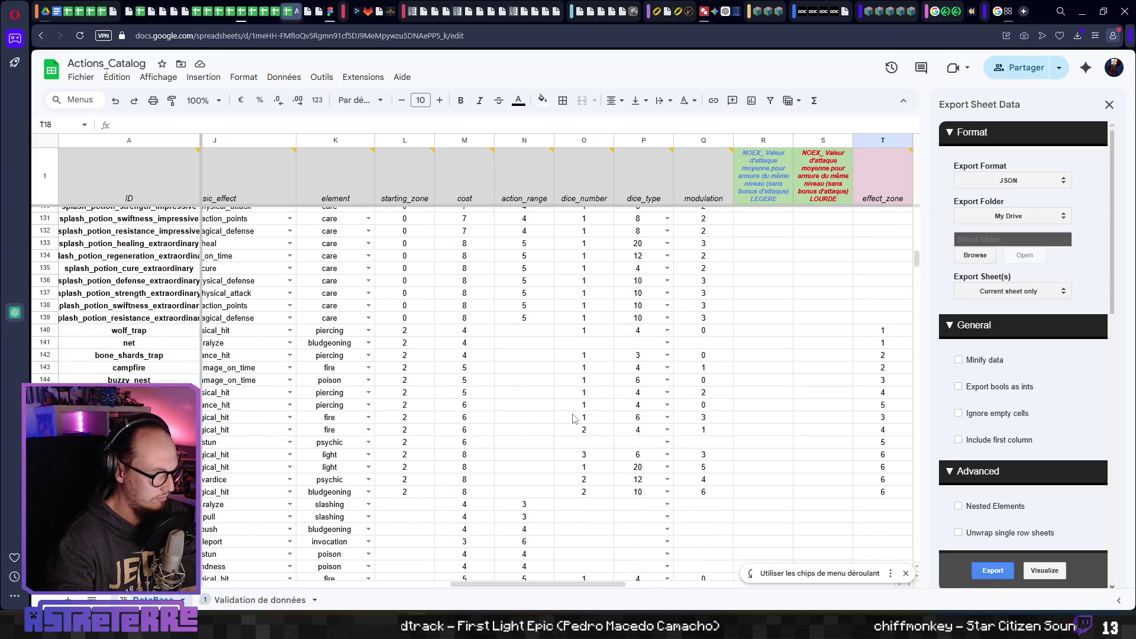
- Check the net trap's row 141: cost, type, effect_zone, duration of 2 and directional_range
left_click(322, 343)
key("Right")
key("Right")
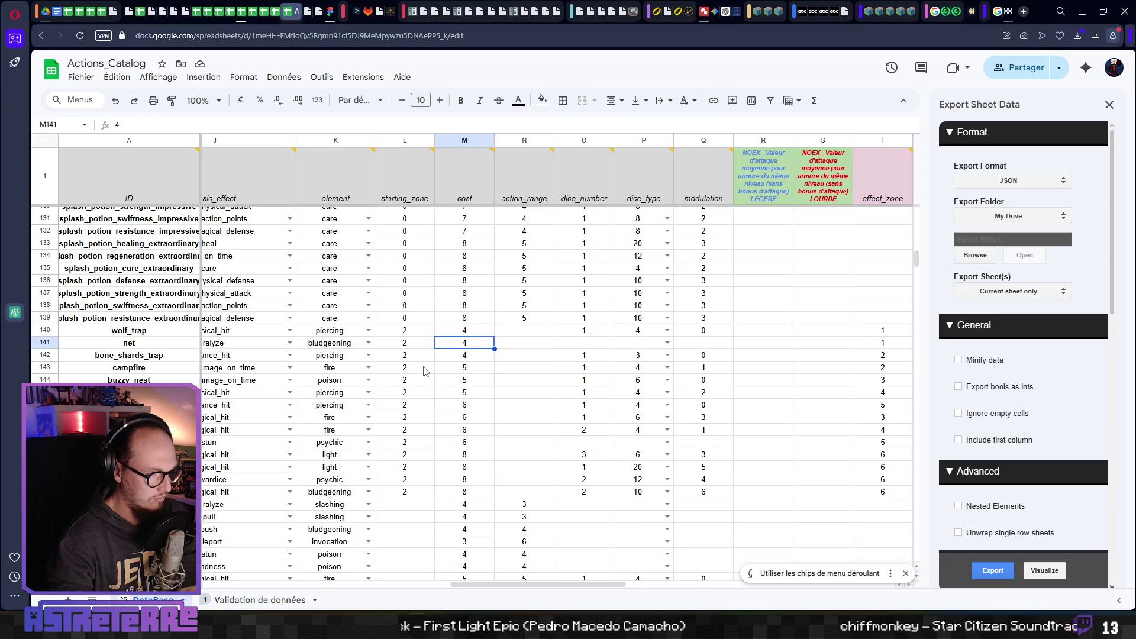
key("Left")
key("Left")
key("Left")
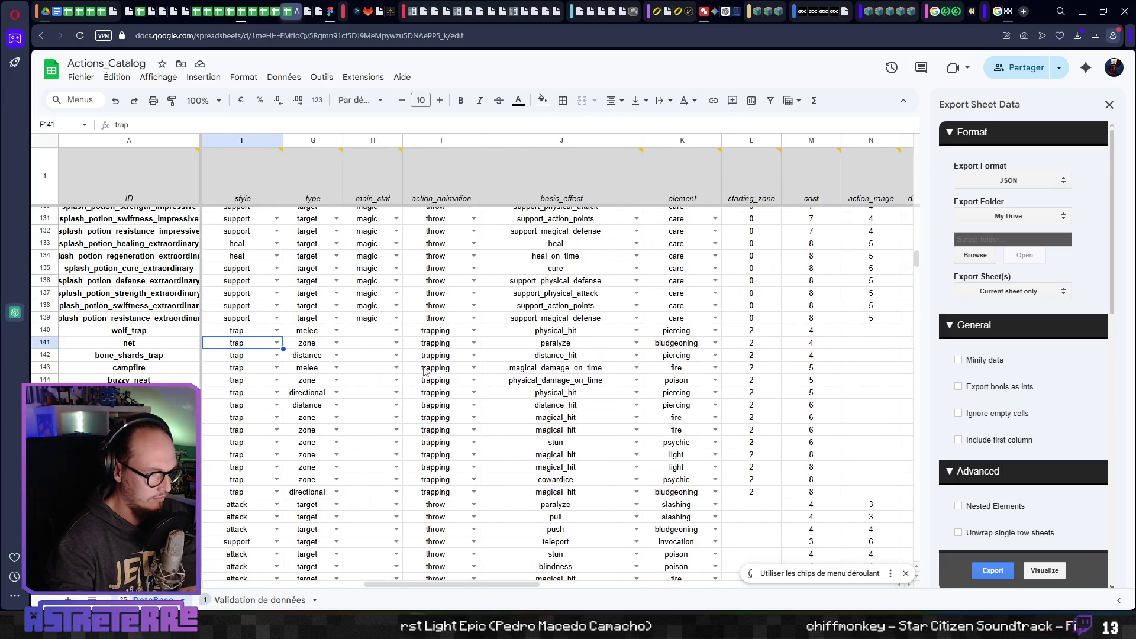
key("Right")
key("Right")
key("Right")
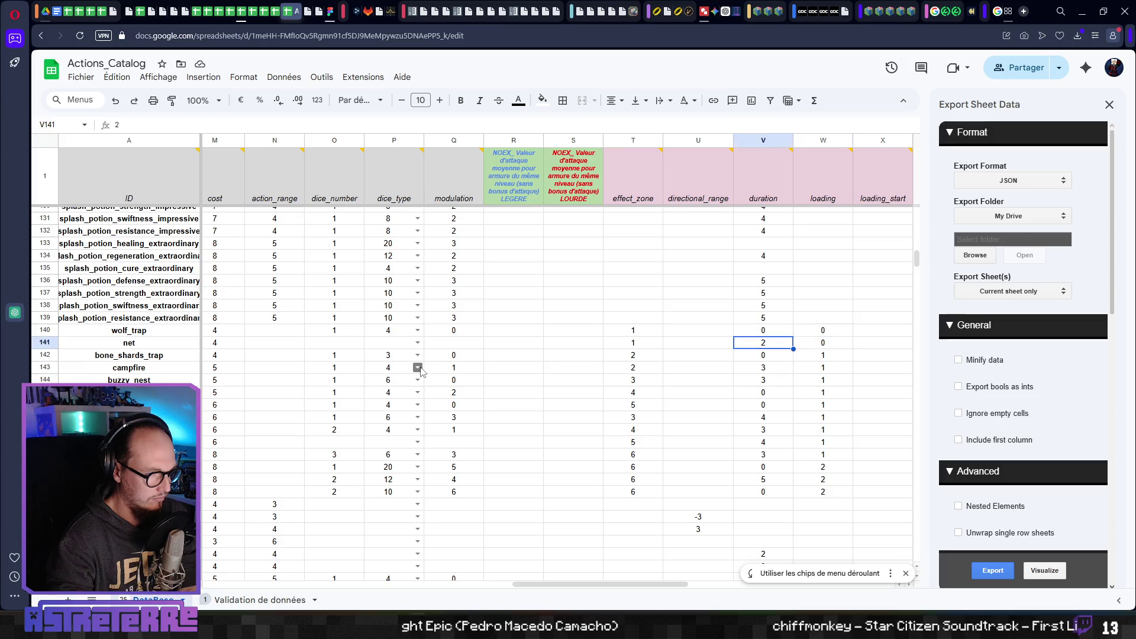
key("Right")
key("Right")
key("Right")
key("Left")
key("Left")
key("Left")
key("Left")
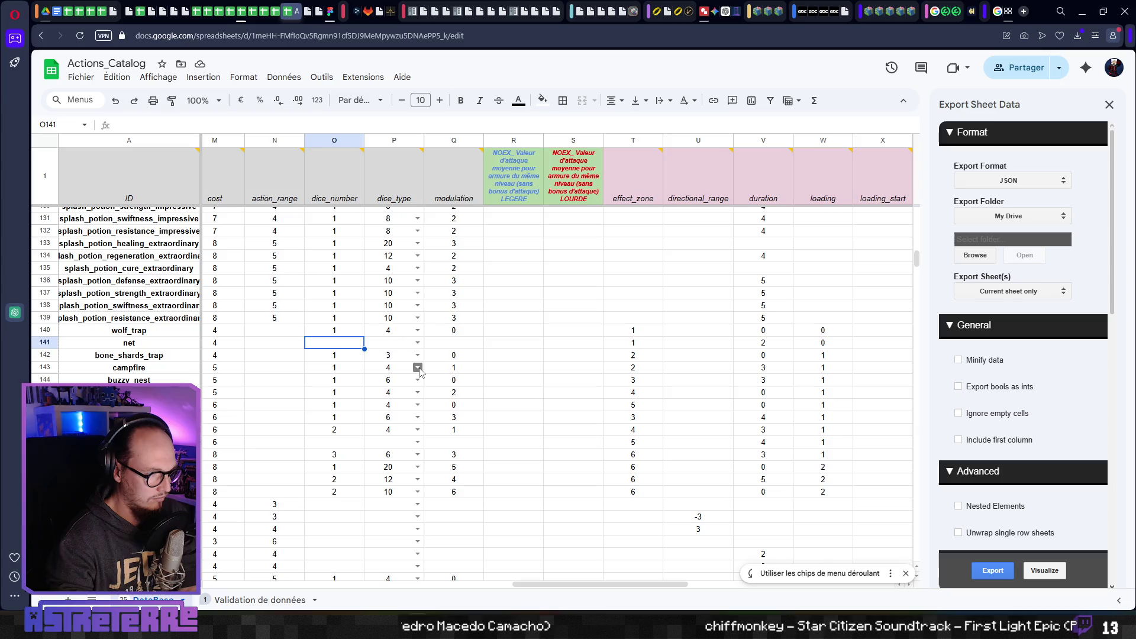
key("Left")
key("Left")
key("Right")
key("Right")
key("Right")
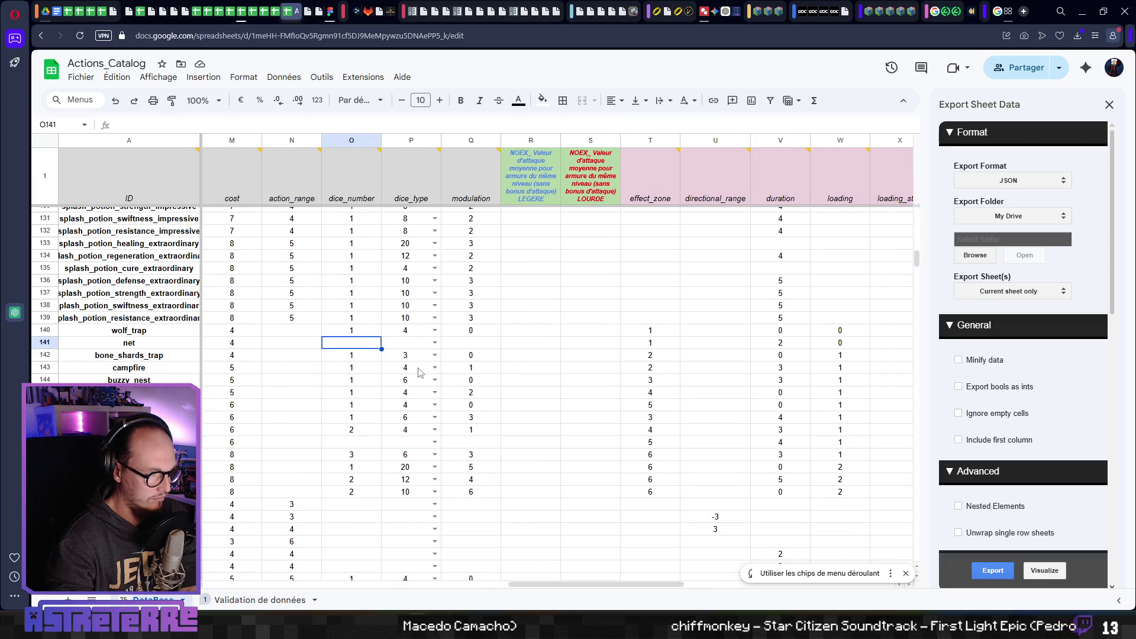
key("Left")
key("Right")
key("Right")
key("Right")
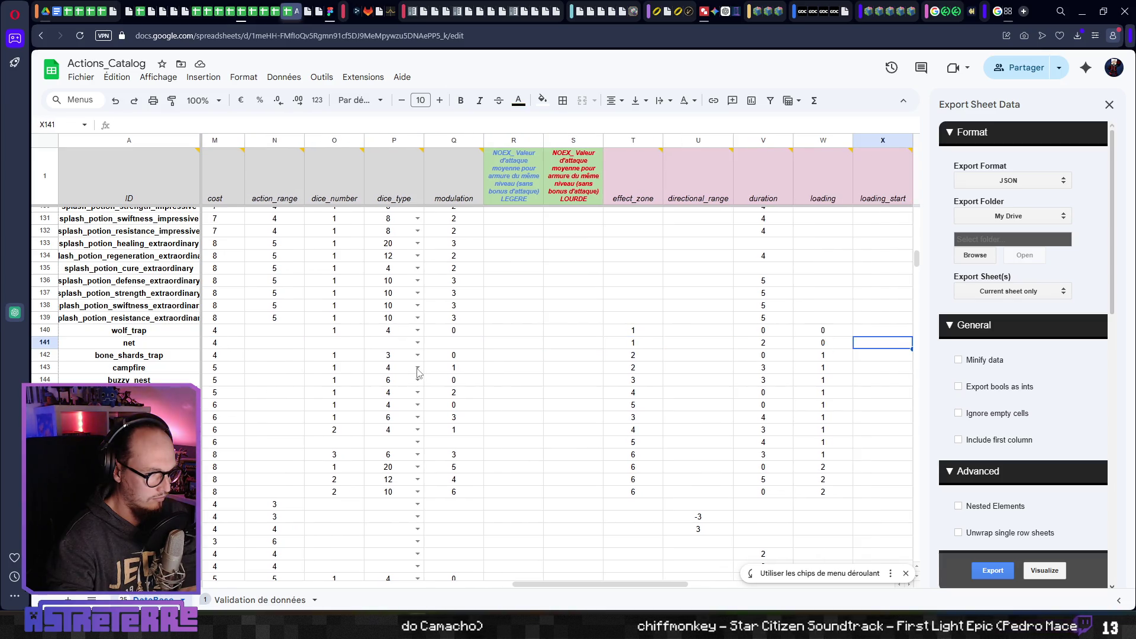
key("Right")
key("Left")
key("Left")
key("Left")
key("Left")
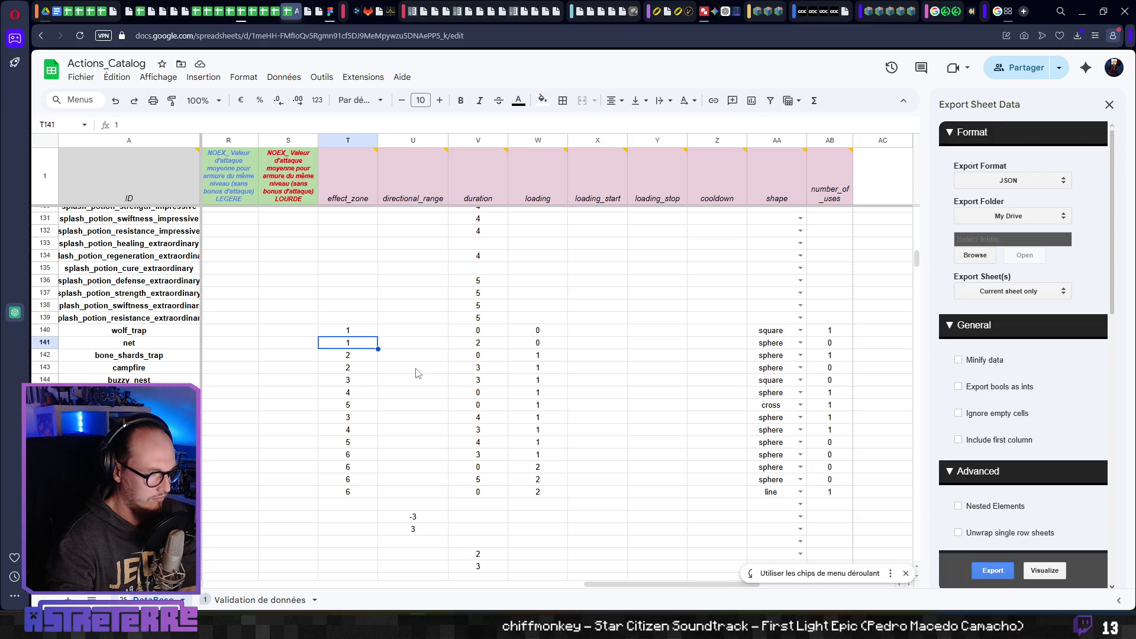
- Review the net row's remaining fields, ending on its empty dice_number cell
key("Left")
key("Left")
key("Left")
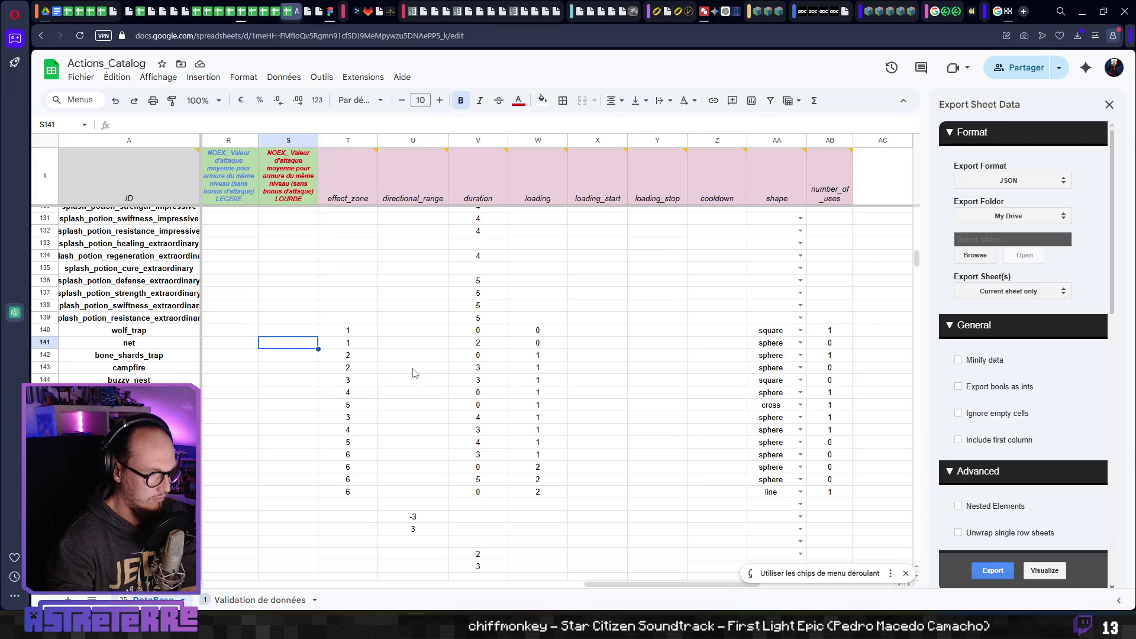
key("Left")
key("Left")
key("Left")
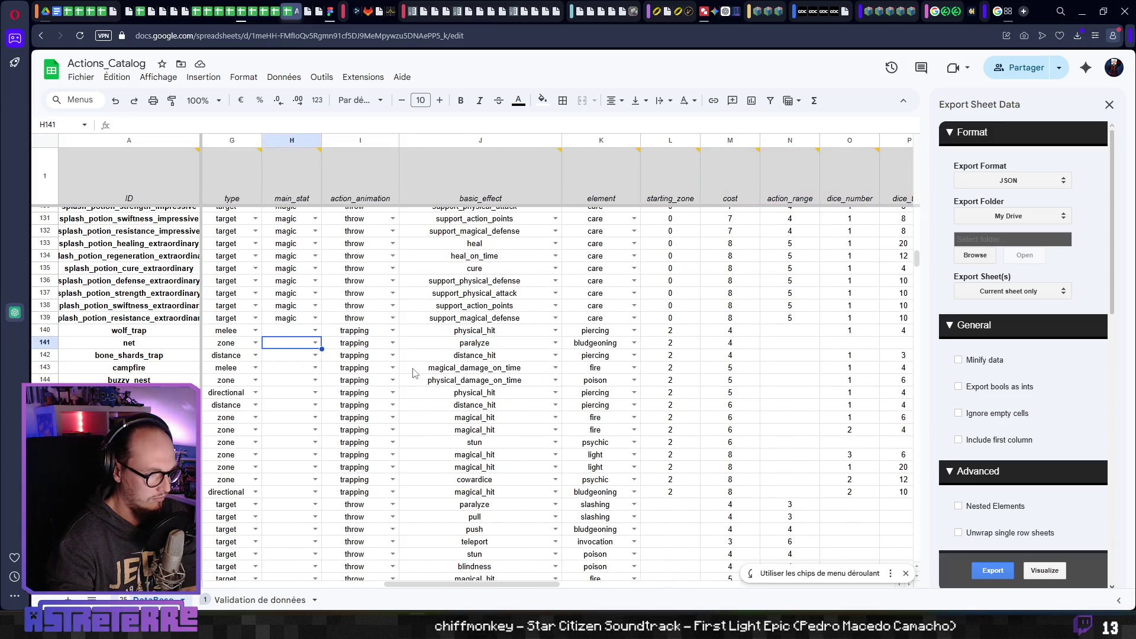
key("Right")
key("Right")
key("Right")
key("Right")
key("Left")
key("Left")
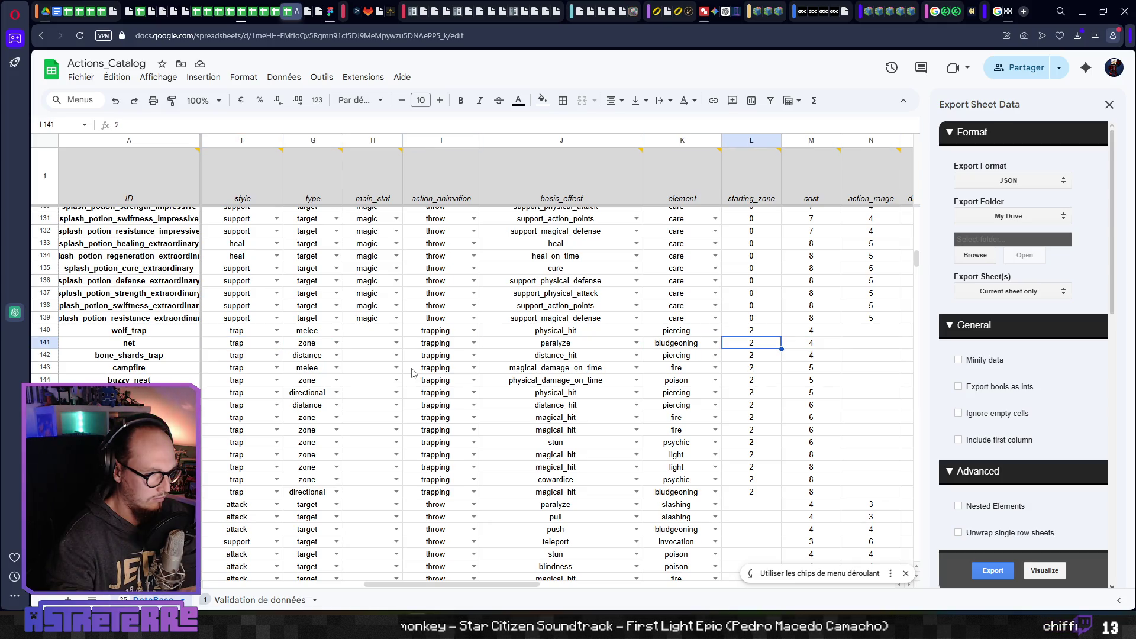
key("Left")
key("Left")
key("Left")
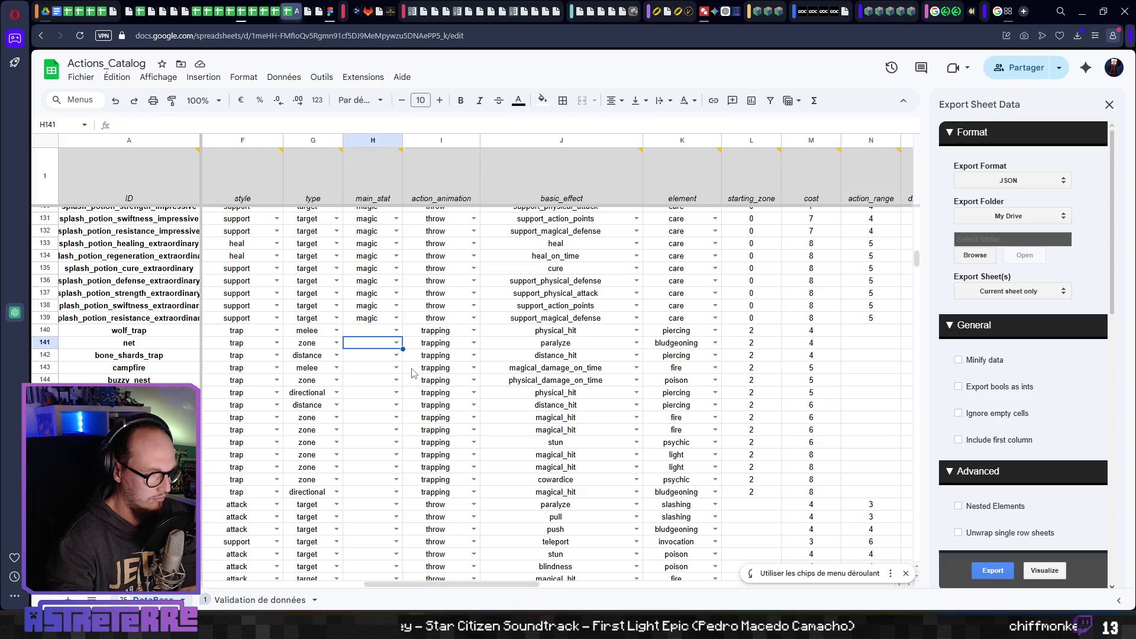
key("Left")
key("Left")
key("Left")
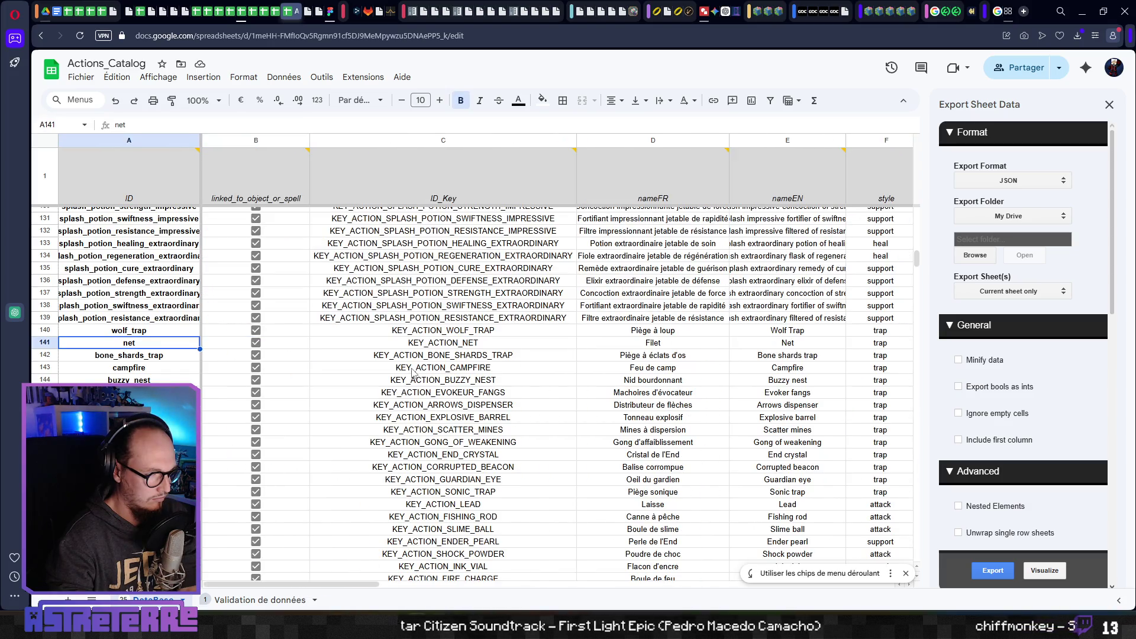
key("Right")
key("Right")
key("Right")
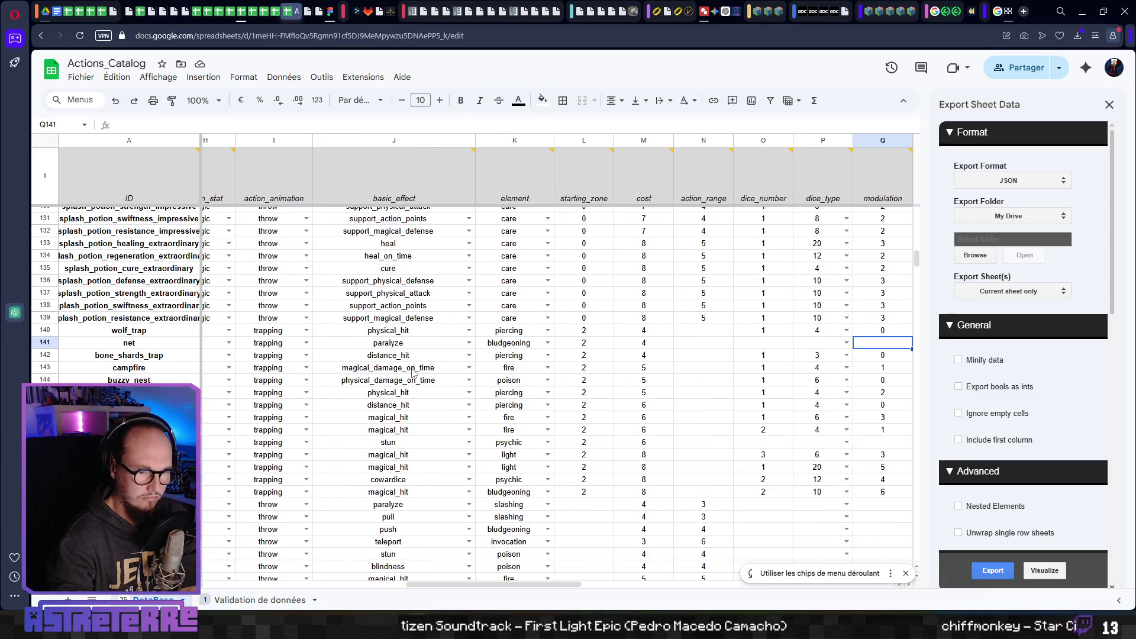
key("Left")
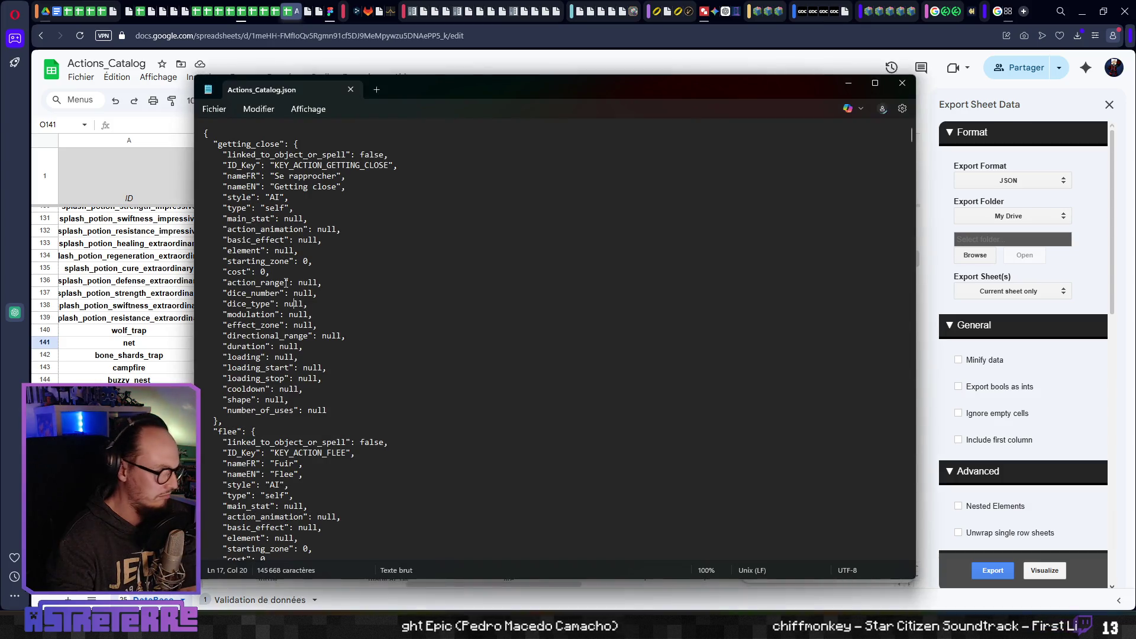
- Search Actions_Catalog.json for 'net' to locate the net entry
left_click(355, 267)
key("ctrl+f")
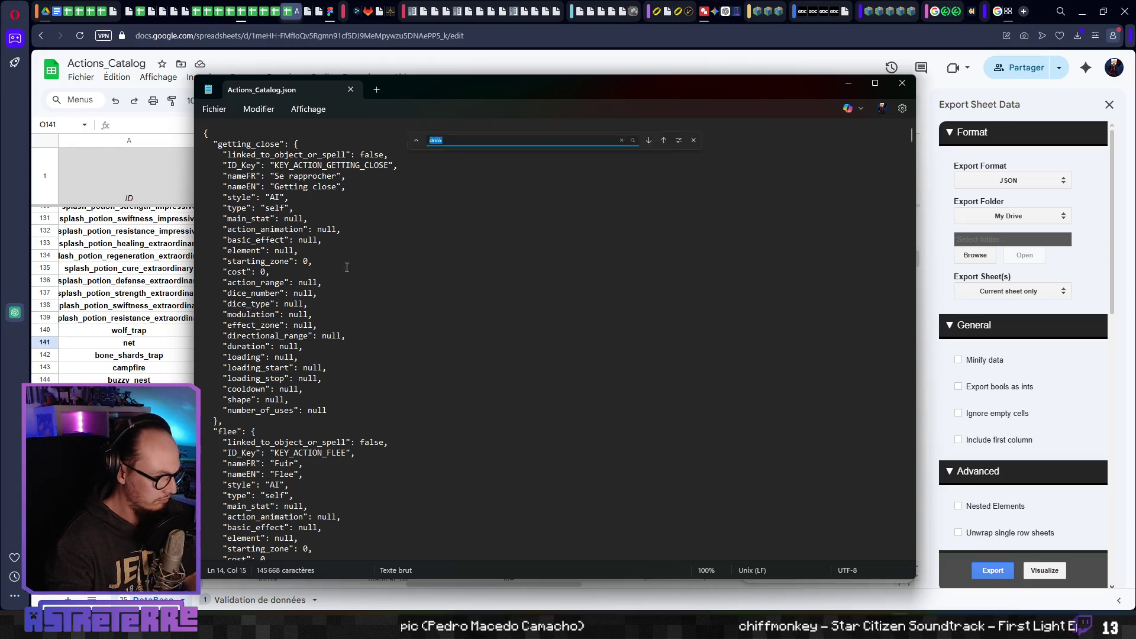
type("net")
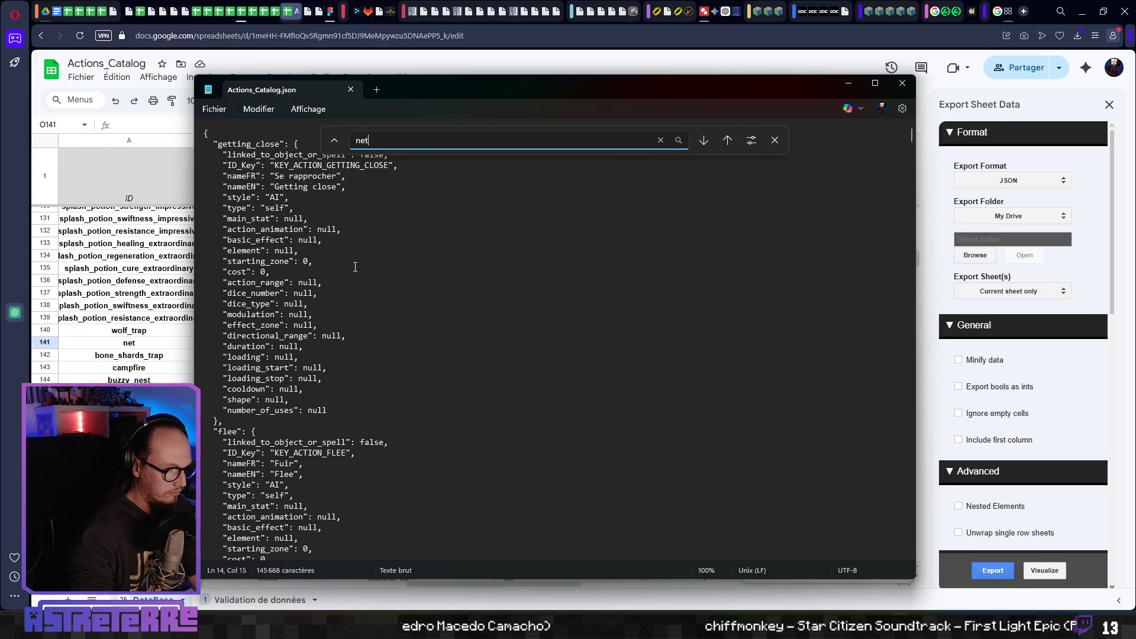
scroll(673, 265, "down", 3)
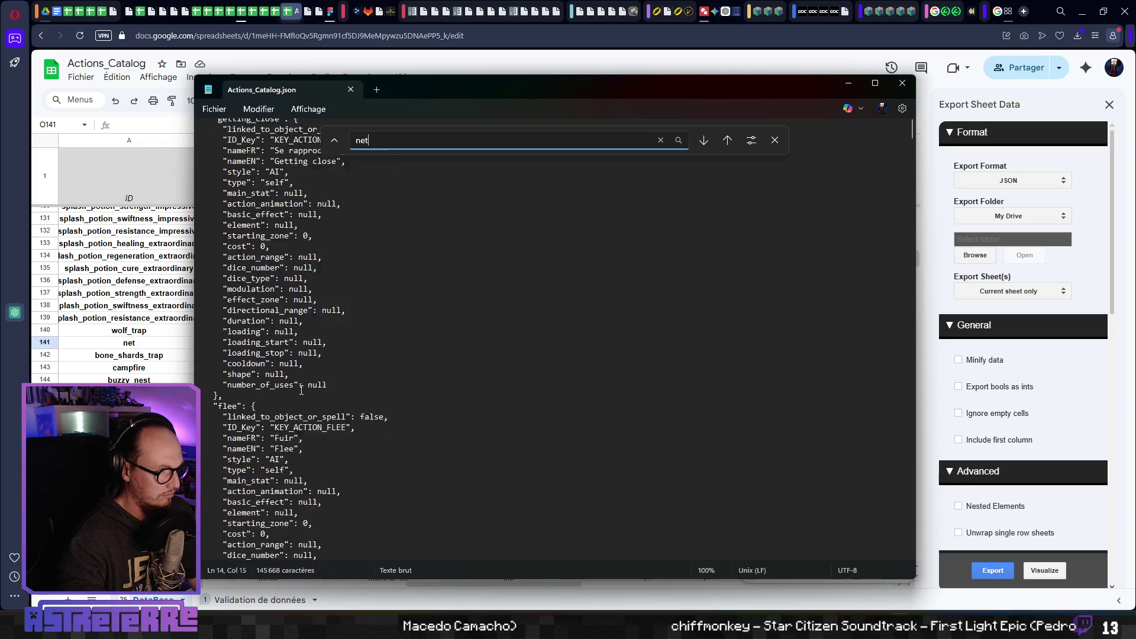
left_click(727, 141)
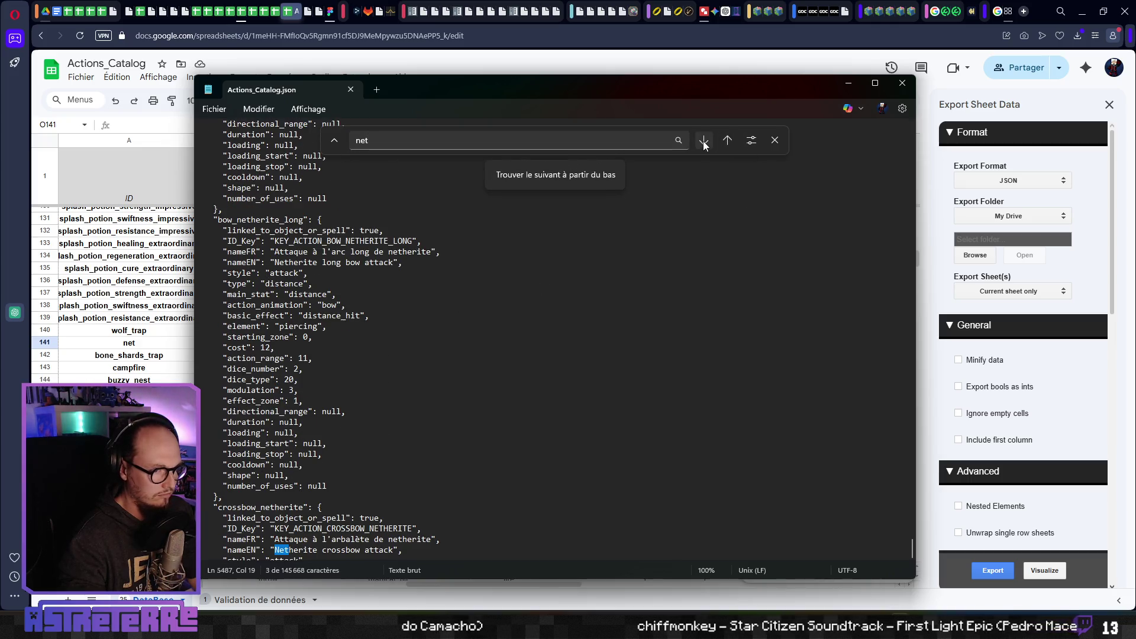
left_click(704, 142)
left_click(325, 241)
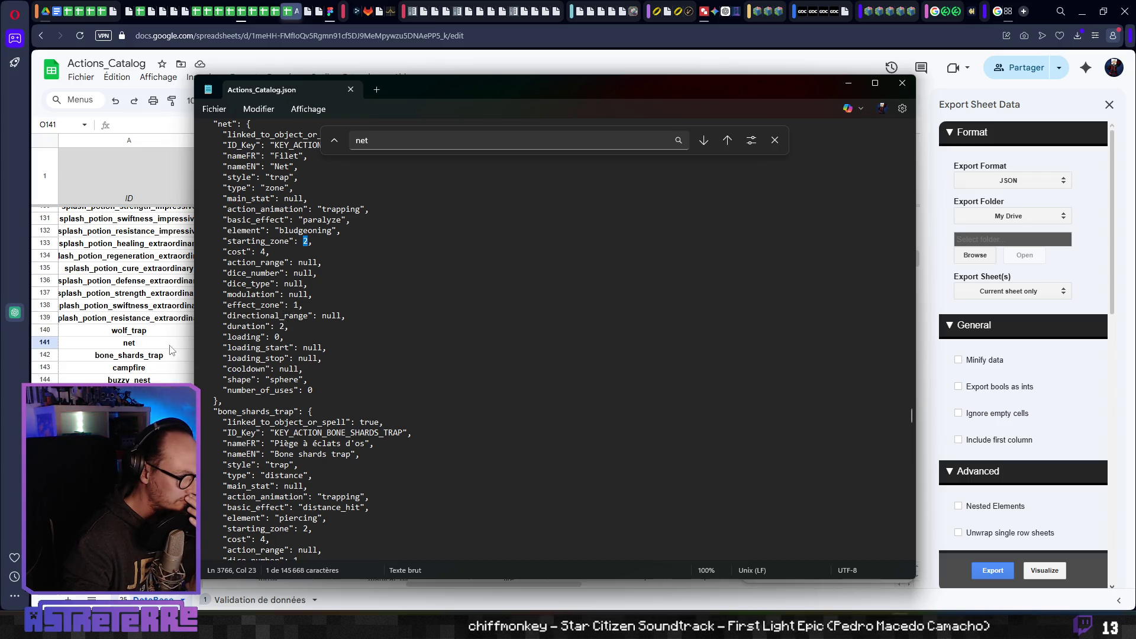
- Change the net entry's shape from "sphere" to "square", then return to the spreadsheet
double_click(291, 380)
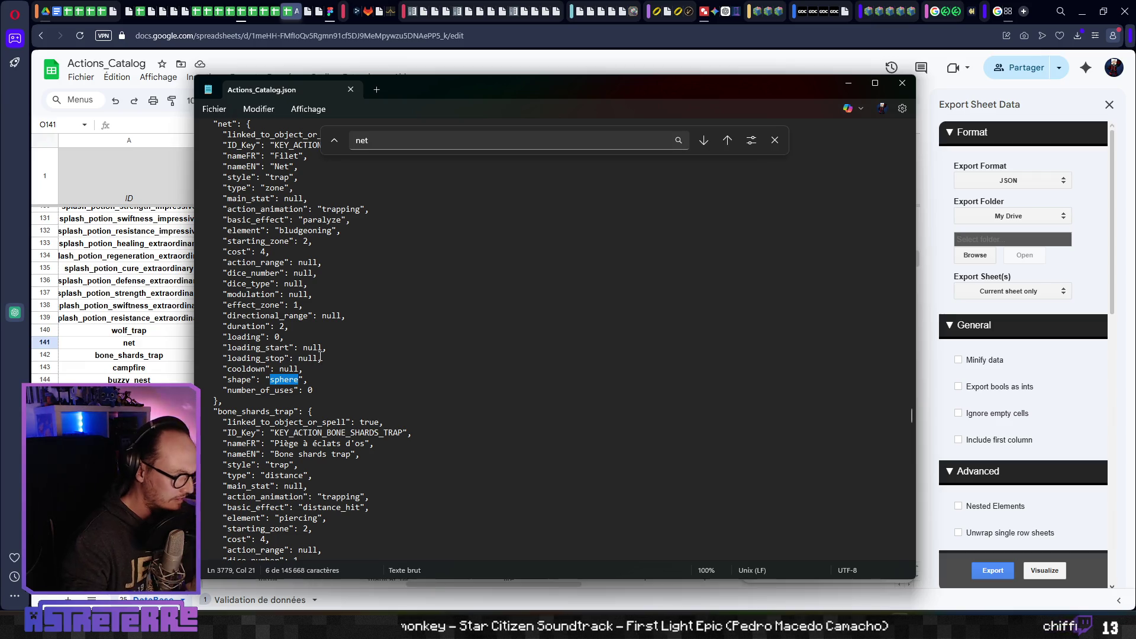
type("square")
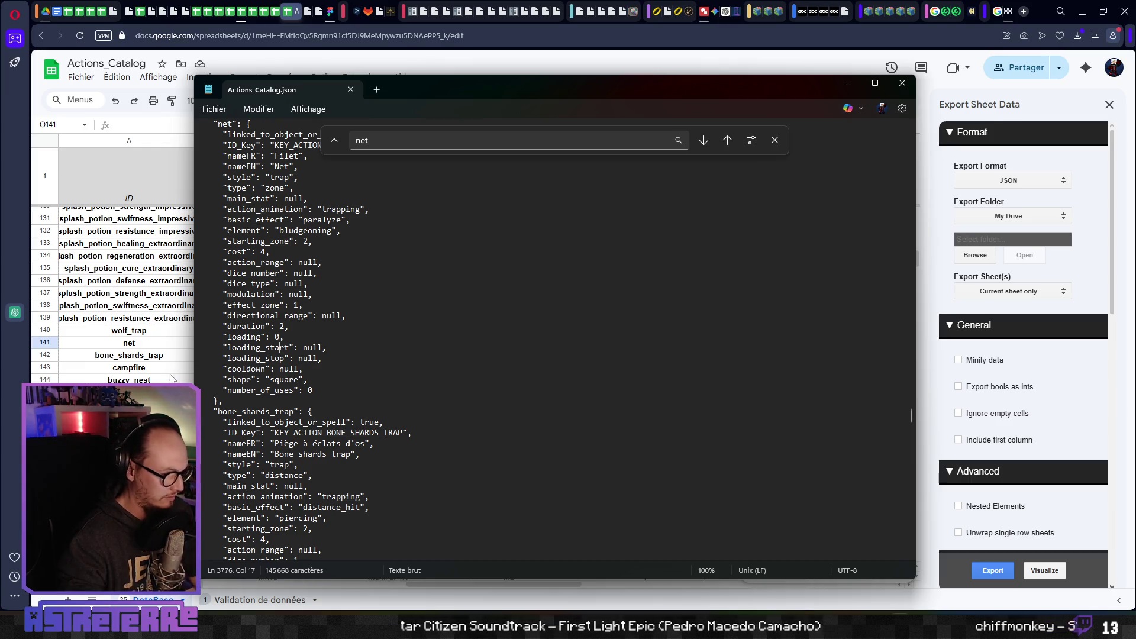
left_click(174, 379)
left_click(702, 374)
key("Right")
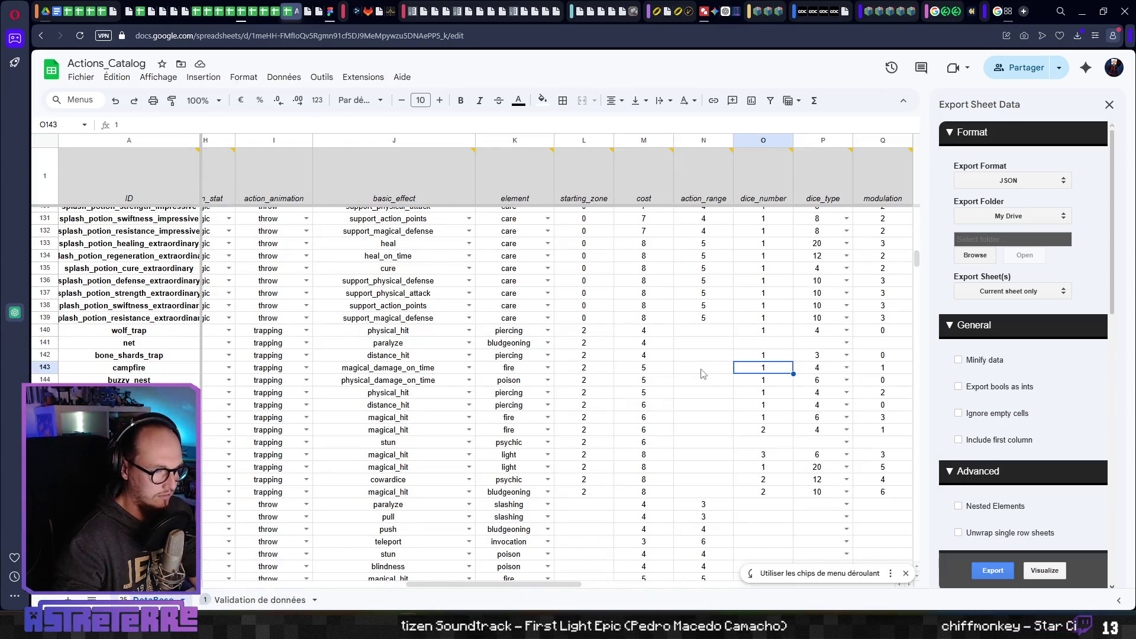
- Set cell AA141, the net row's shape, to square using its dropdown
key("Right")
key("Right")
key("Right")
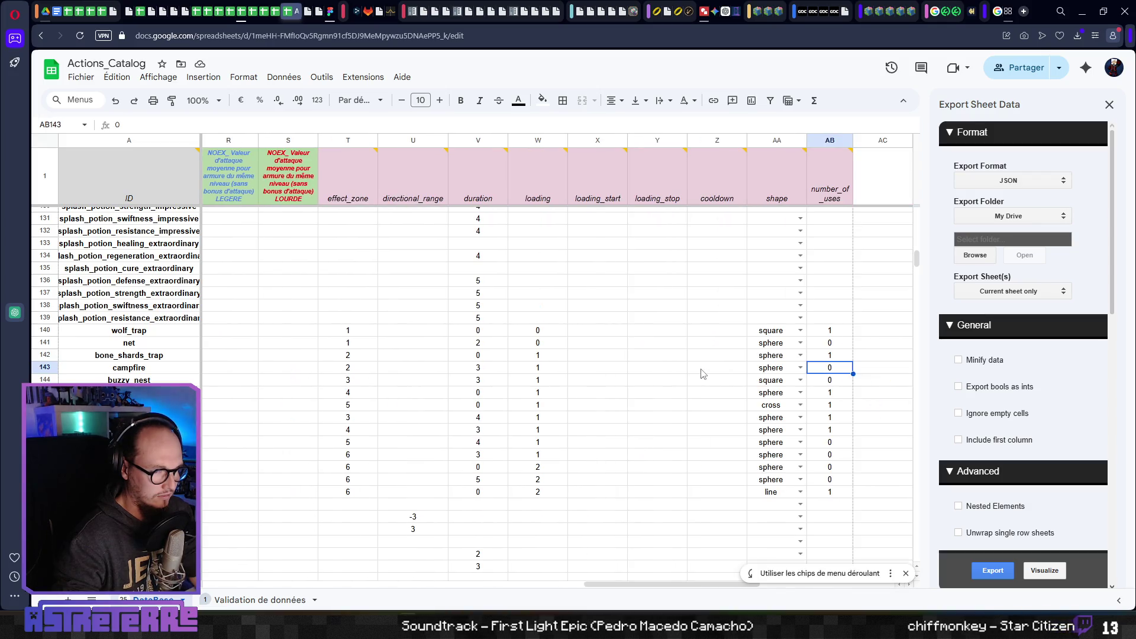
key("Left")
key("Up")
left_click(785, 347)
left_click(798, 341)
left_click(773, 370)
left_click(700, 362)
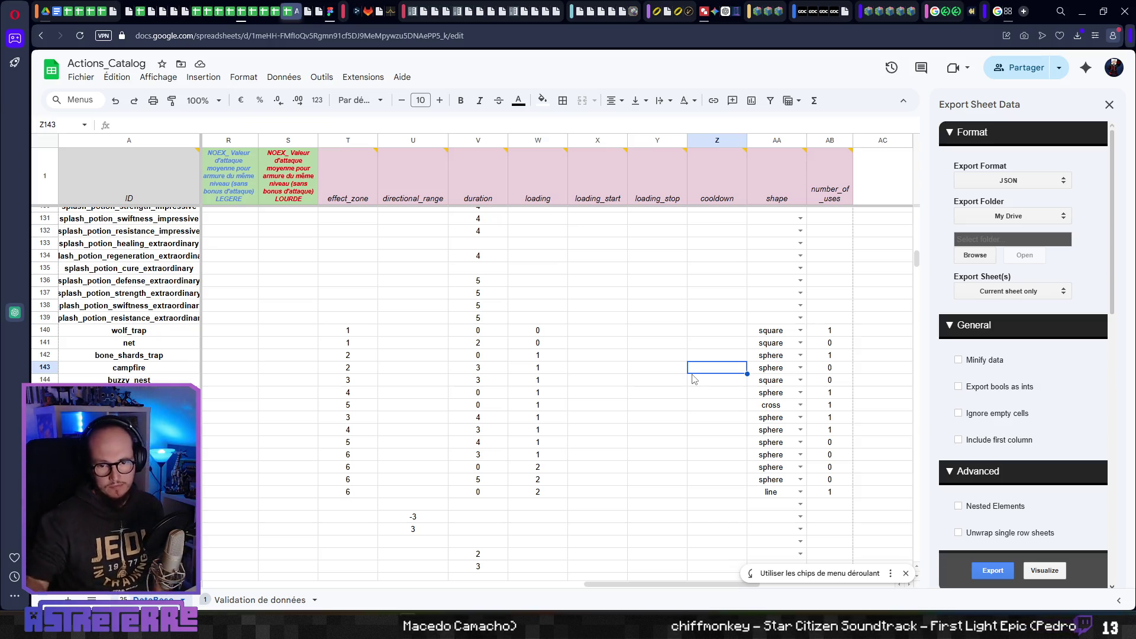
left_click(608, 355)
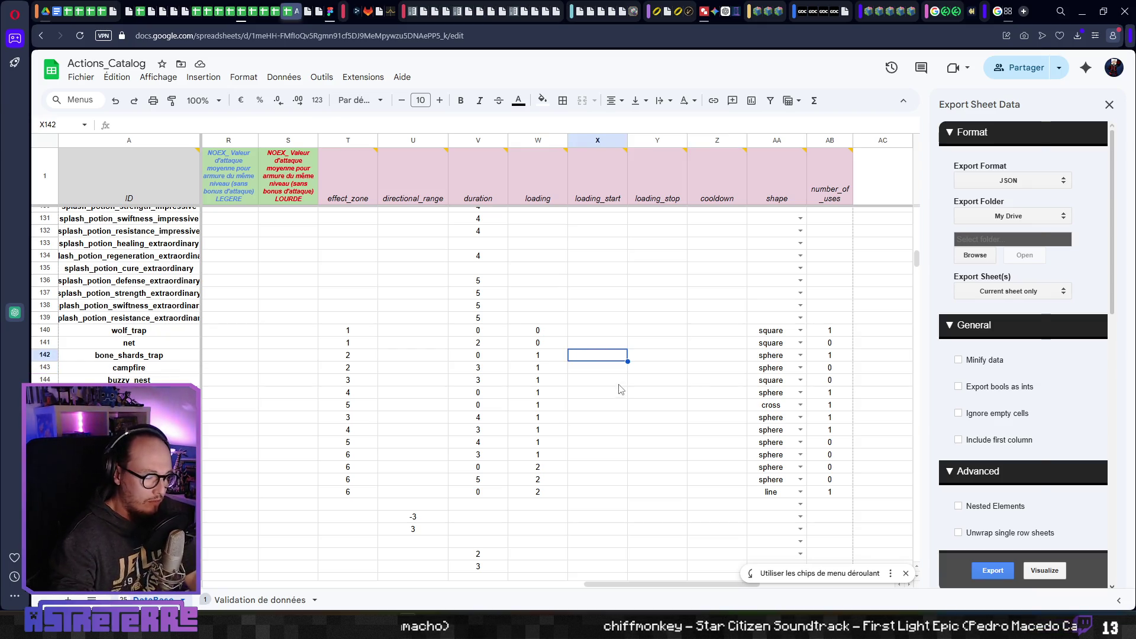
key("alt+Tab")
key("alt+Tab")
key("alt+Tab")
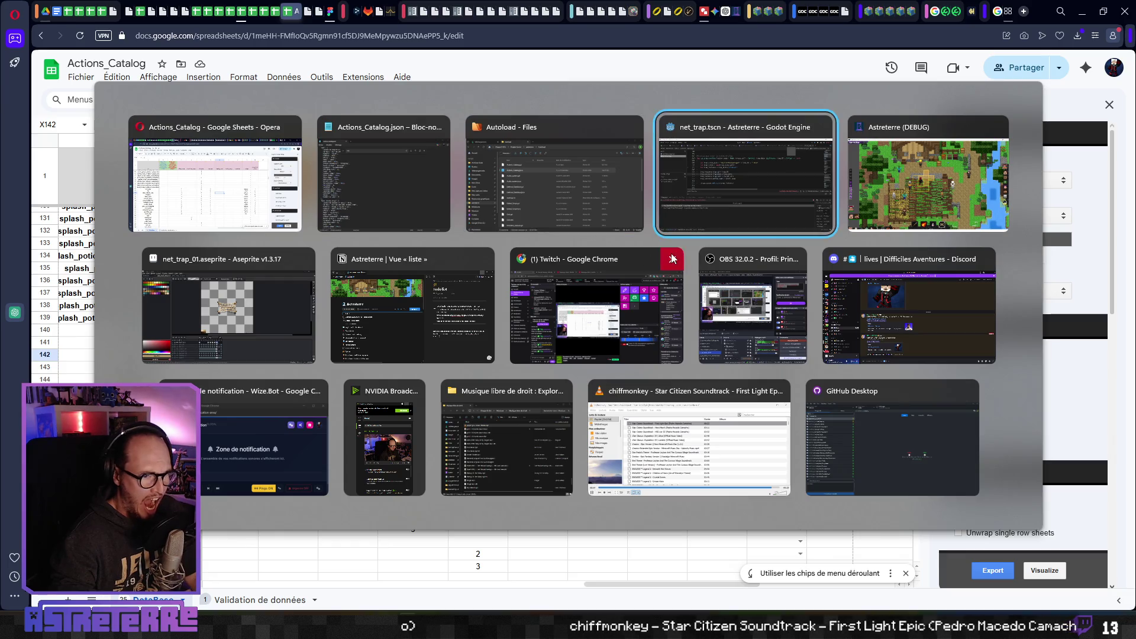
- Exit distraction-free mode to restore the scene, FileSystem and inspector docks
scroll(452, 282, "up", 1)
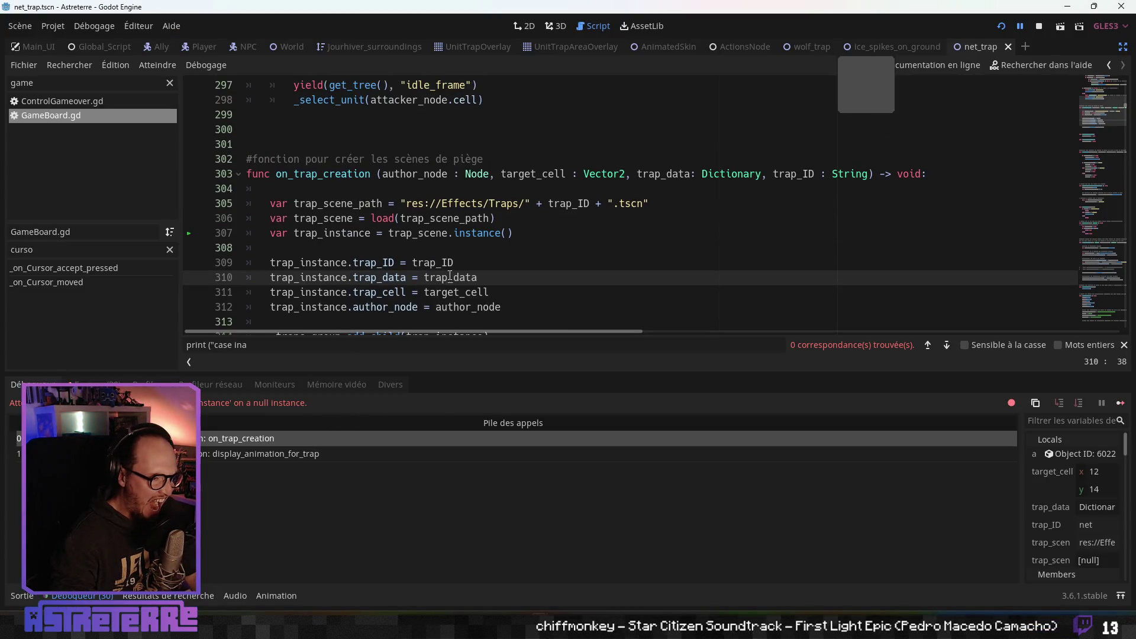
left_click(454, 218)
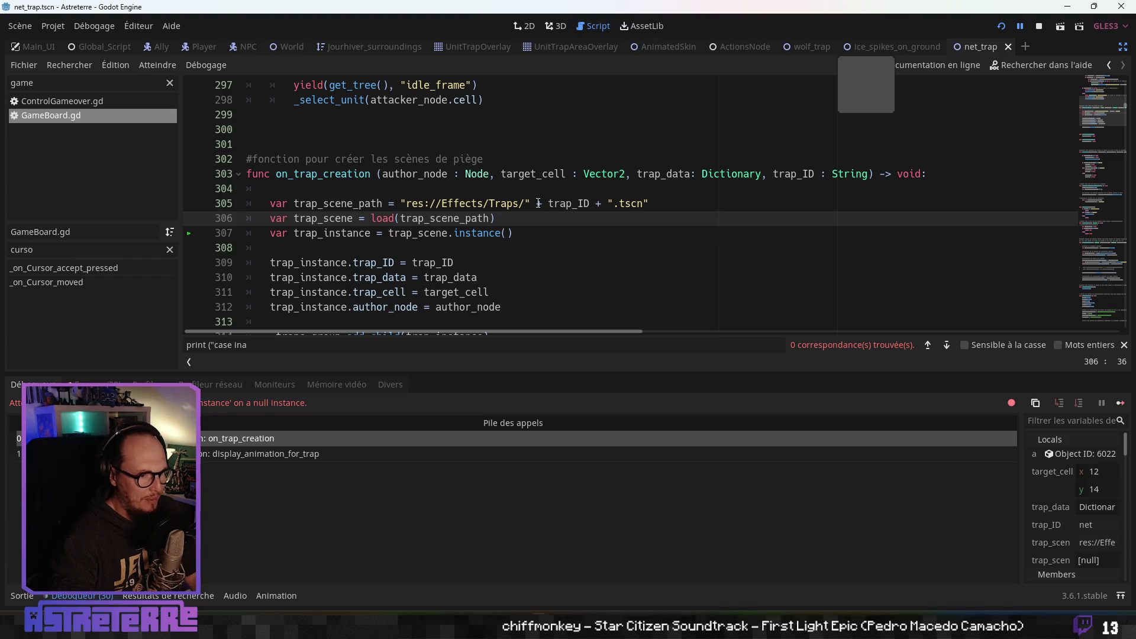
left_click(1123, 47)
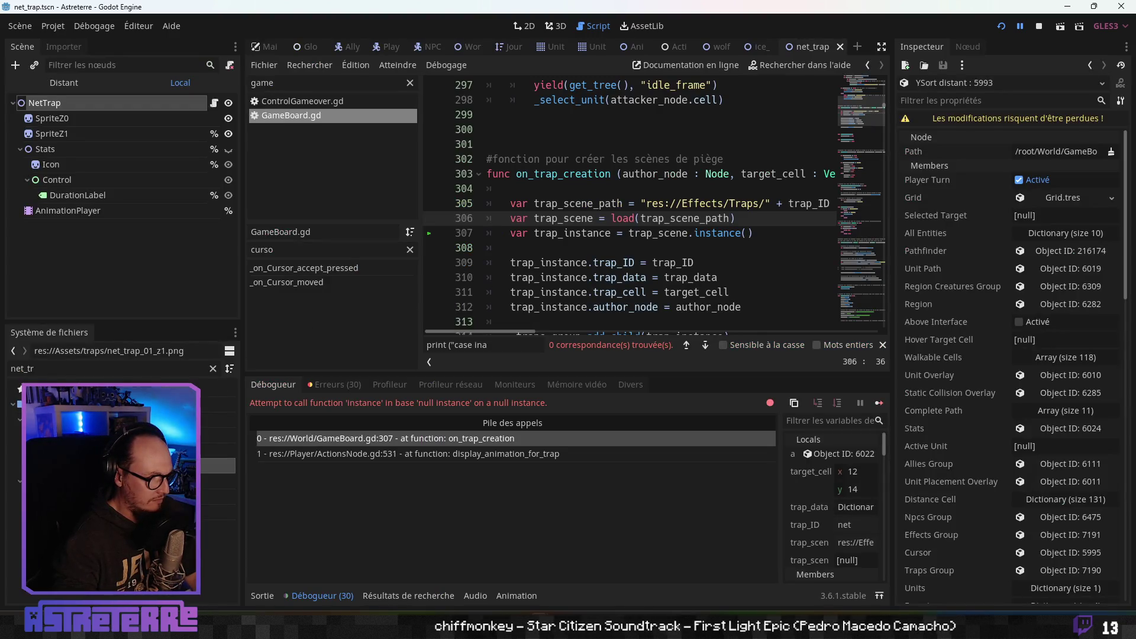
- Rename net_trap.tscn to net.tscn in res://Effects/Traps and relaunch the game with F5
left_click(219, 512)
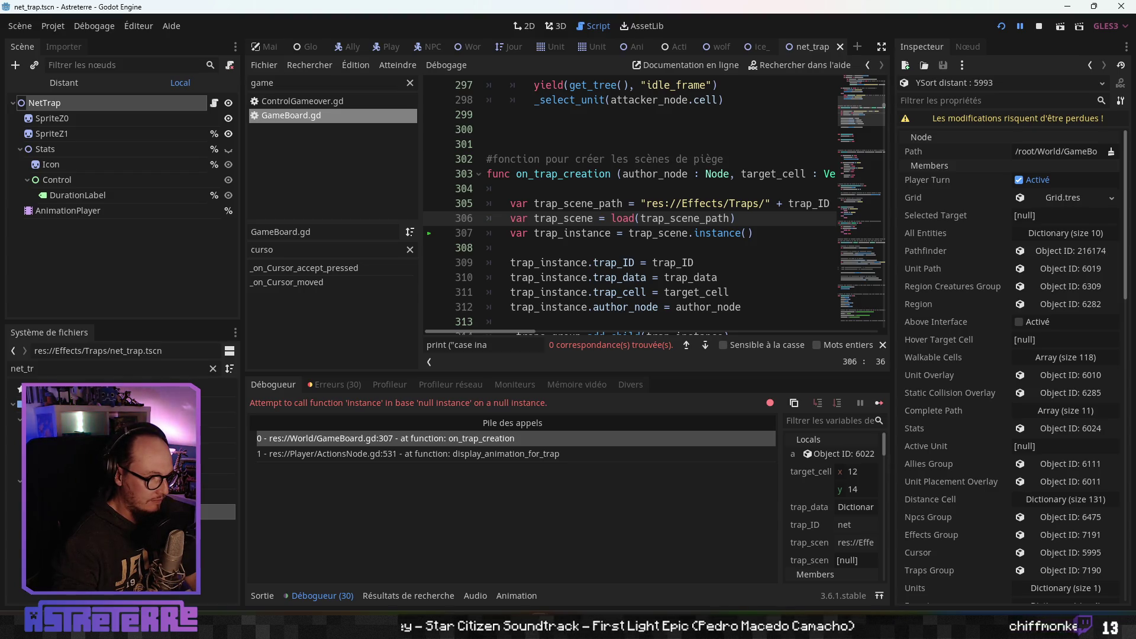
right_click(74, 511)
left_click(118, 403)
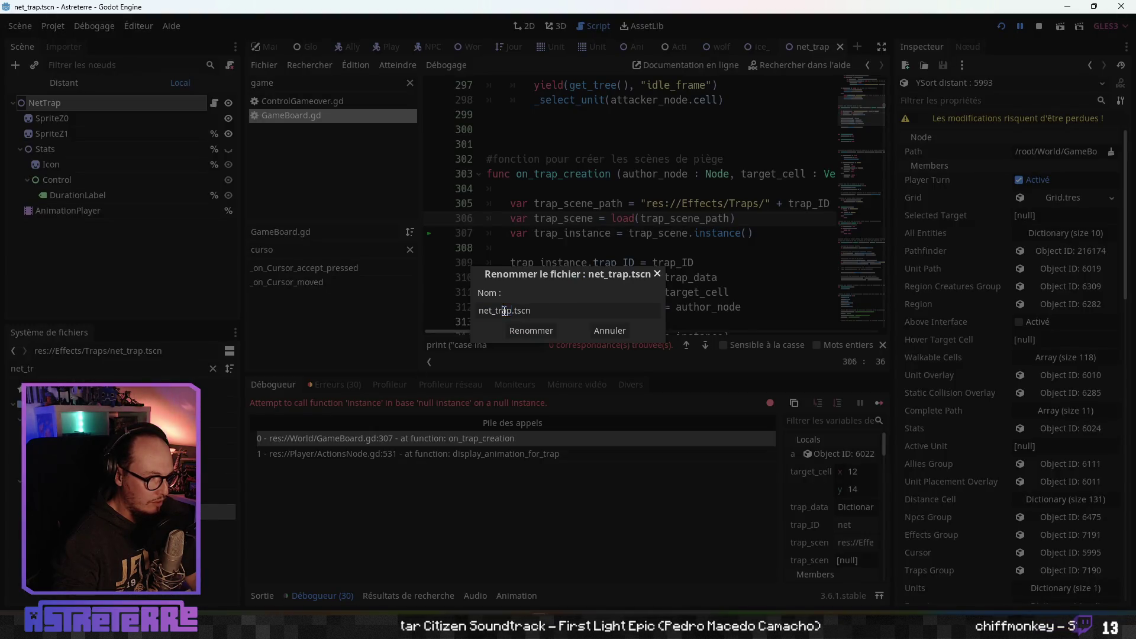
key("Left")
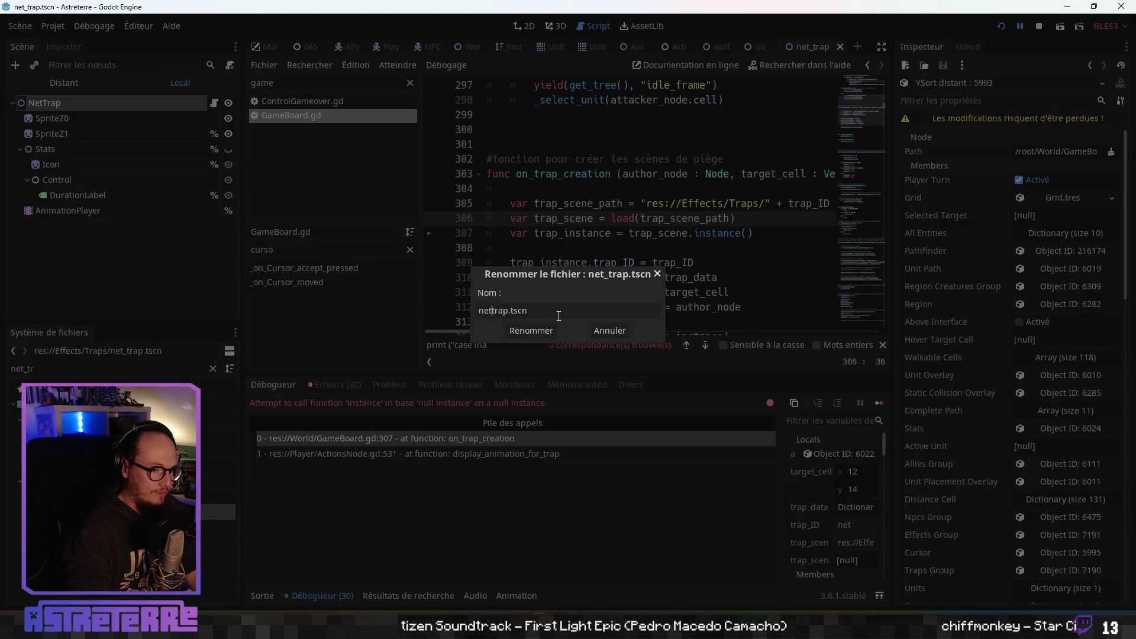
key("Delete")
key("Return")
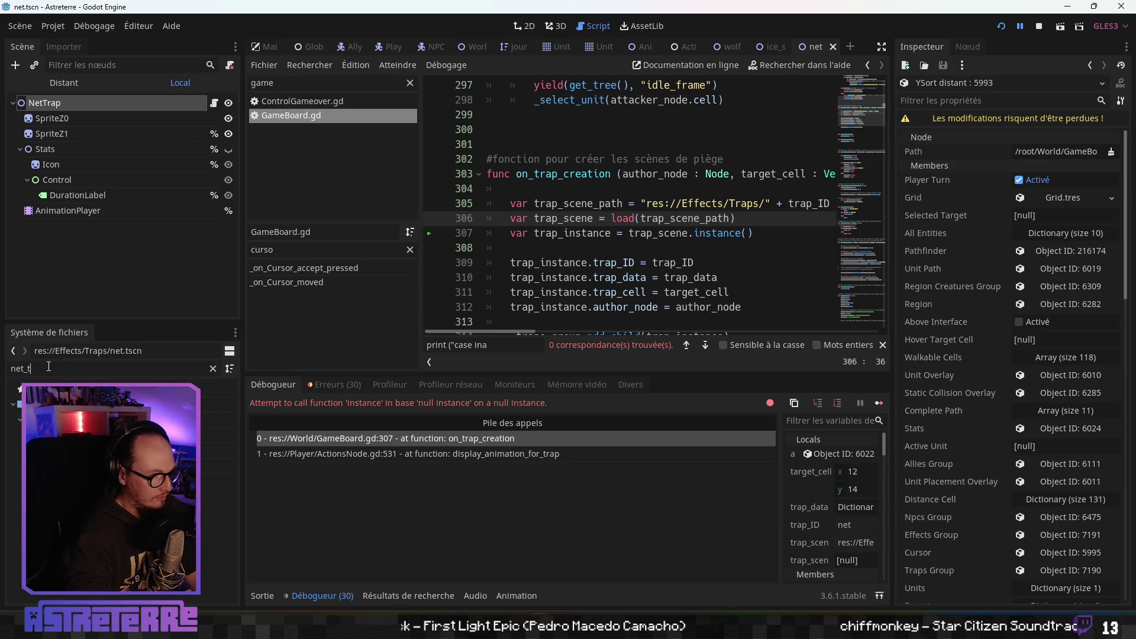
key("BackSpace")
key("BackSpace")
key("BackSpace")
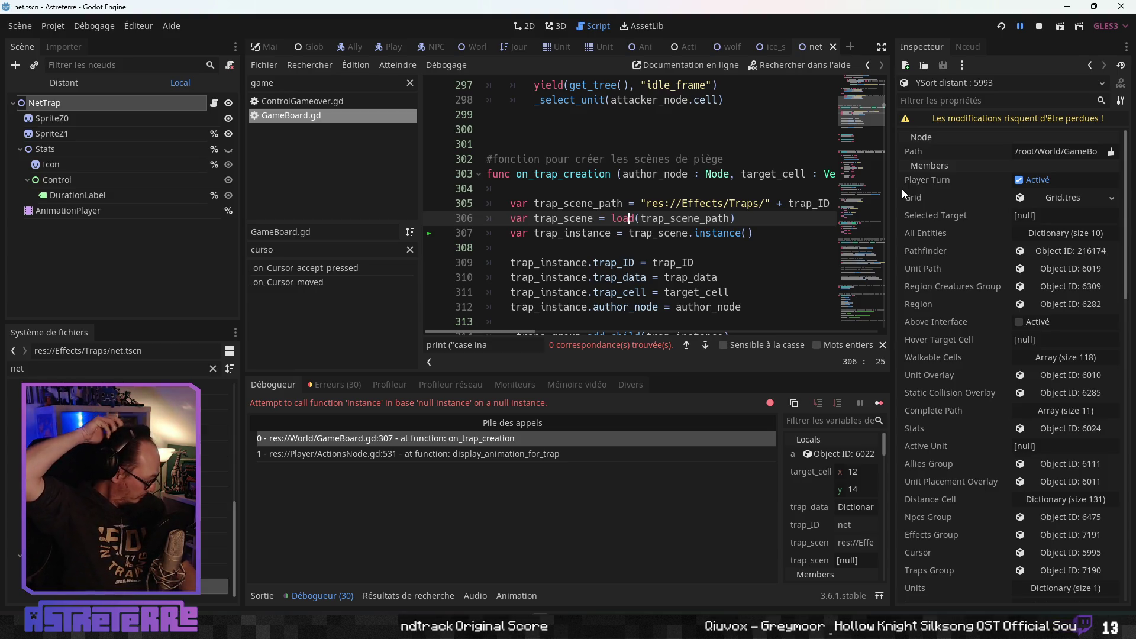
key("F5")
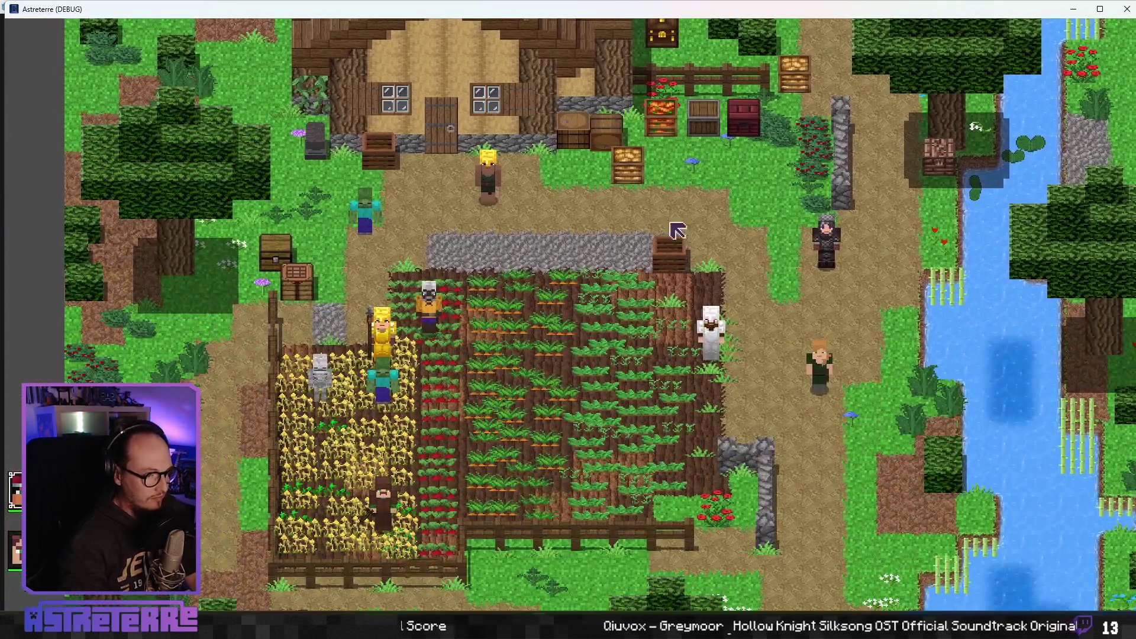
- Walk the yellow-haired character beside the crop field and remove the gold helmet, chestplate and leggings
left_click(544, 237)
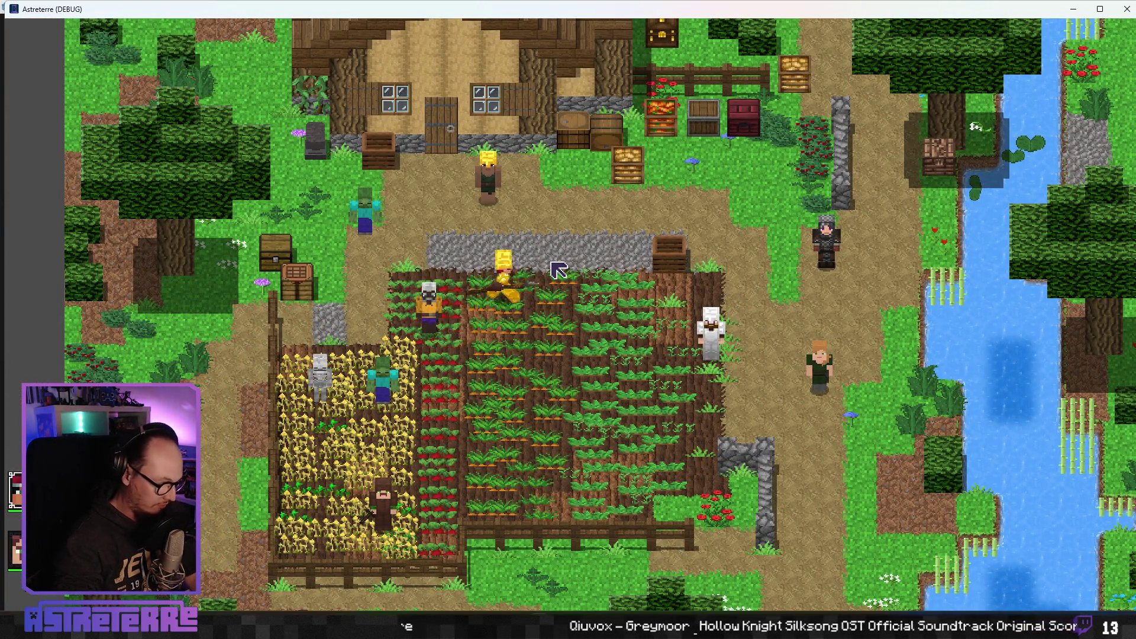
key("i")
left_click(308, 525)
left_click(389, 535)
left_click(444, 525)
key("i")
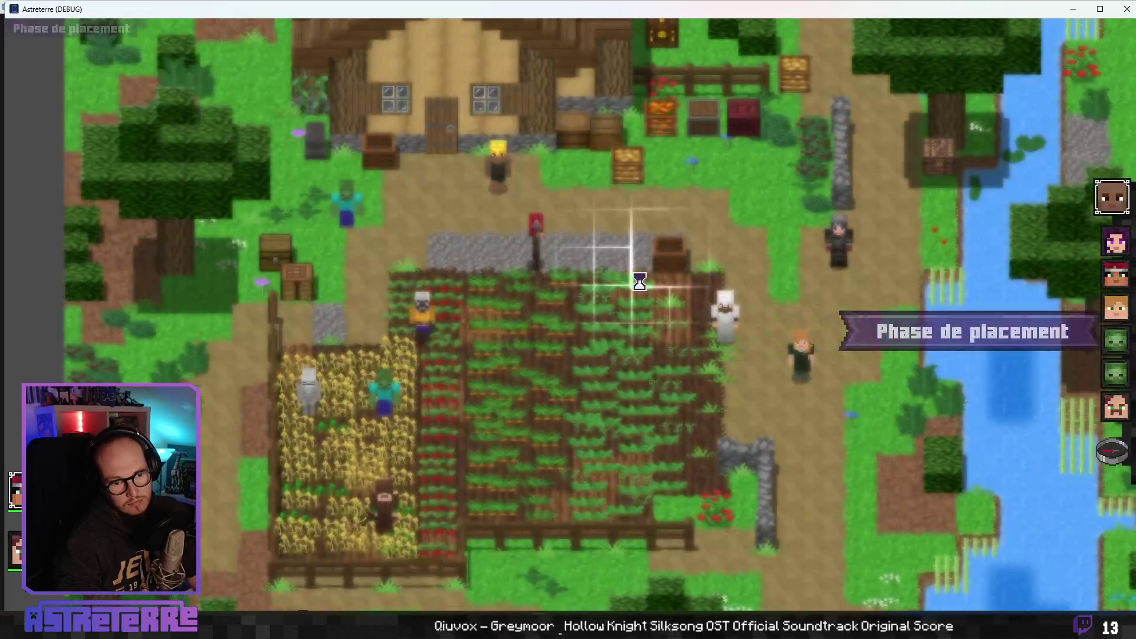
- Start the turn, place two nets beside the red-haired character, then move one tile right
left_click(1110, 457)
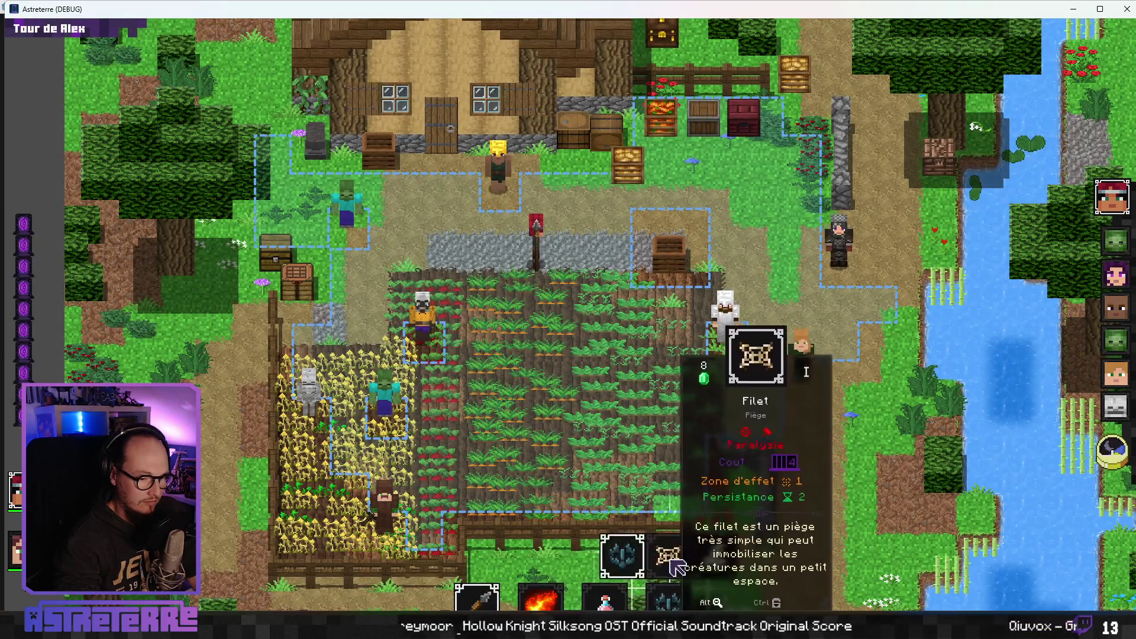
left_click(583, 275)
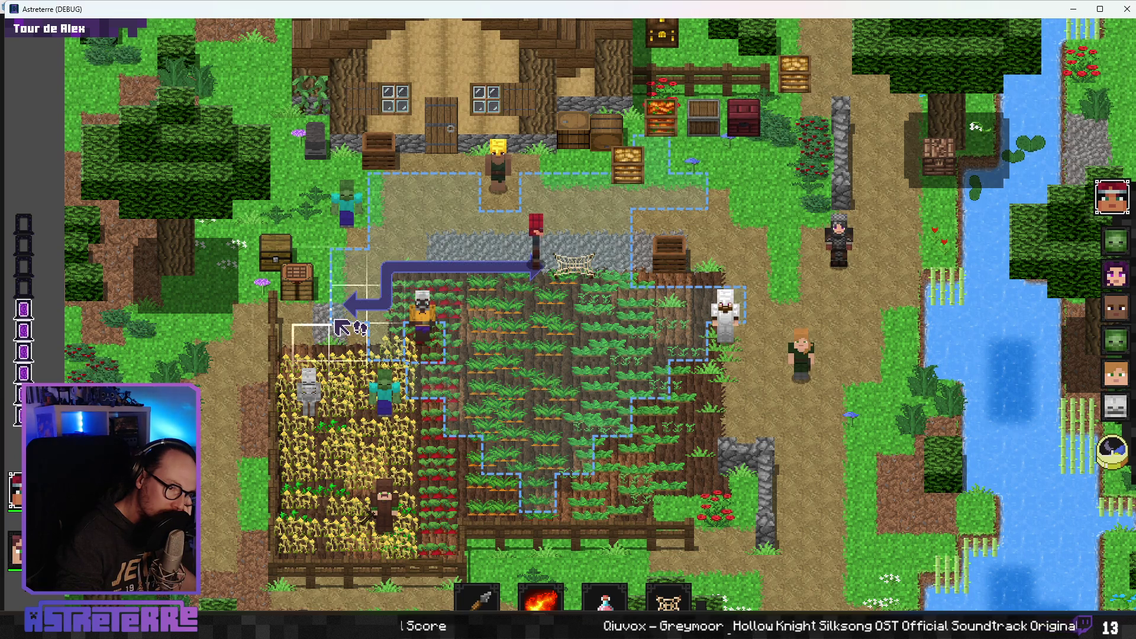
left_click(669, 602)
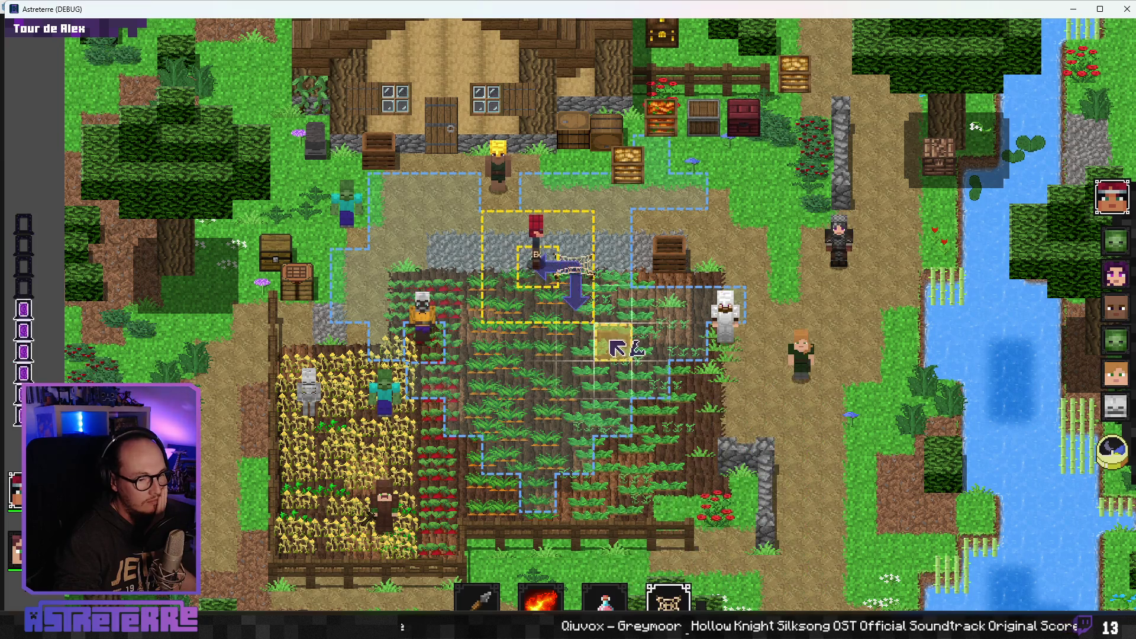
left_click(506, 276)
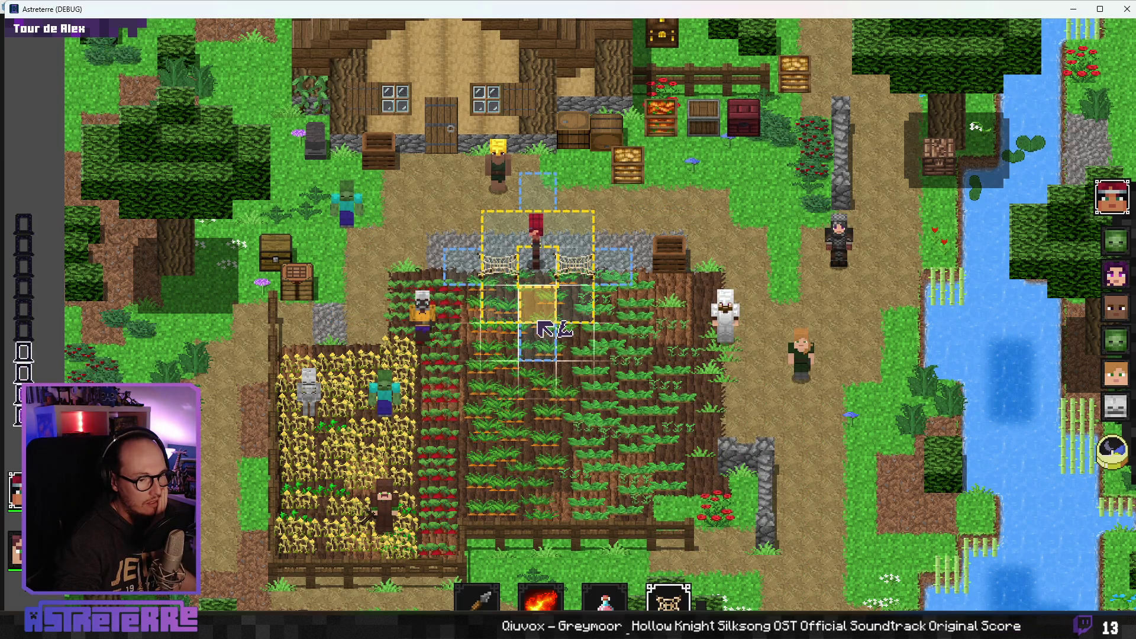
right_click(553, 331)
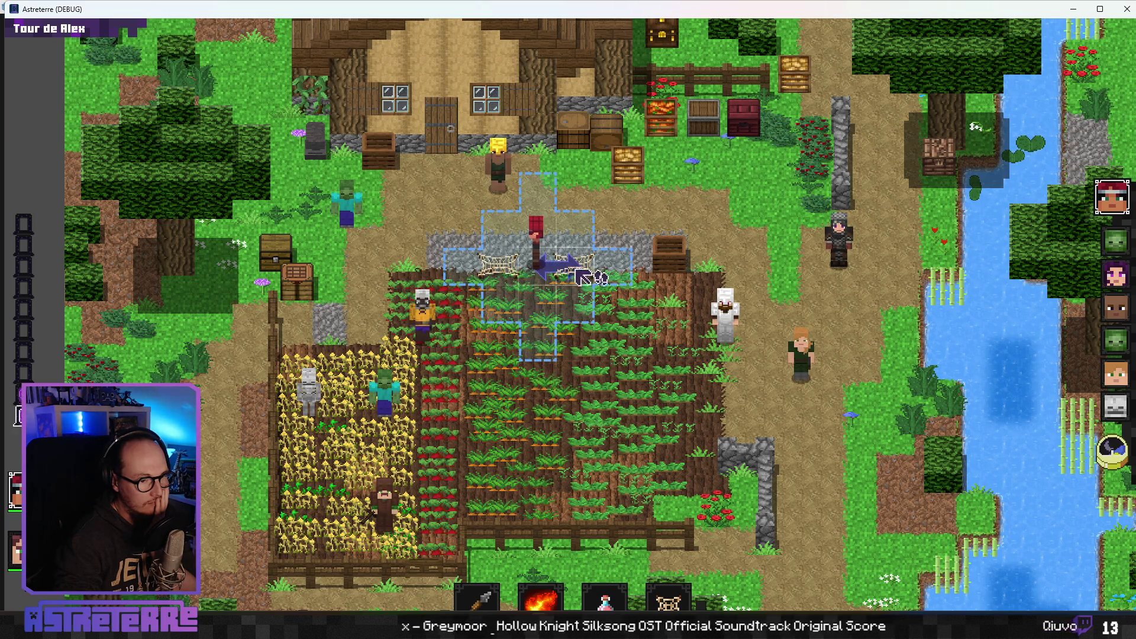
left_click(551, 361)
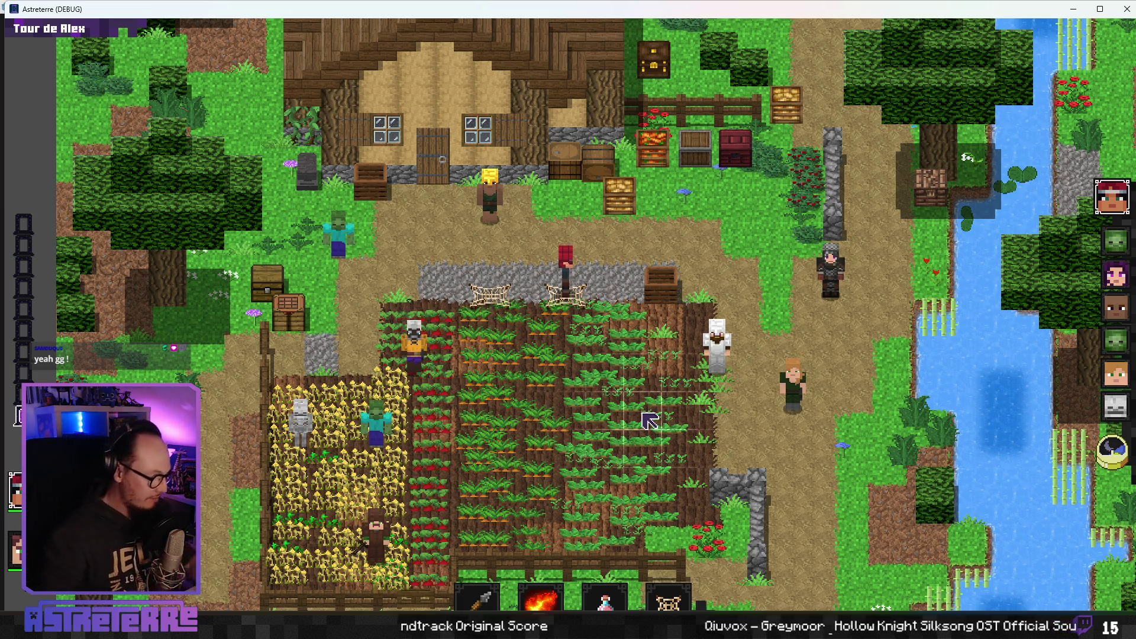
- Maximize the game, add action points through the debug console, then close the game window
key("grave")
key("super+Up")
type("add action_points 1")
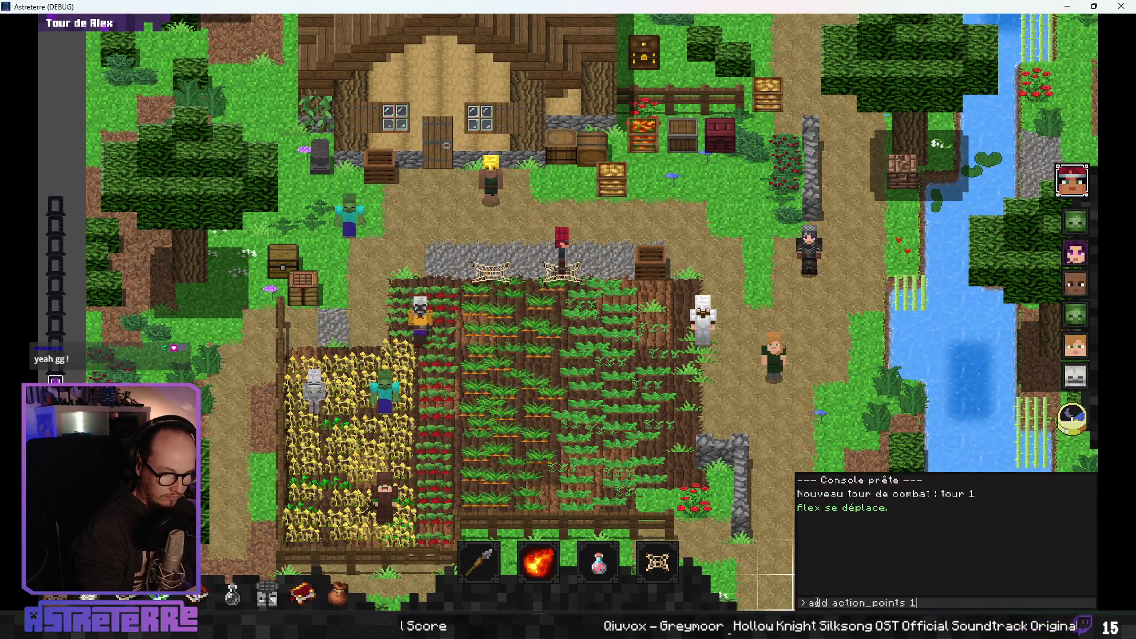
key("Return")
key("grave")
mouse_move(672, 580)
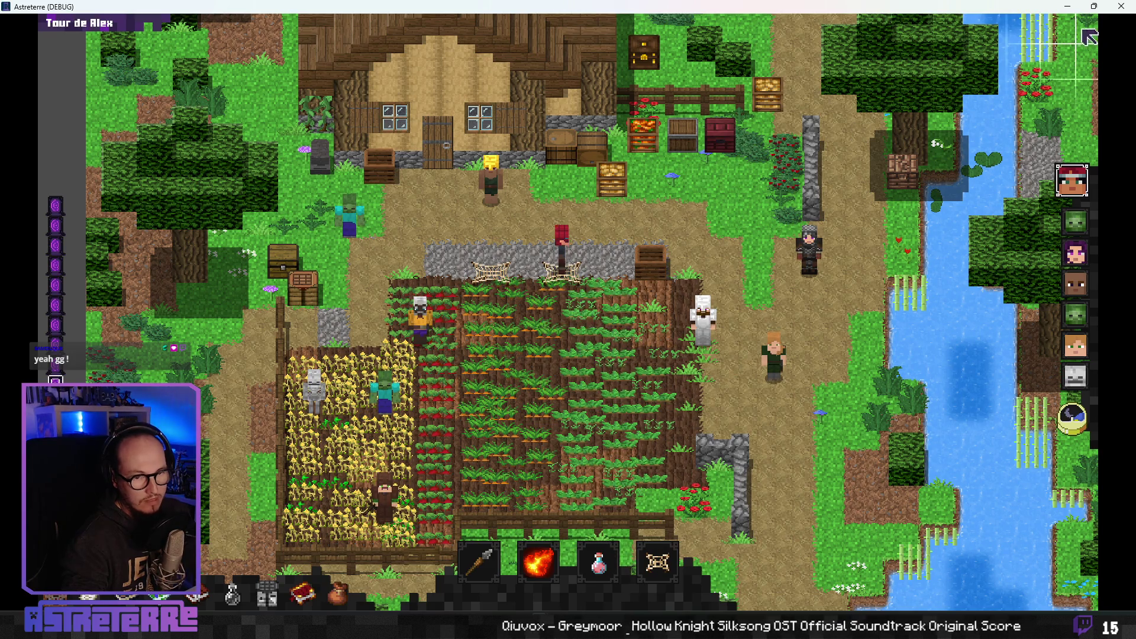
left_click(1121, 6)
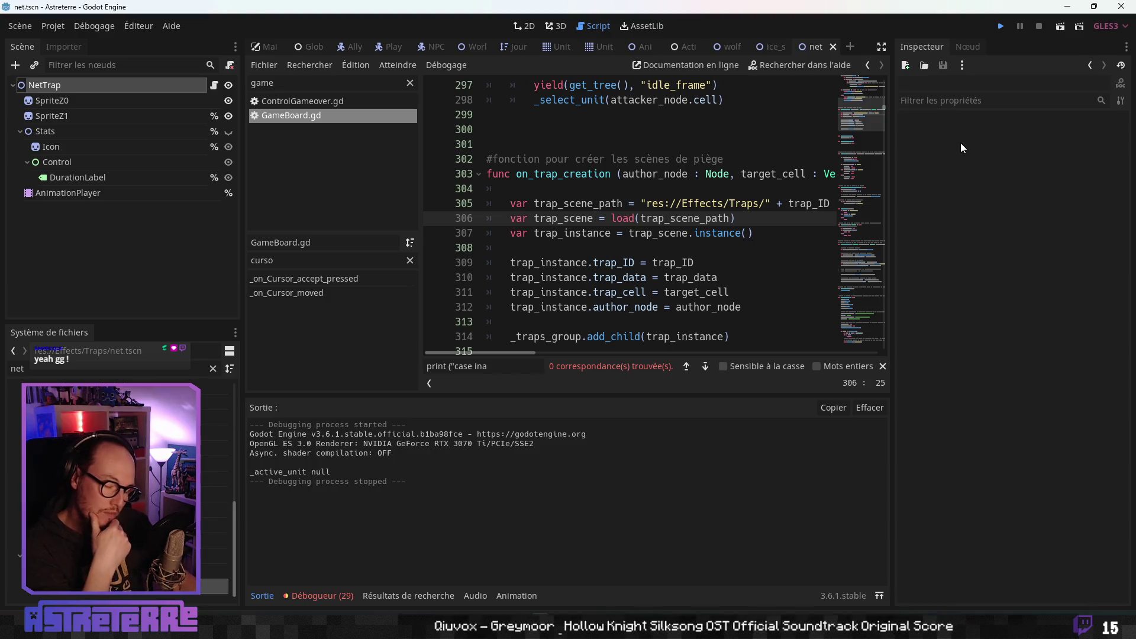
- Relaunch the game, walk to the stone path and unequip the gold helmet, chestplate and leggings
key("F5")
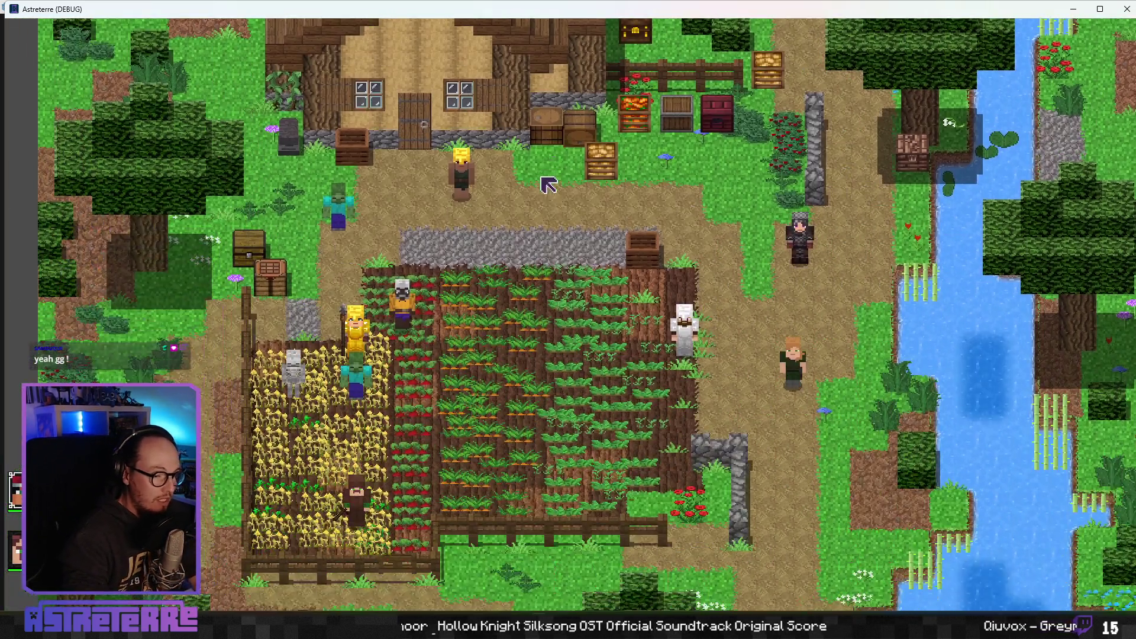
left_click(499, 264)
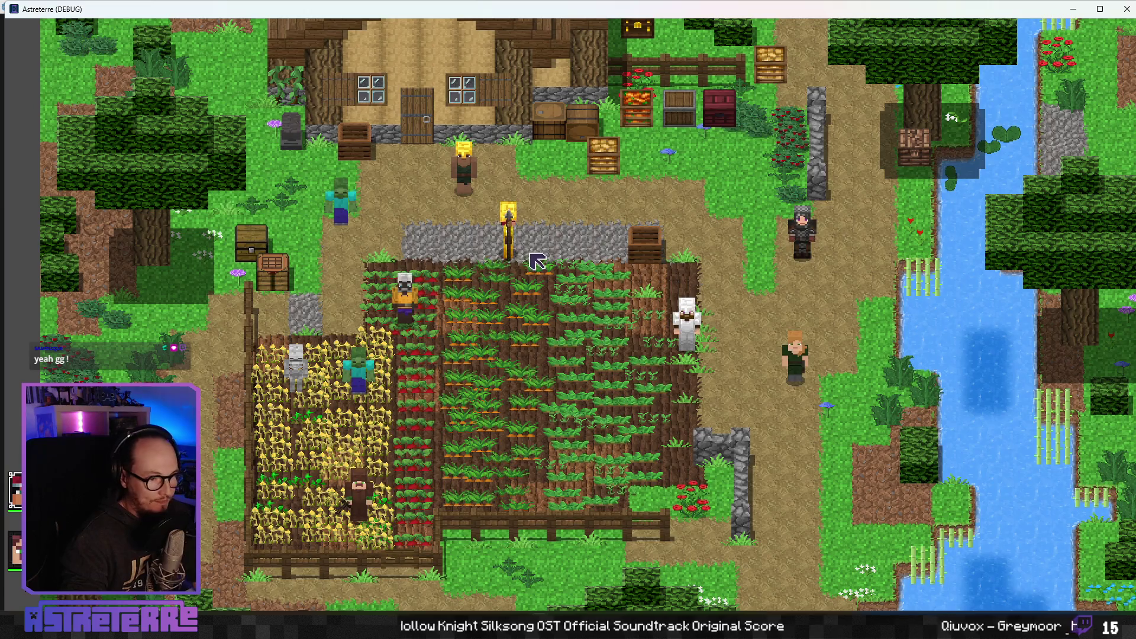
key("e")
left_click(309, 527)
left_click(395, 540)
left_click(470, 530)
key("e")
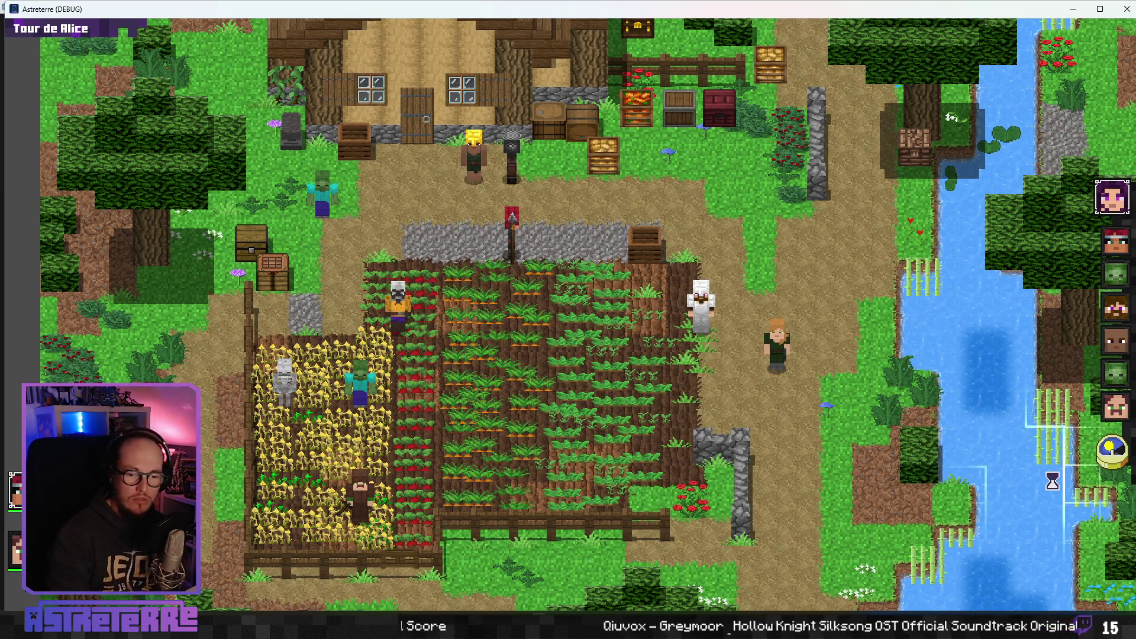
- End the turn and place two nets flanking the red-haired character
left_click(1122, 469)
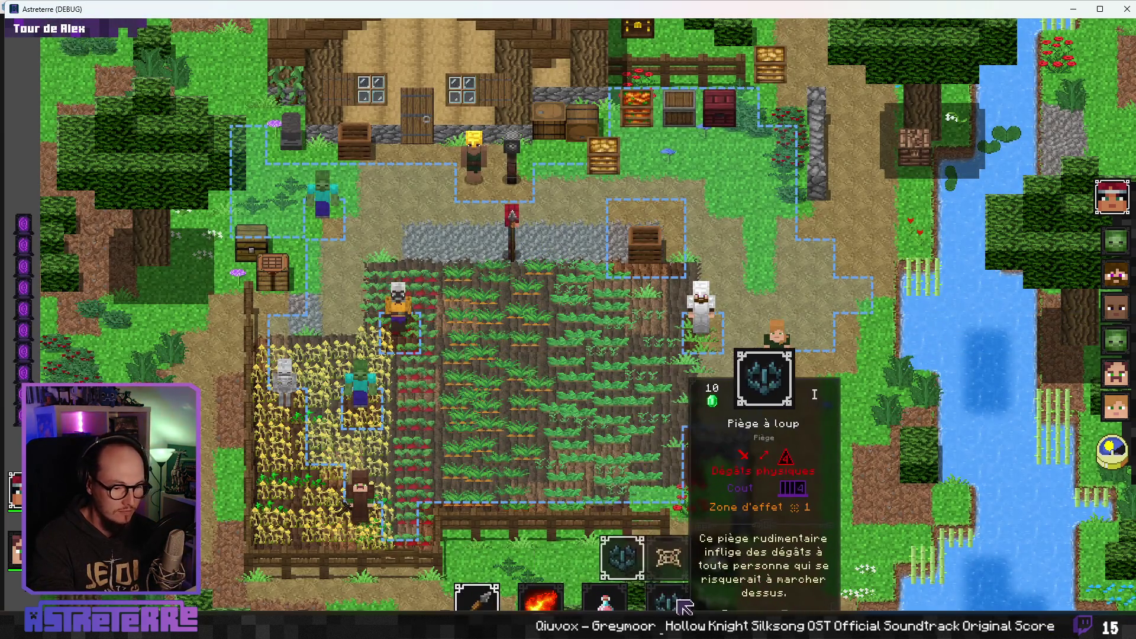
left_click(667, 553)
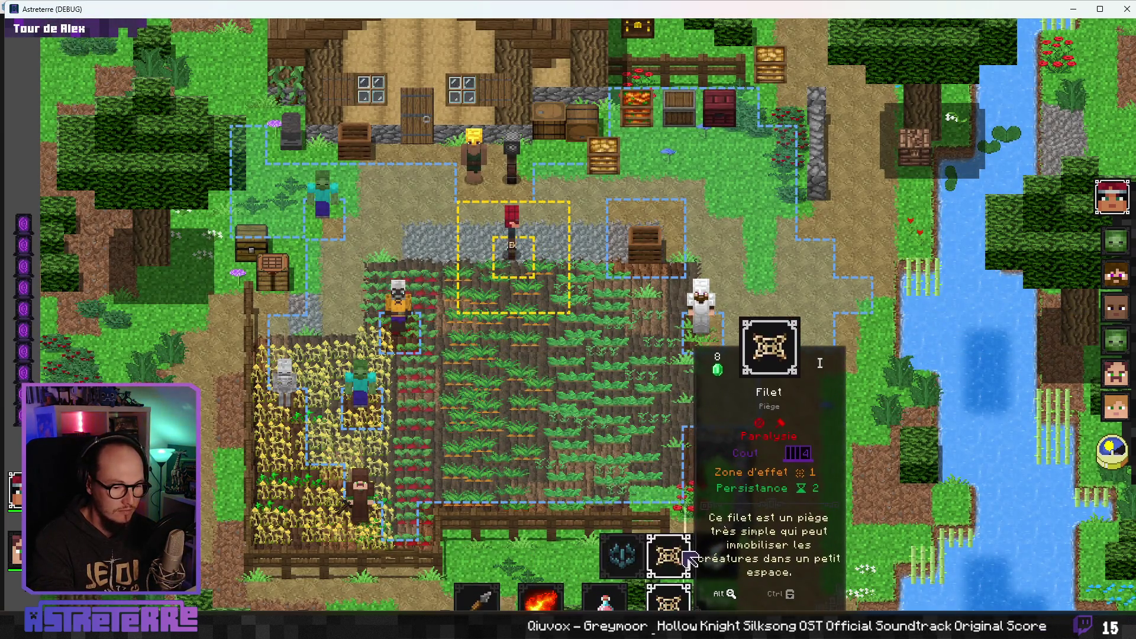
left_click(559, 265)
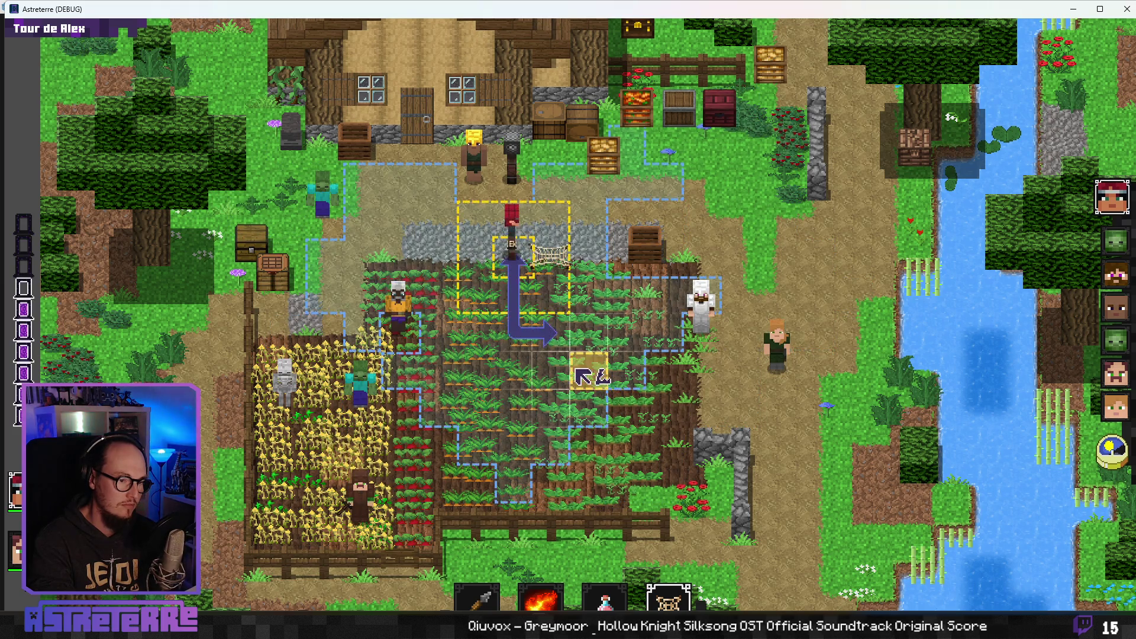
left_click(480, 265)
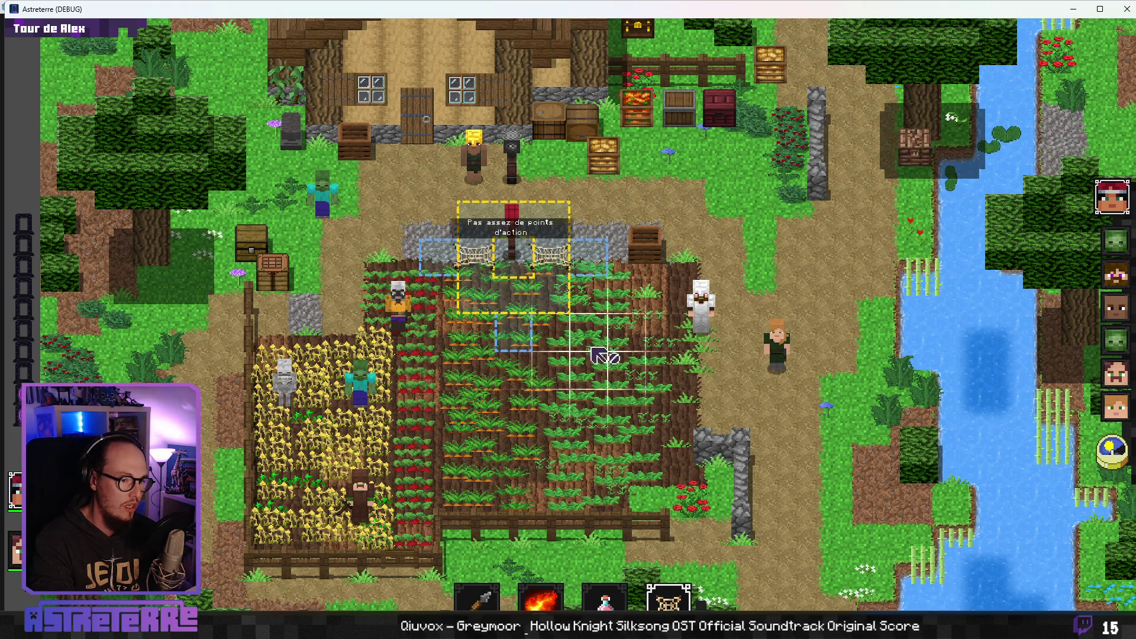
key("grave")
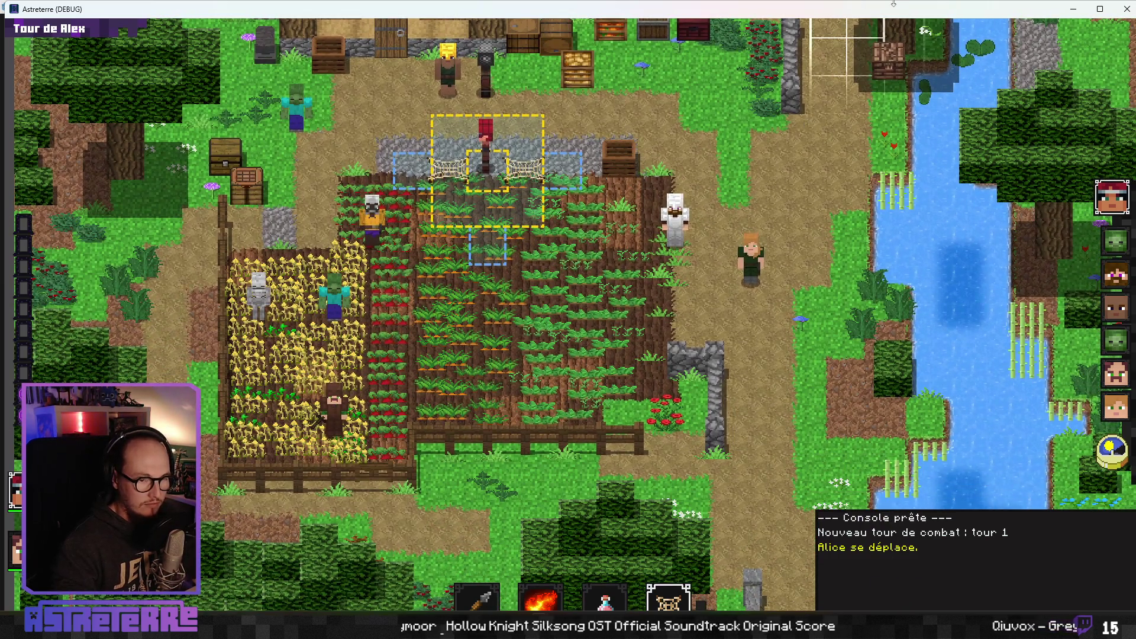
- Maximize the Astreterre game window and run add_action_points 10 in the debug console
left_click_drag(893, 3, 893, 2)
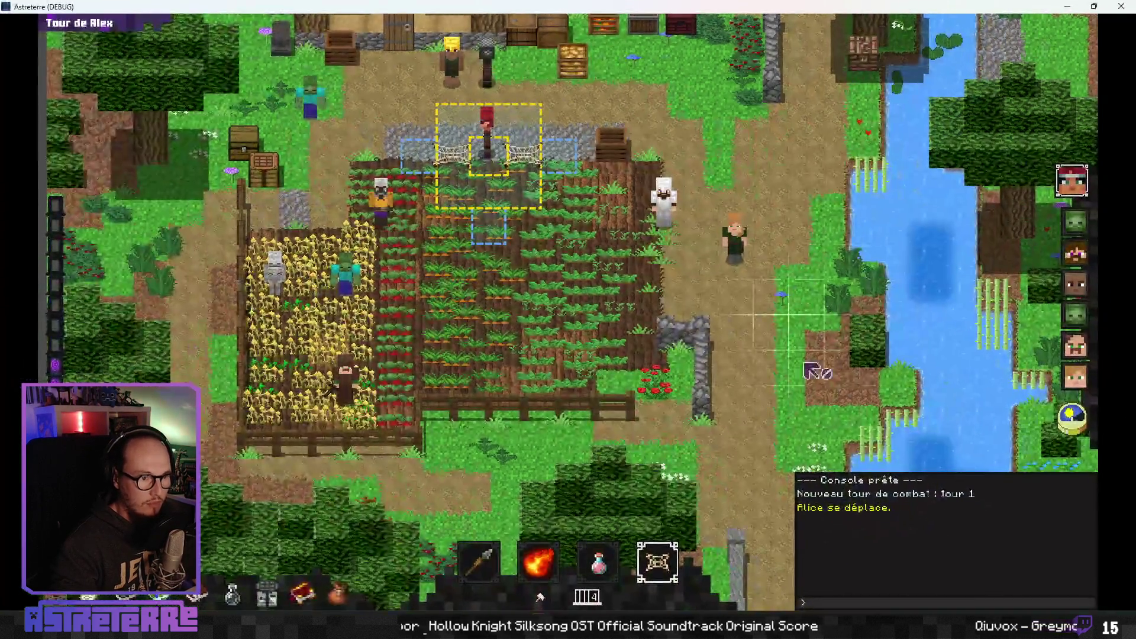
left_click(831, 601)
type("add_action_points 10")
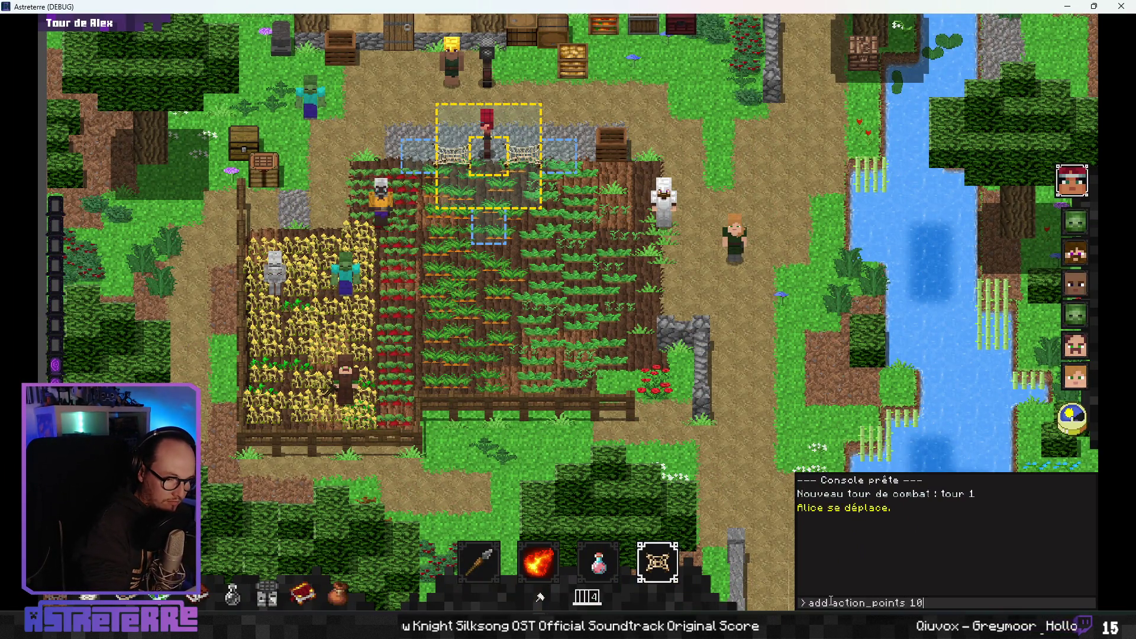
key("Return")
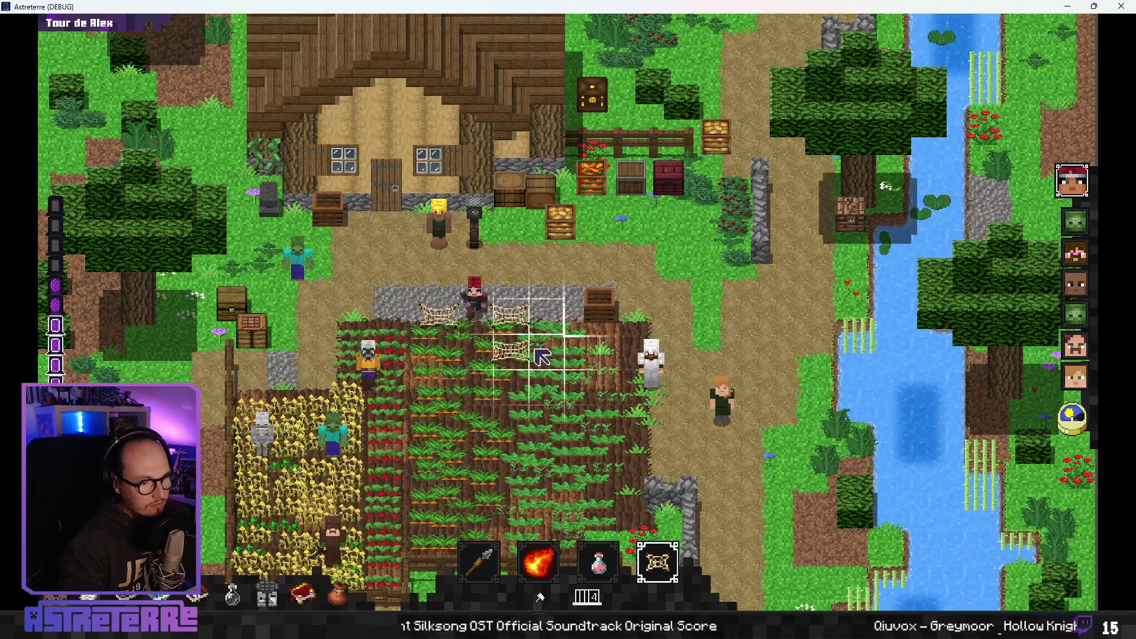
- Lay a two-tile net fence below the character, refill action points, and view the Filet card
left_click(497, 354)
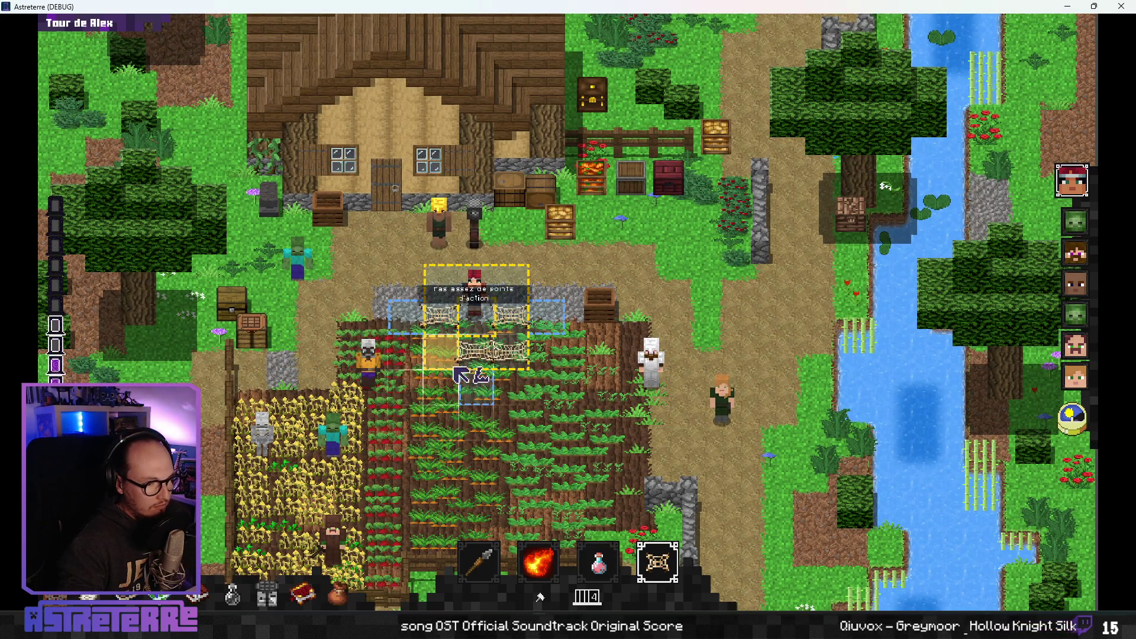
key("grave")
key("Return")
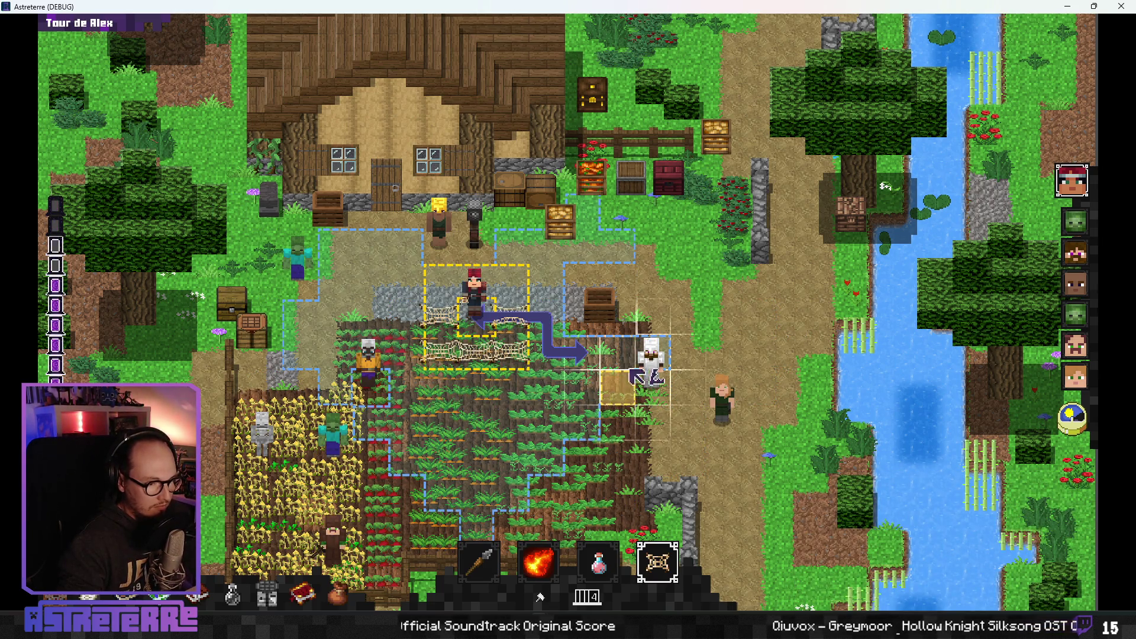
left_click(669, 564)
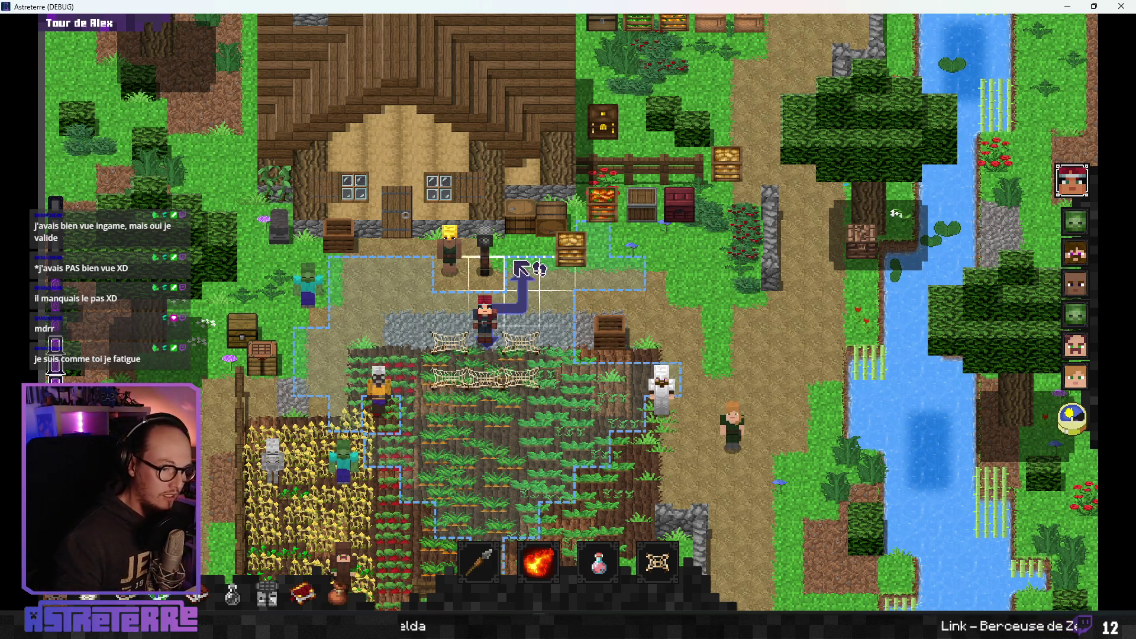
- Walk the character along the planned path, then close the game
left_click(529, 271)
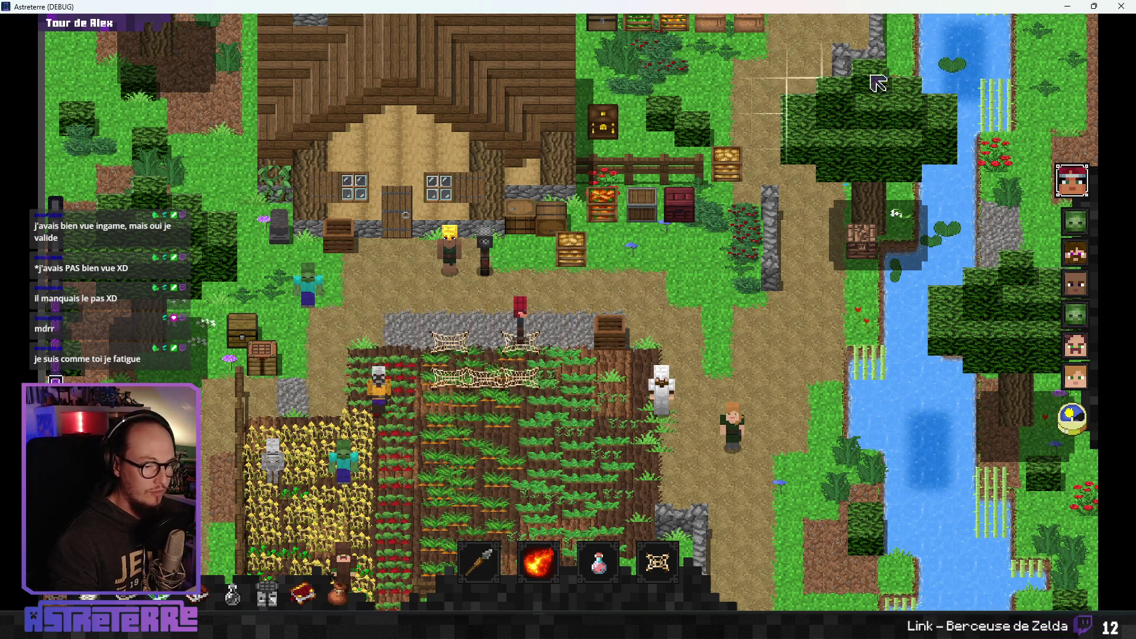
left_click(1120, 6)
left_click(634, 306)
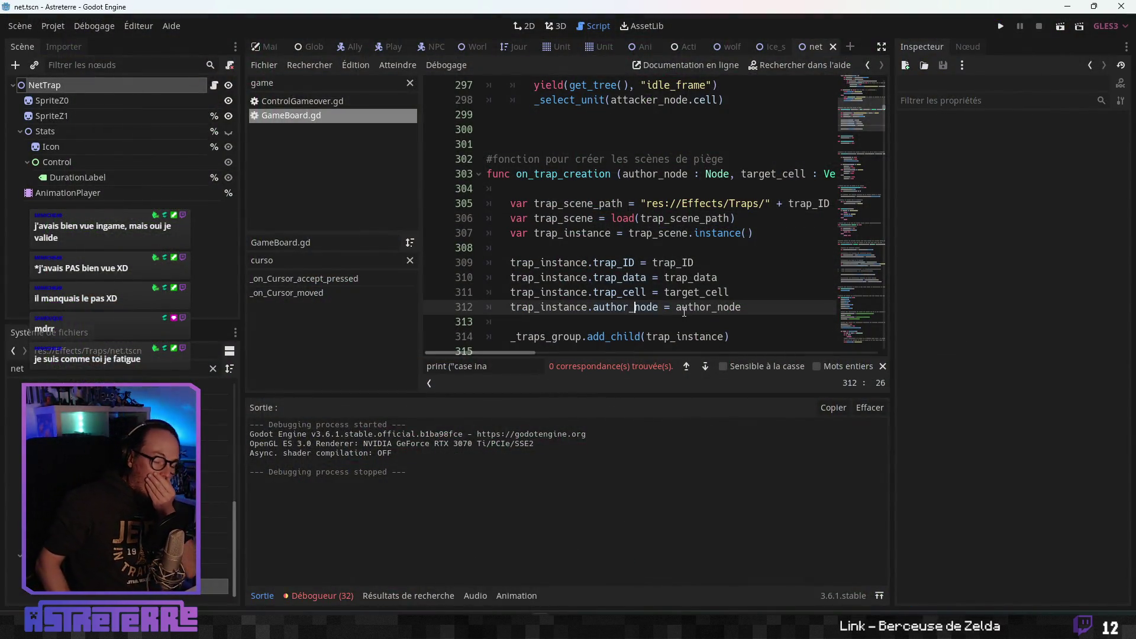
left_click(883, 47)
left_click_drag(464, 393, 451, 632)
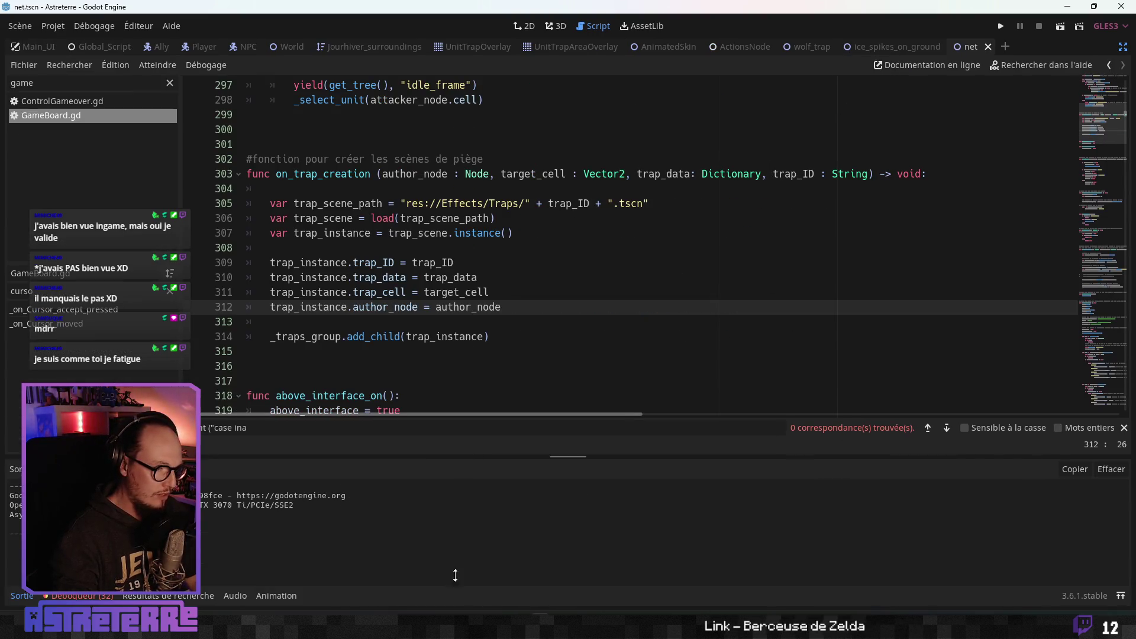
left_click(475, 322)
scroll(475, 321, "up", 3)
left_click(447, 276)
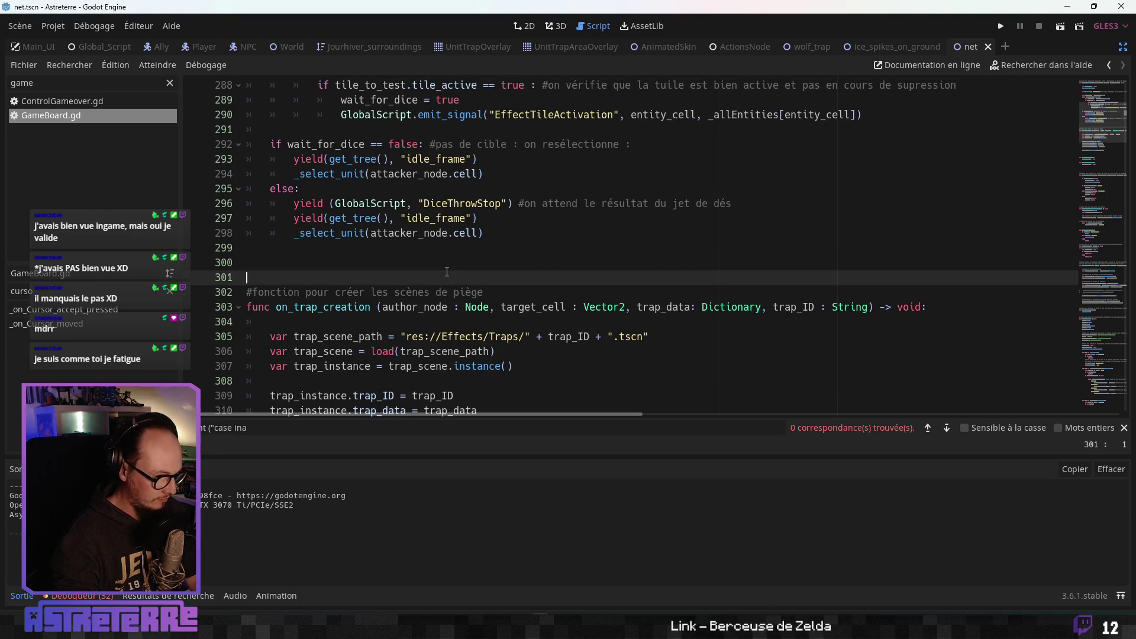
scroll(447, 277, "down", 3)
left_click(442, 308)
scroll(442, 308, "down", 2)
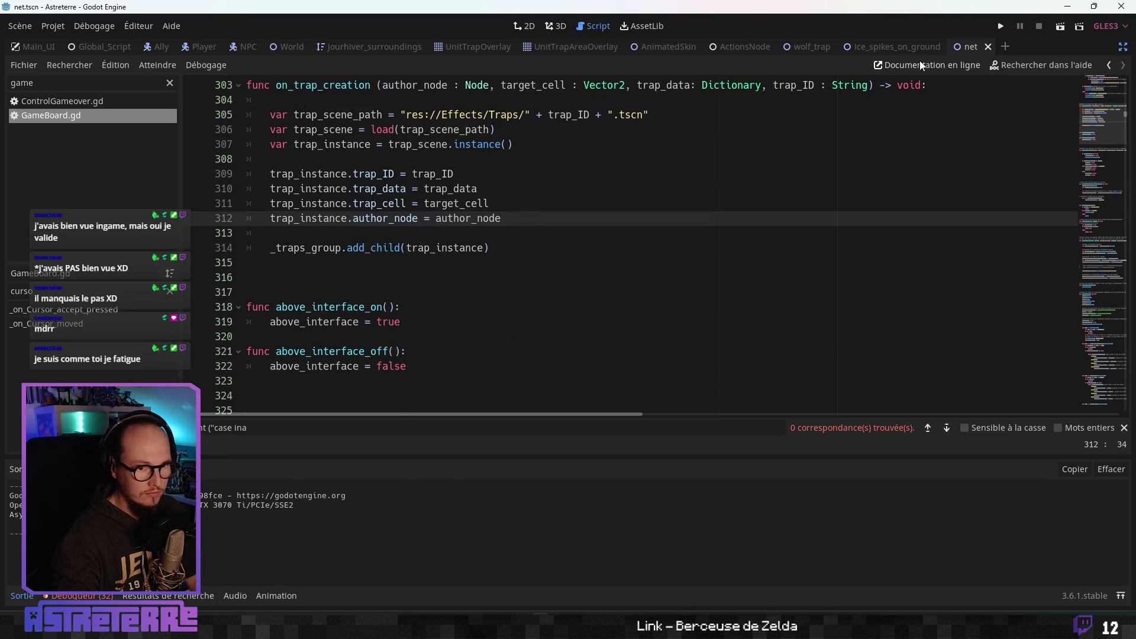
left_click(886, 46)
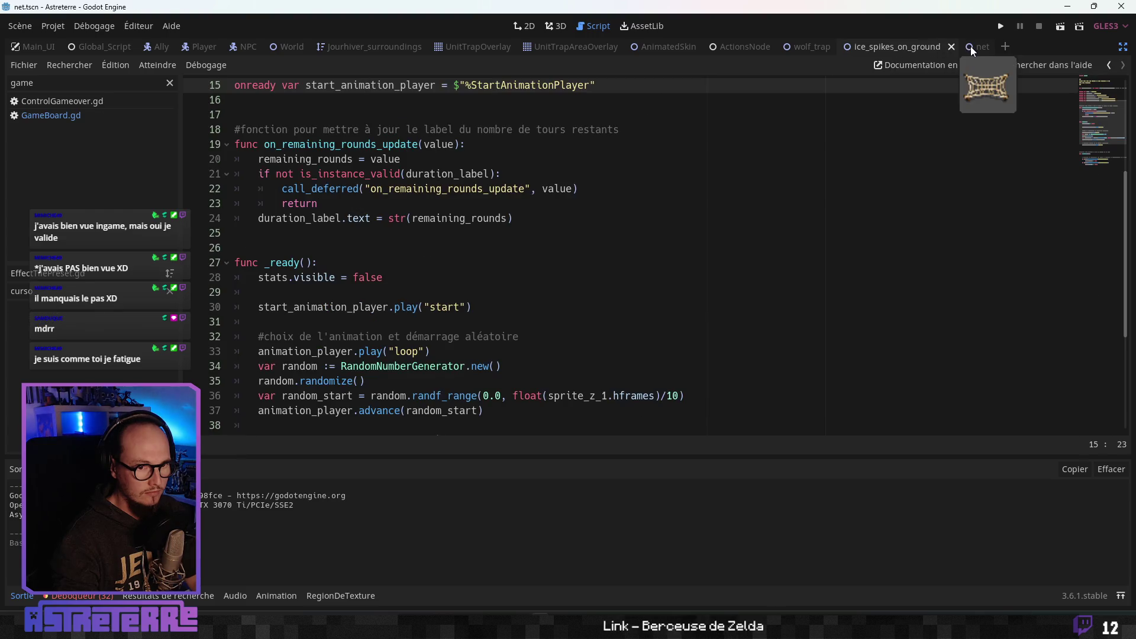
left_click(968, 47)
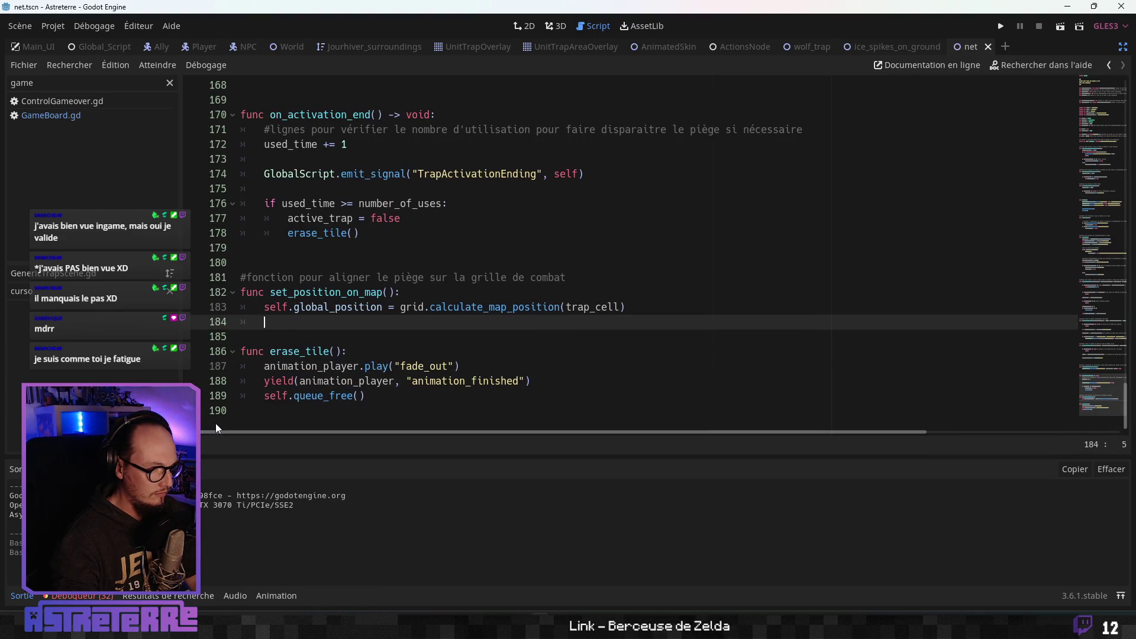
left_click(305, 350)
scroll(337, 345, "up", 1)
scroll(337, 344, "up", 3)
left_click(351, 307)
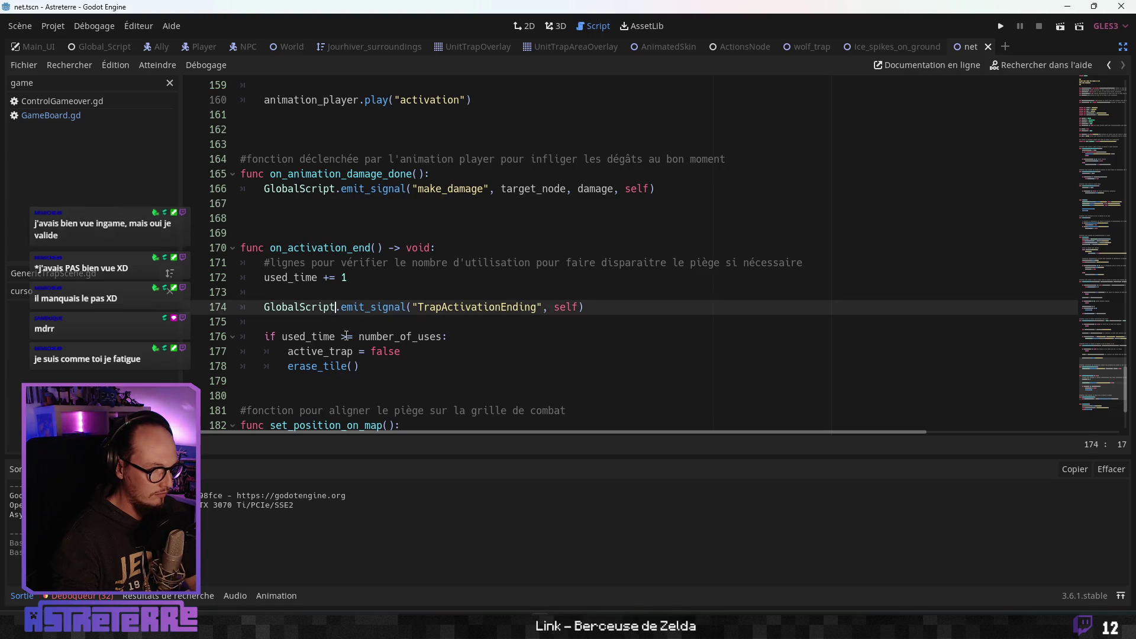
scroll(348, 340, "down", 1)
left_click(388, 322)
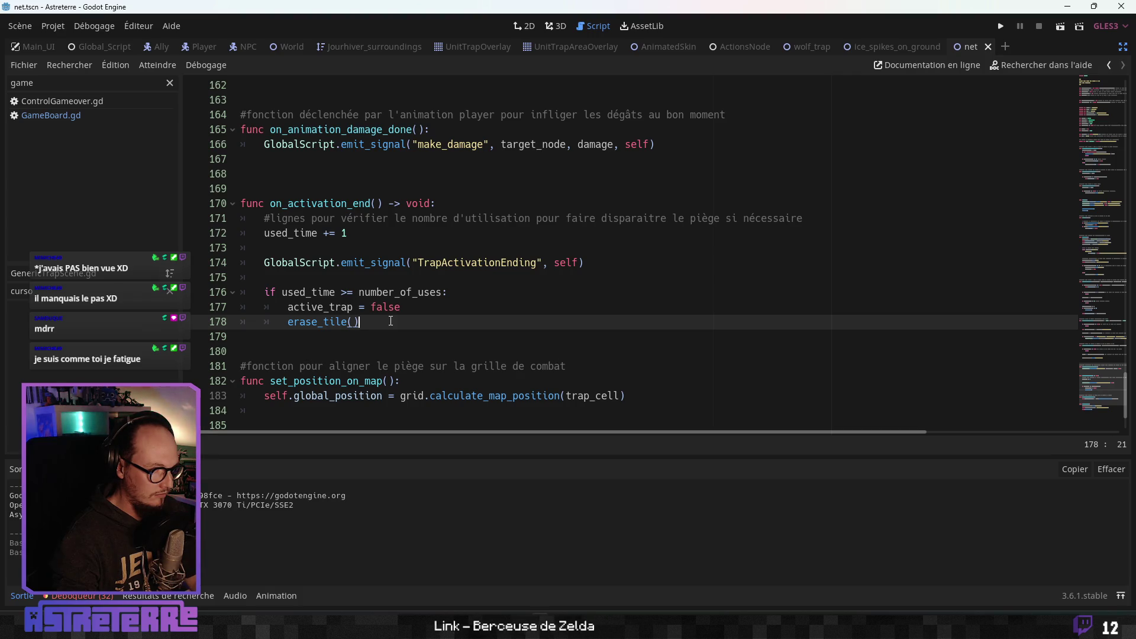
scroll(390, 322, "up", 4)
scroll(390, 321, "up", 2)
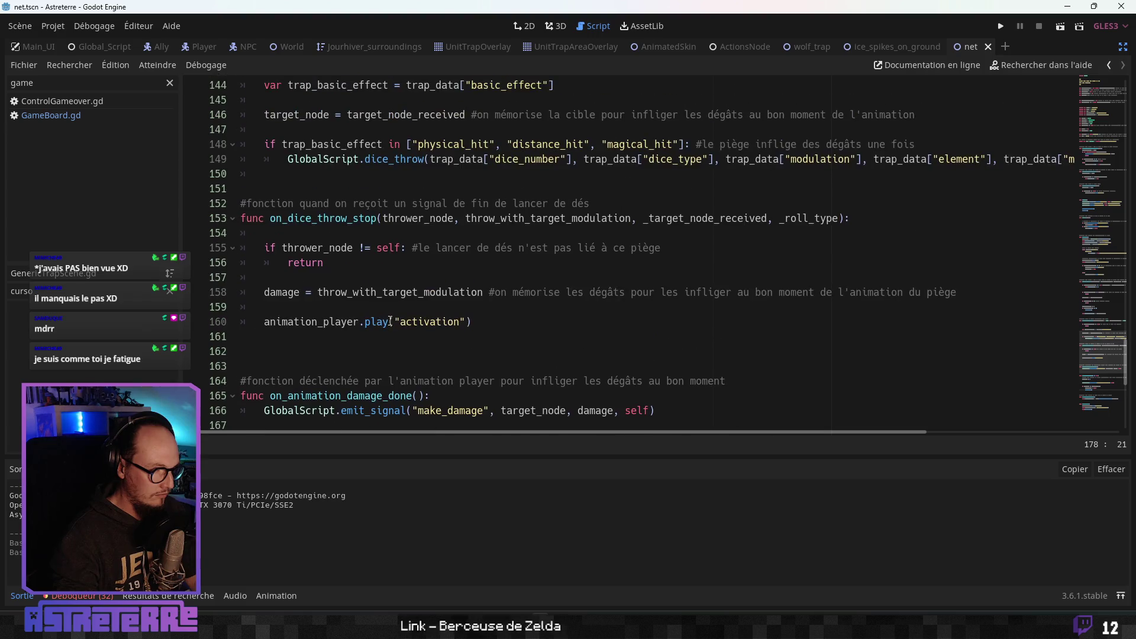
left_click(365, 301)
scroll(366, 302, "up", 4)
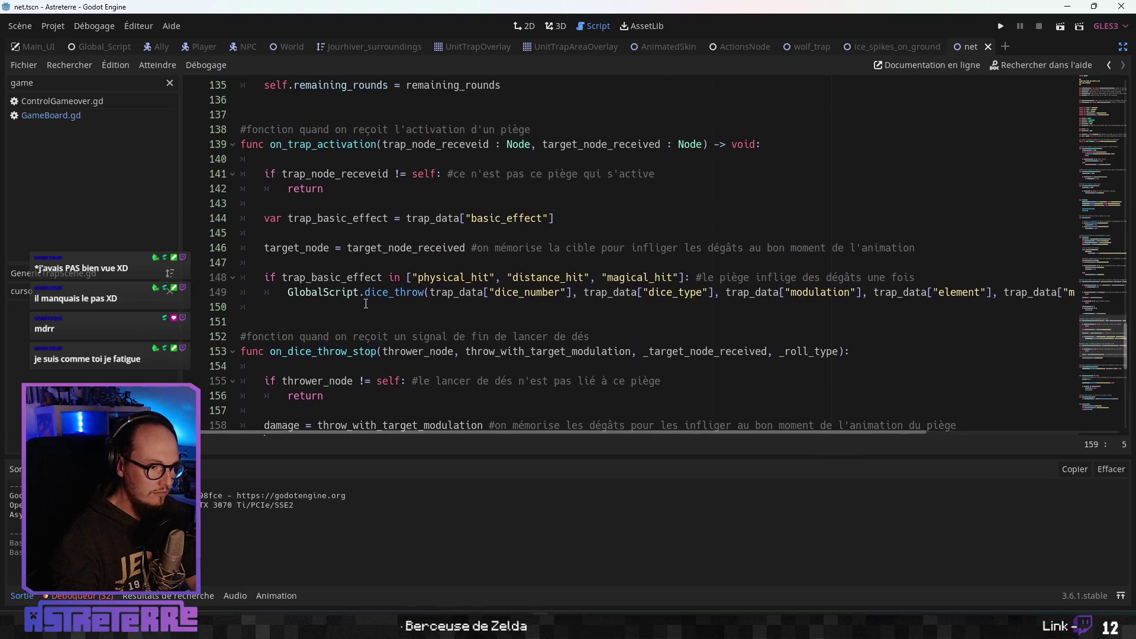
scroll(366, 303, "up", 3)
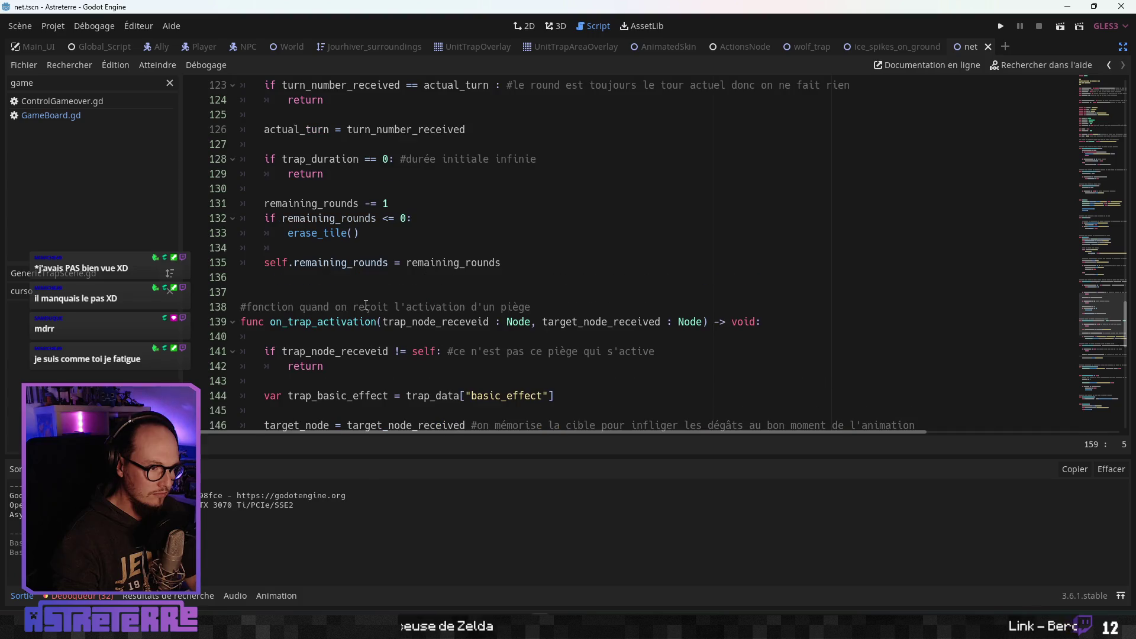
scroll(366, 305, "up", 3)
scroll(366, 304, "up", 6)
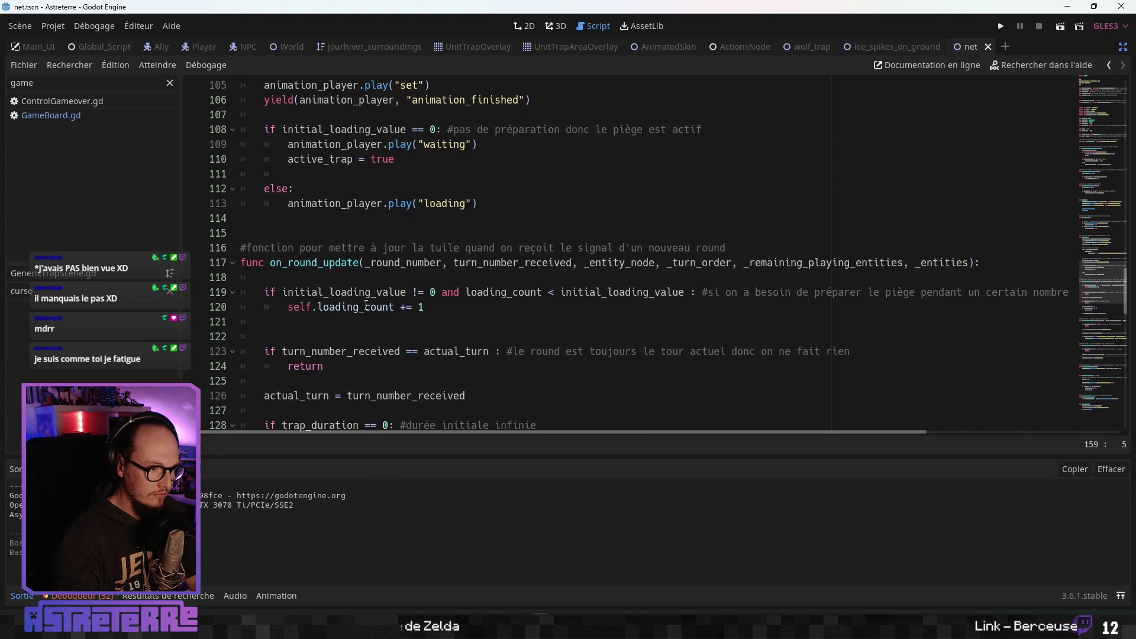
left_click(361, 233)
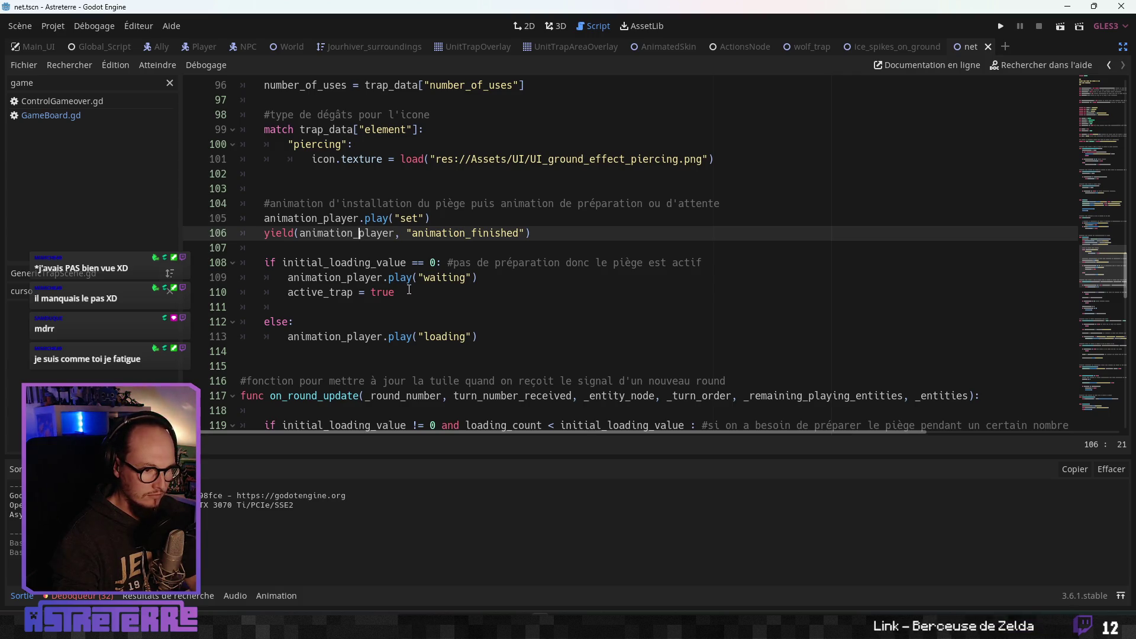
left_click(375, 262)
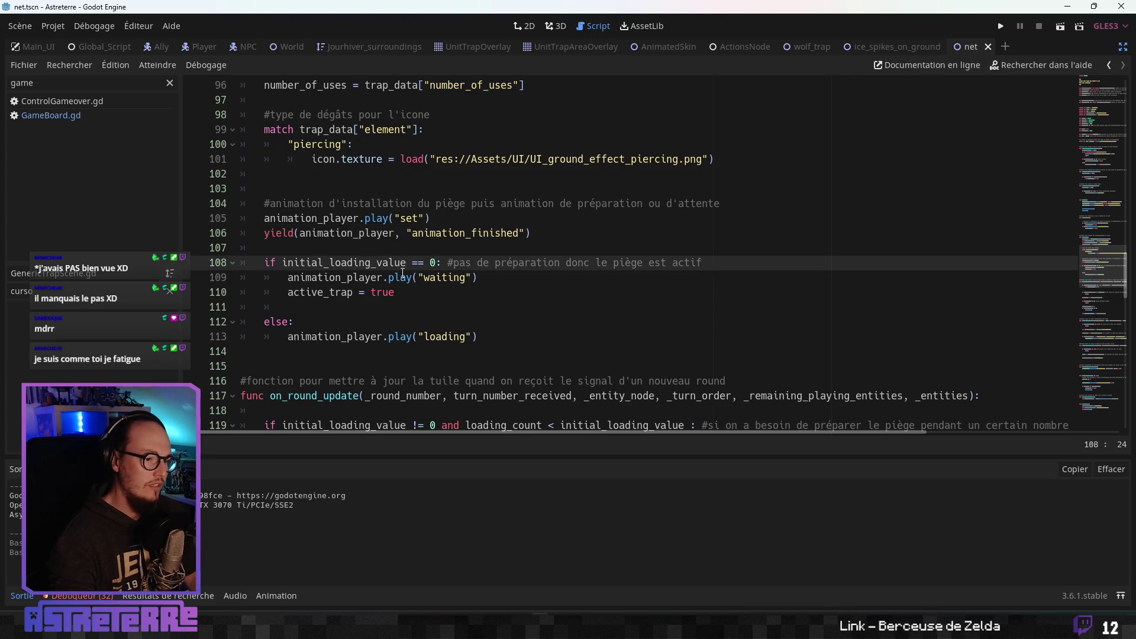
key("alt+Tab")
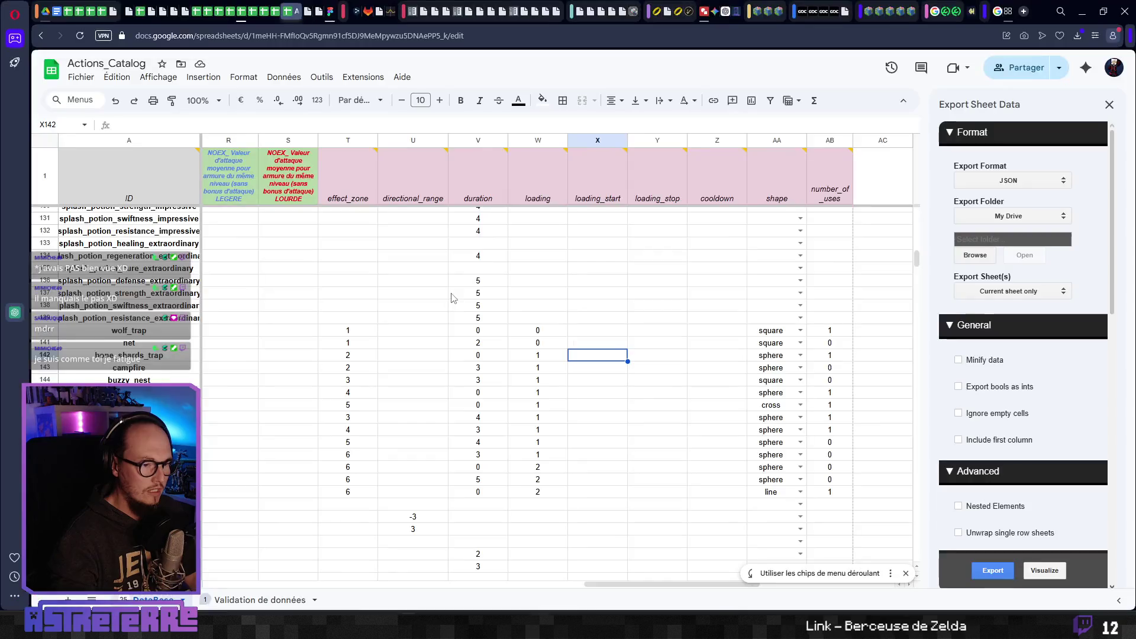
left_click(831, 341)
scroll(833, 347, "up", 1)
scroll(833, 348, "down", 1)
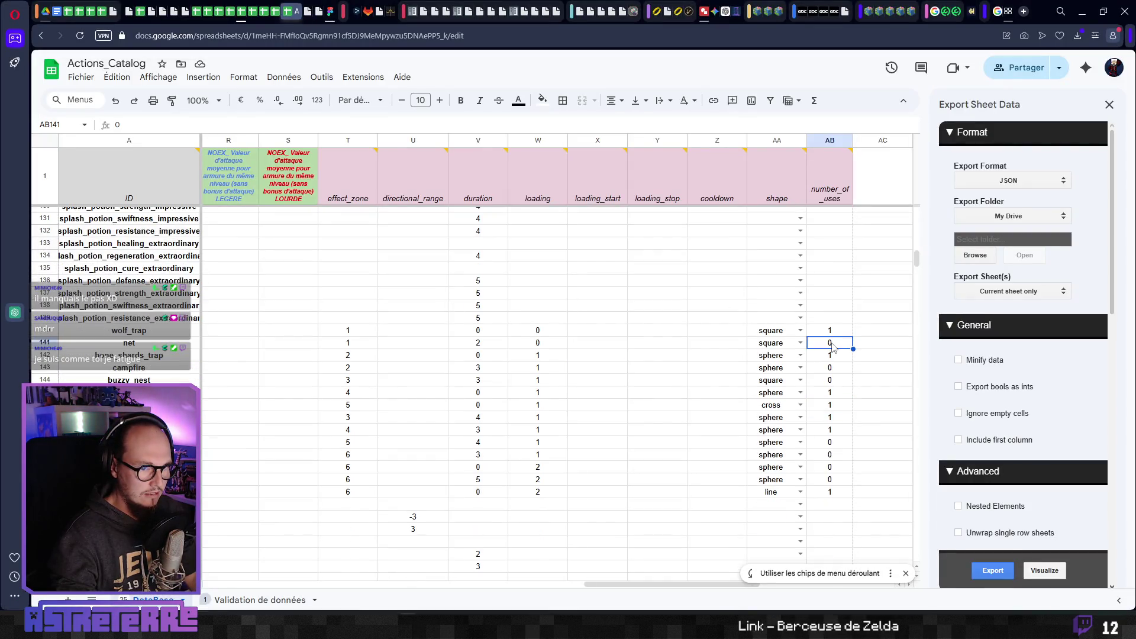
key("alt+Tab")
left_click(500, 278)
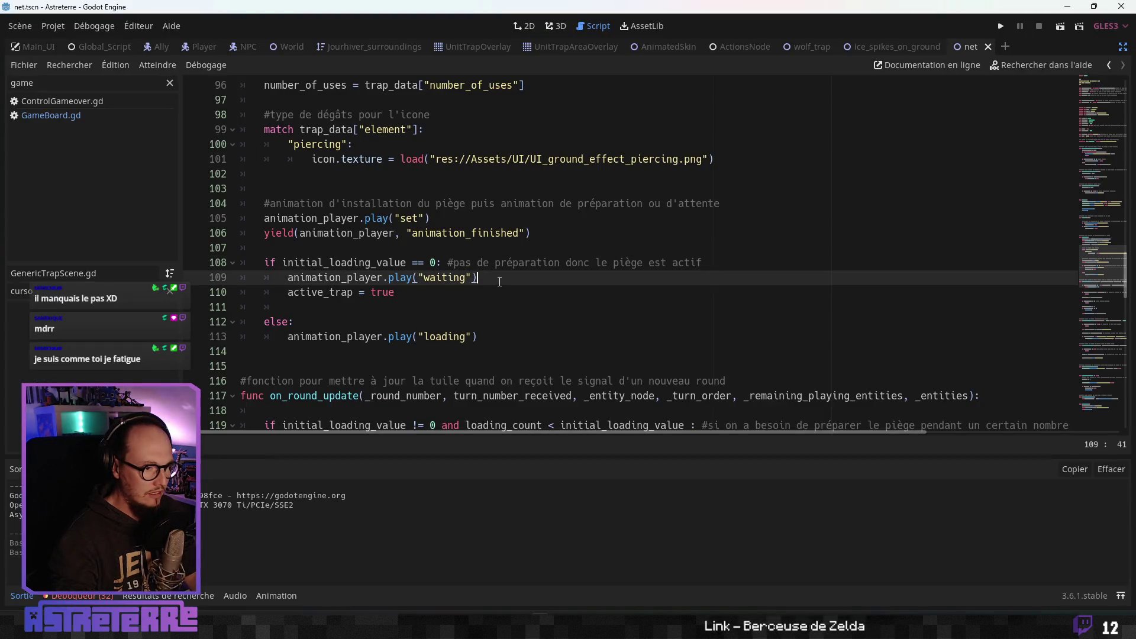
- Scroll GenericTrapScene.gd down to set_trap's loading line, then switch to the Actions_Catalog spreadsheet
scroll(500, 281, "up", 1)
left_click(492, 292)
scroll(487, 308, "up", 11)
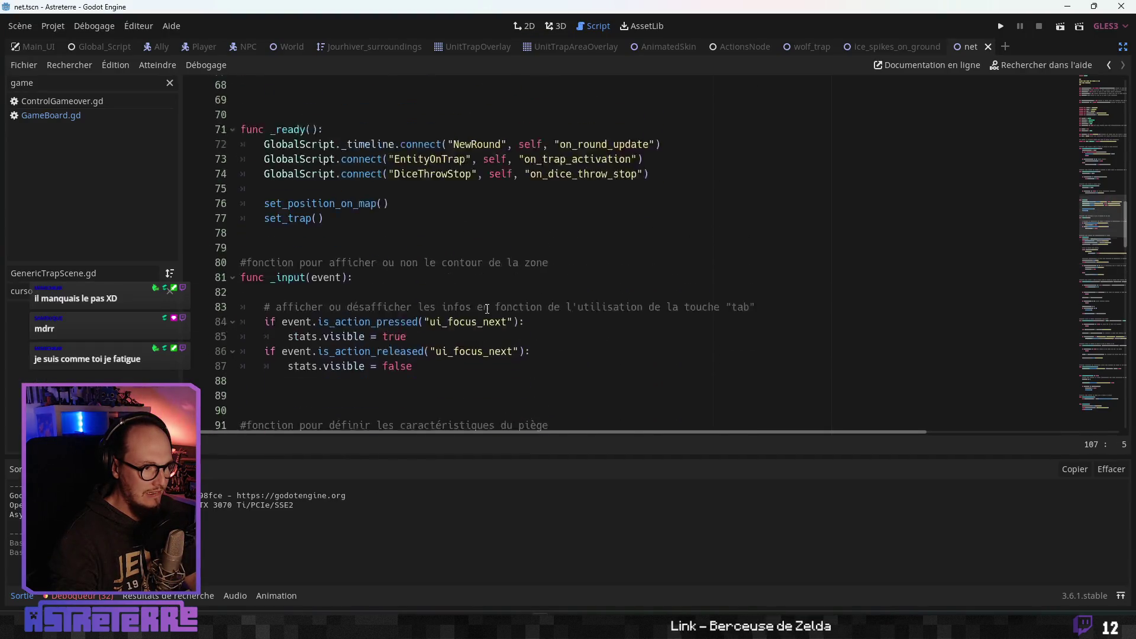
scroll(487, 308, "up", 19)
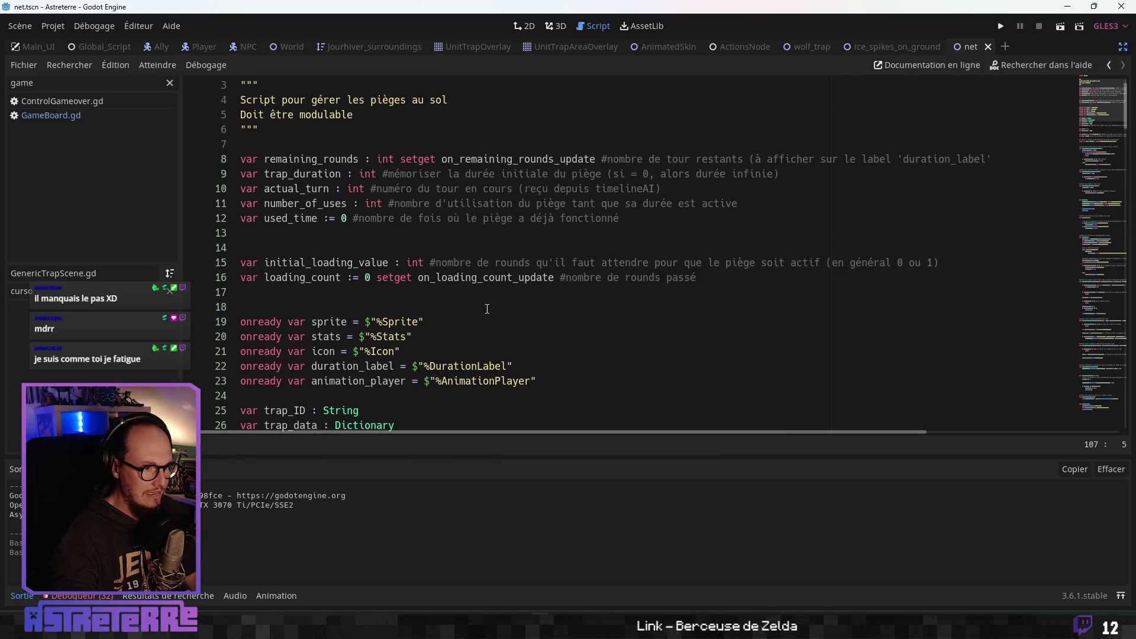
scroll(488, 307, "down", 7)
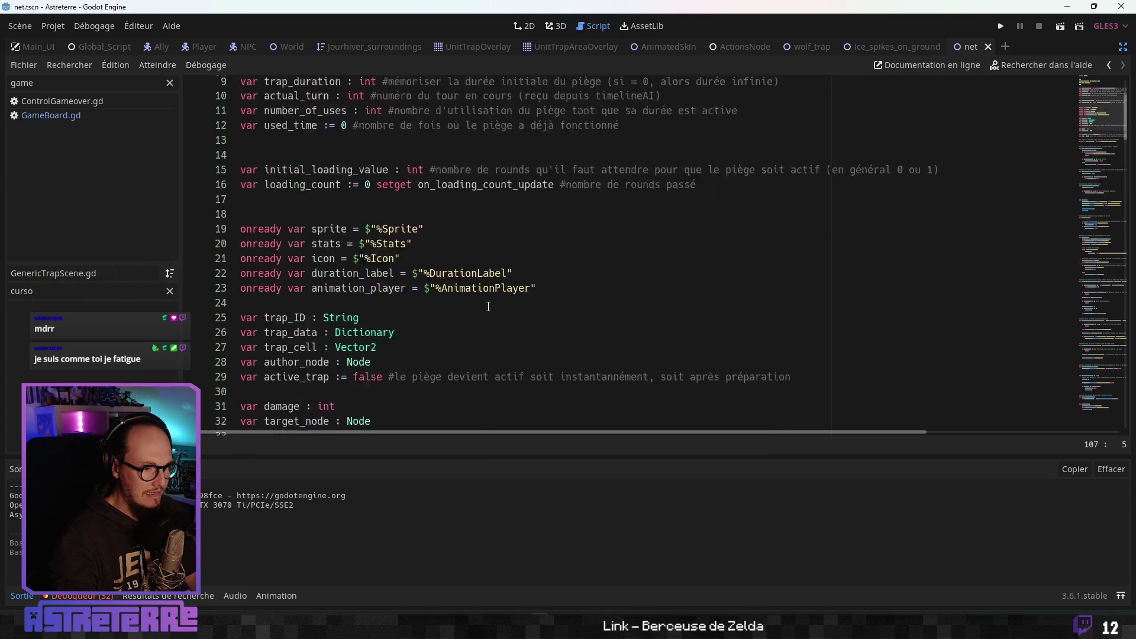
scroll(488, 306, "down", 6)
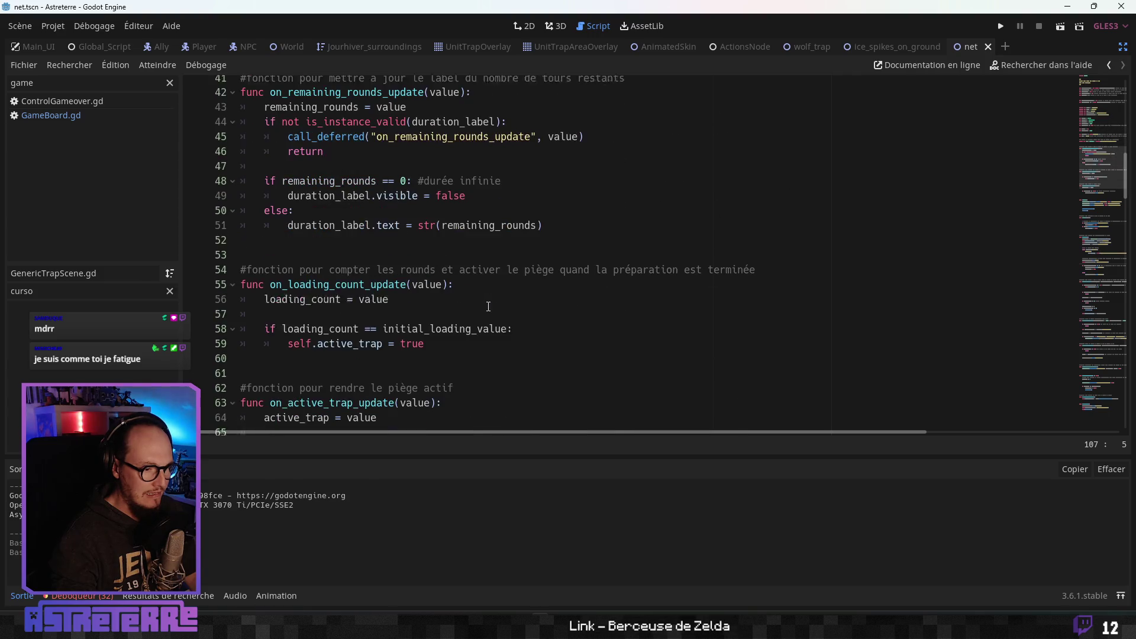
scroll(488, 306, "down", 4)
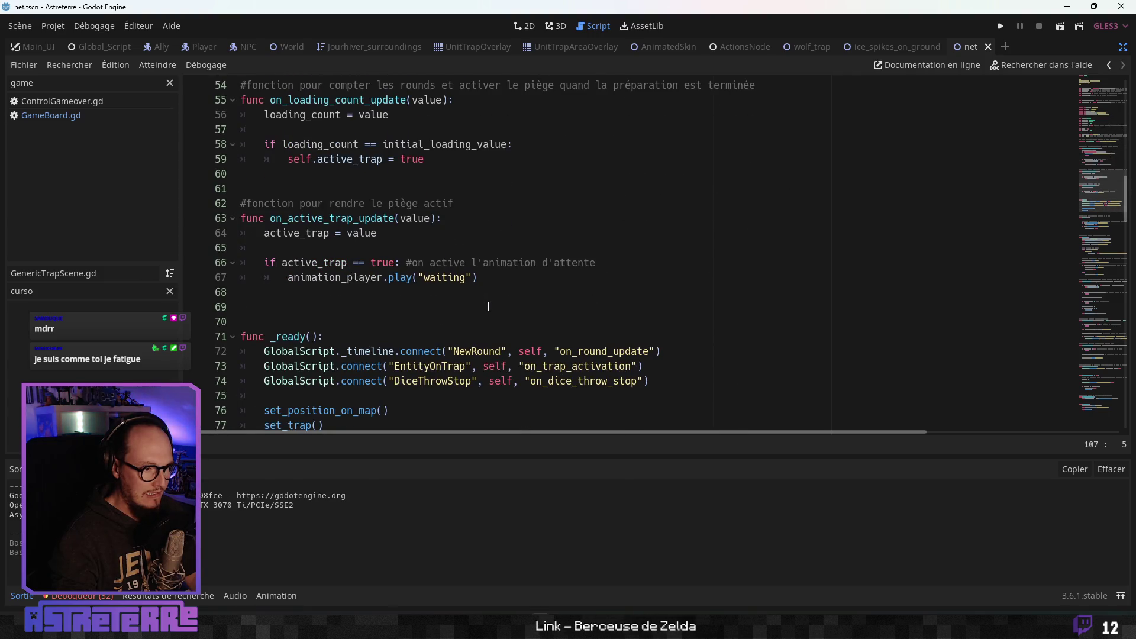
scroll(488, 306, "down", 6)
scroll(488, 306, "up", 1)
scroll(488, 305, "down", 4)
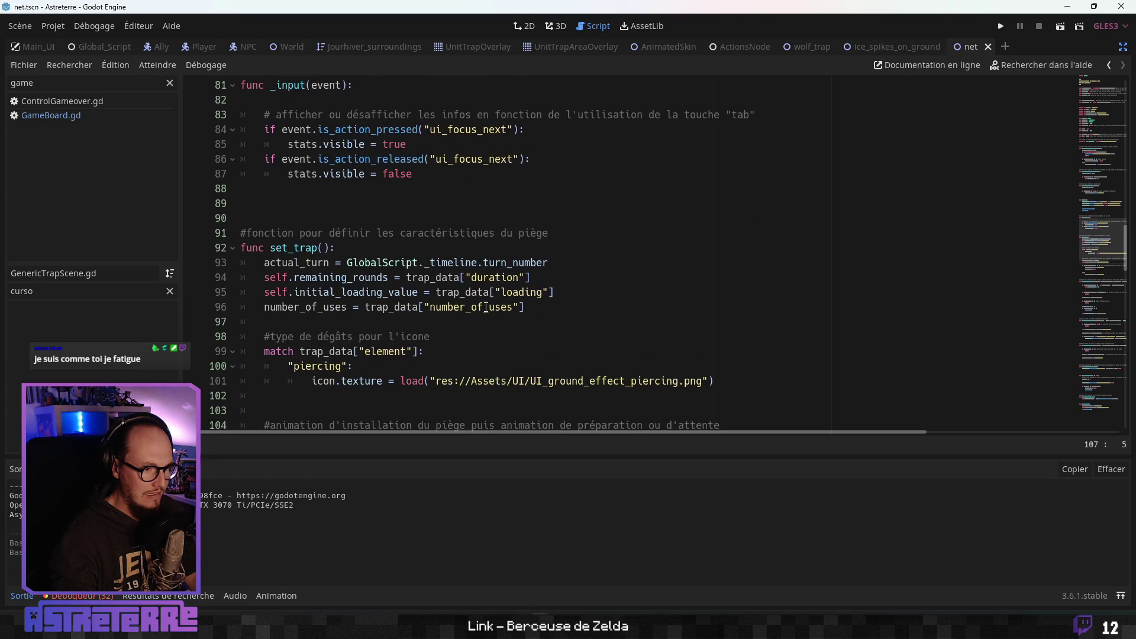
scroll(486, 307, "down", 2)
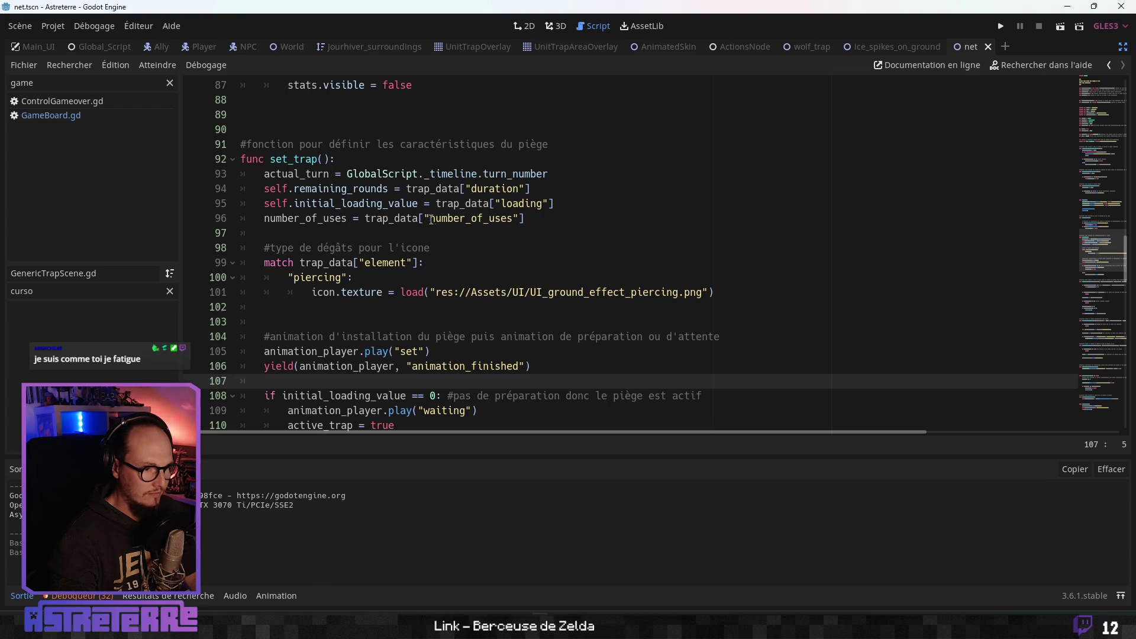
left_click(516, 205)
key("alt+Tab")
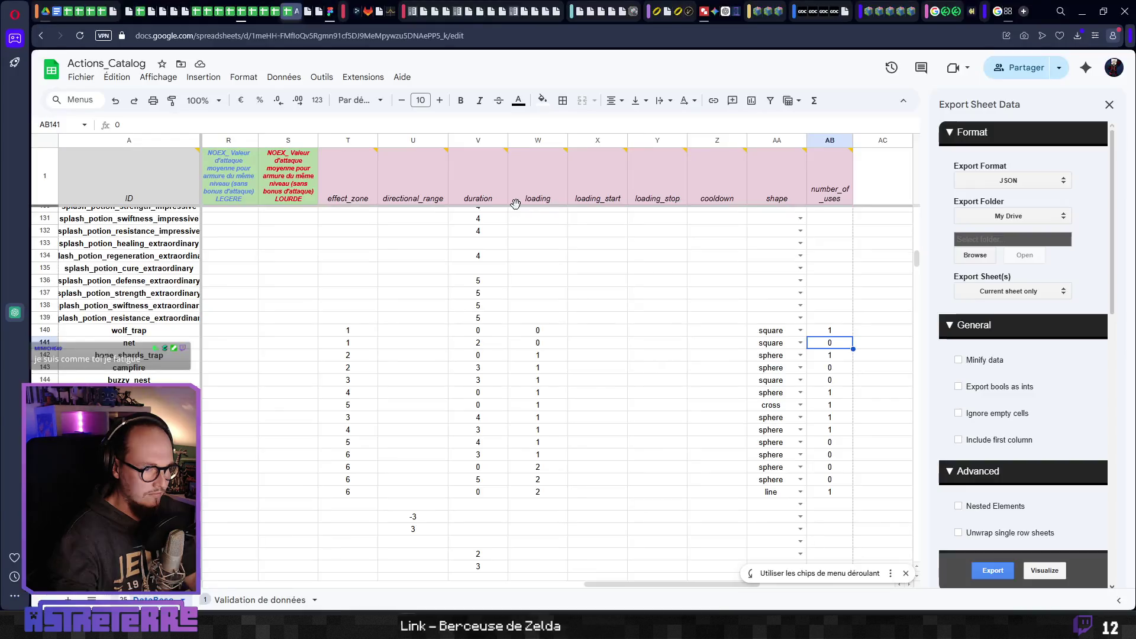
- Check the net trap's loading value in cell W141, then return to the Godot script
left_click(541, 348)
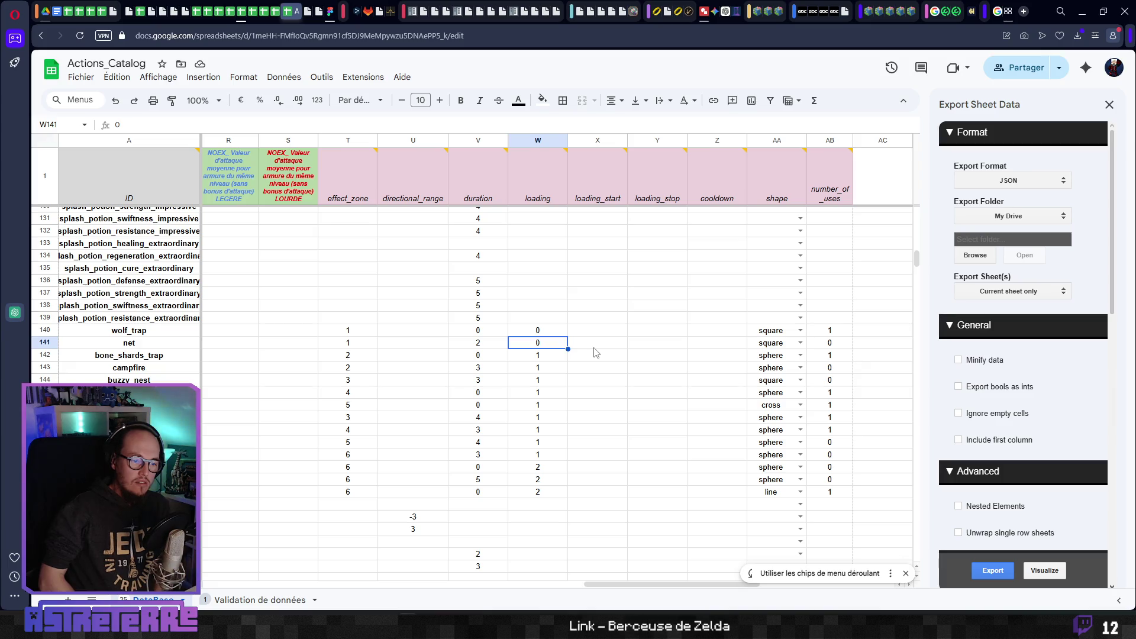
key("alt+Tab")
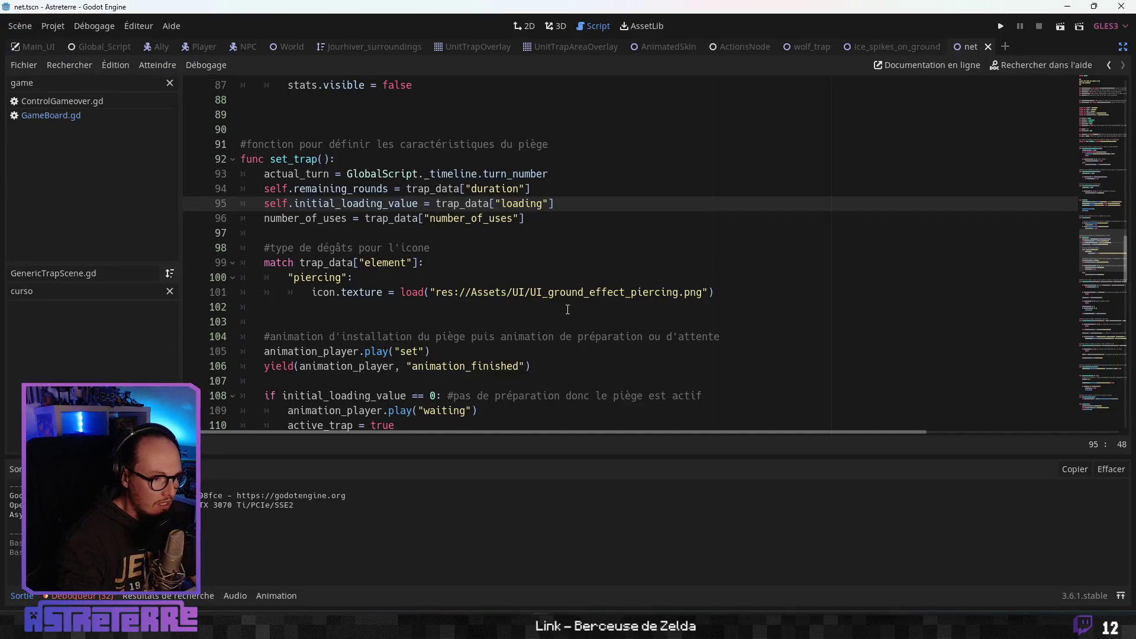
- In on_trap_activation, insert a blank line after the dice_throw call at line 150
left_click(499, 262)
scroll(532, 234, "down", 3)
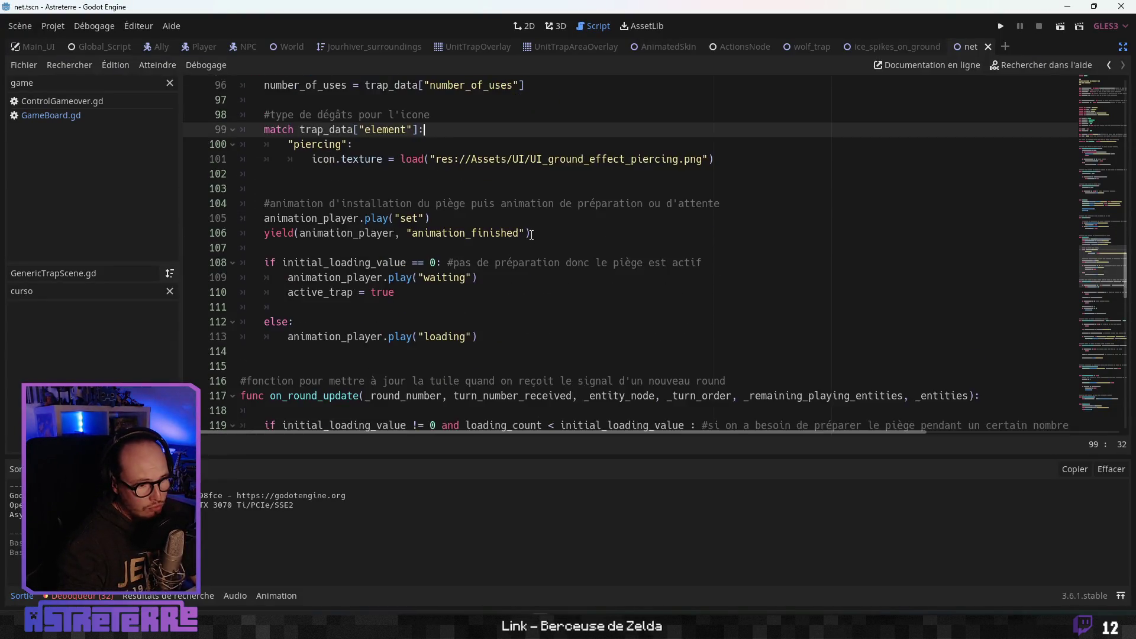
scroll(532, 235, "down", 18)
scroll(518, 275, "down", 4)
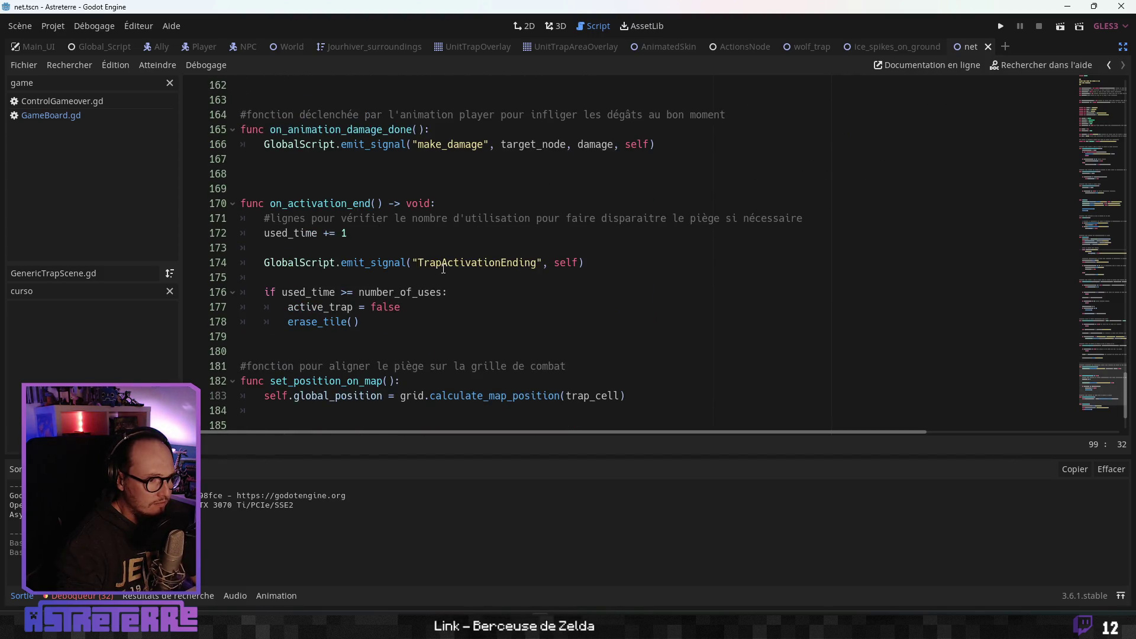
scroll(443, 268, "up", 4)
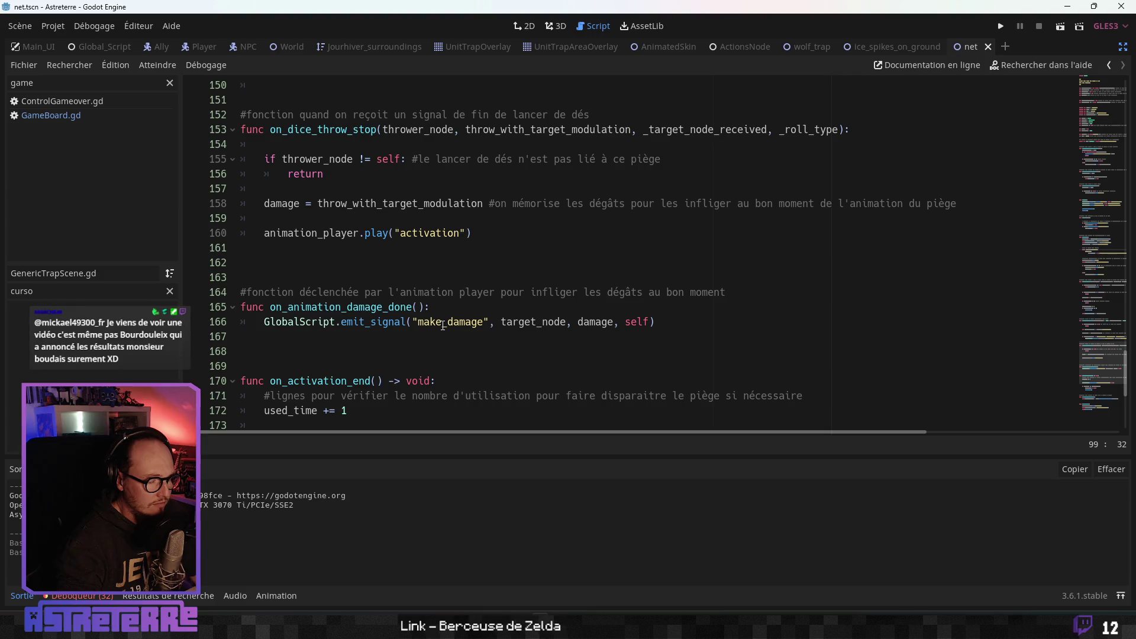
scroll(443, 325, "down", 5)
scroll(443, 325, "up", 1)
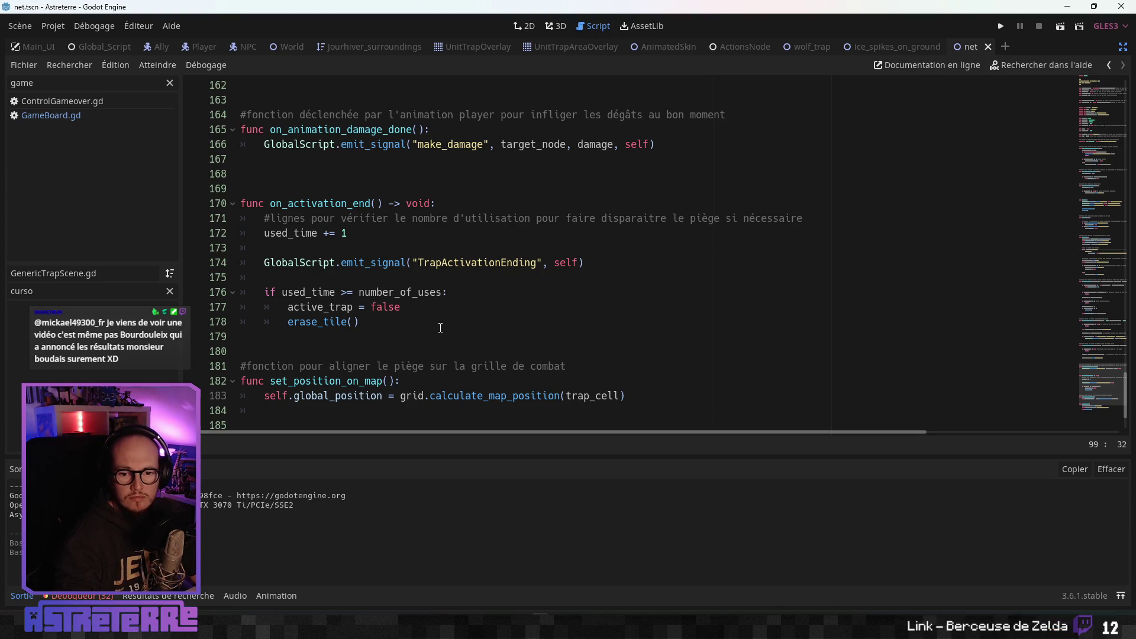
scroll(437, 328, "up", 6)
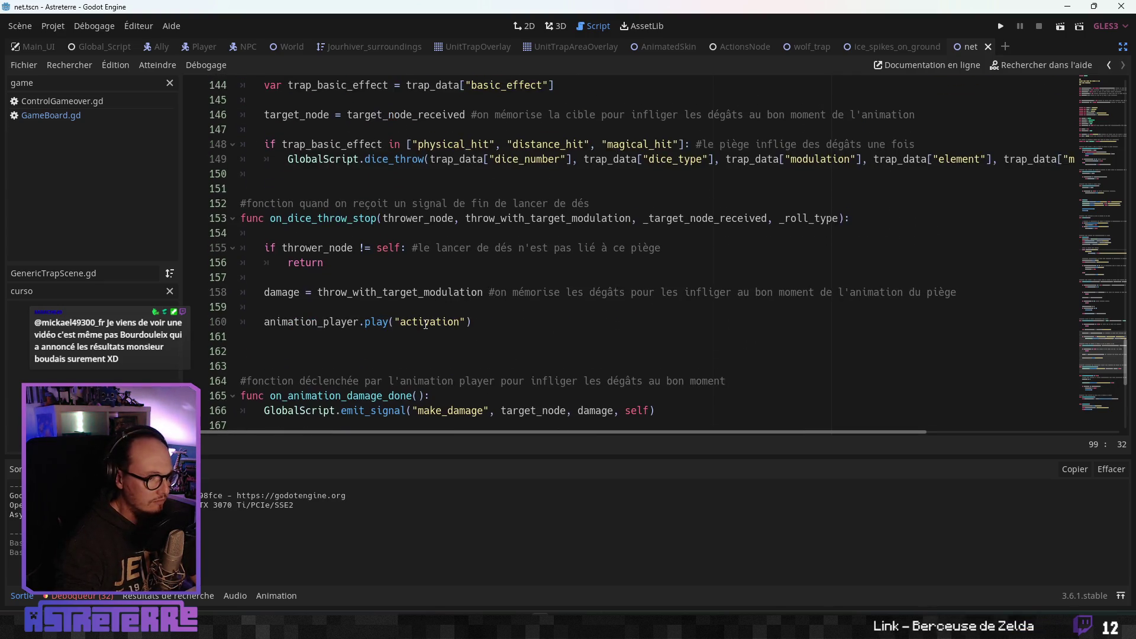
scroll(425, 324, "up", 3)
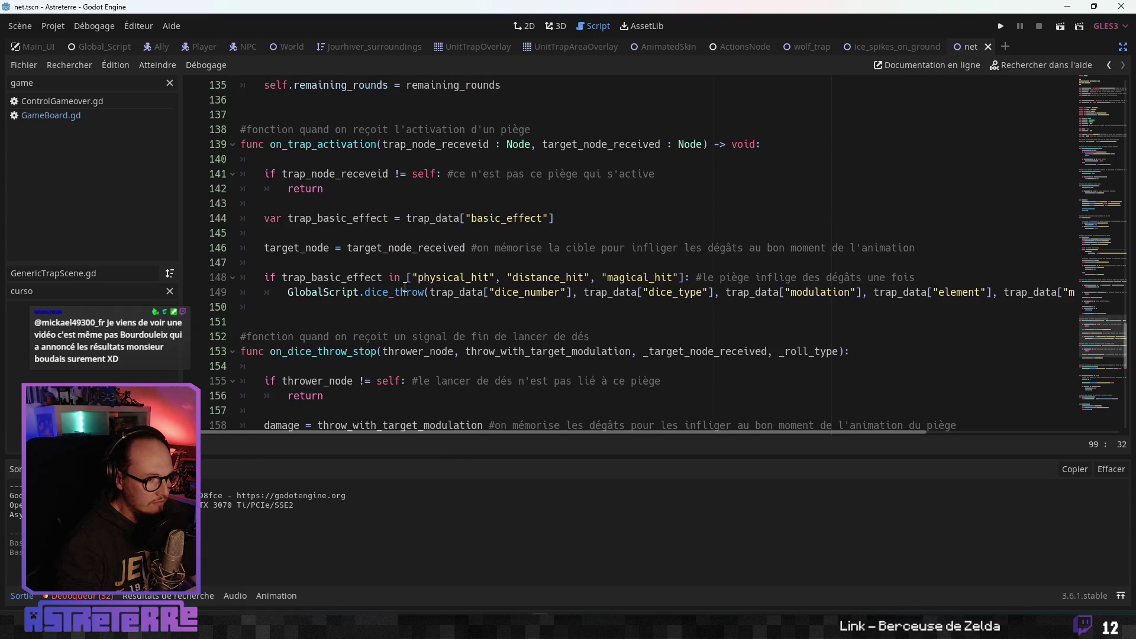
left_click(266, 261)
left_click(408, 279)
left_click(356, 293)
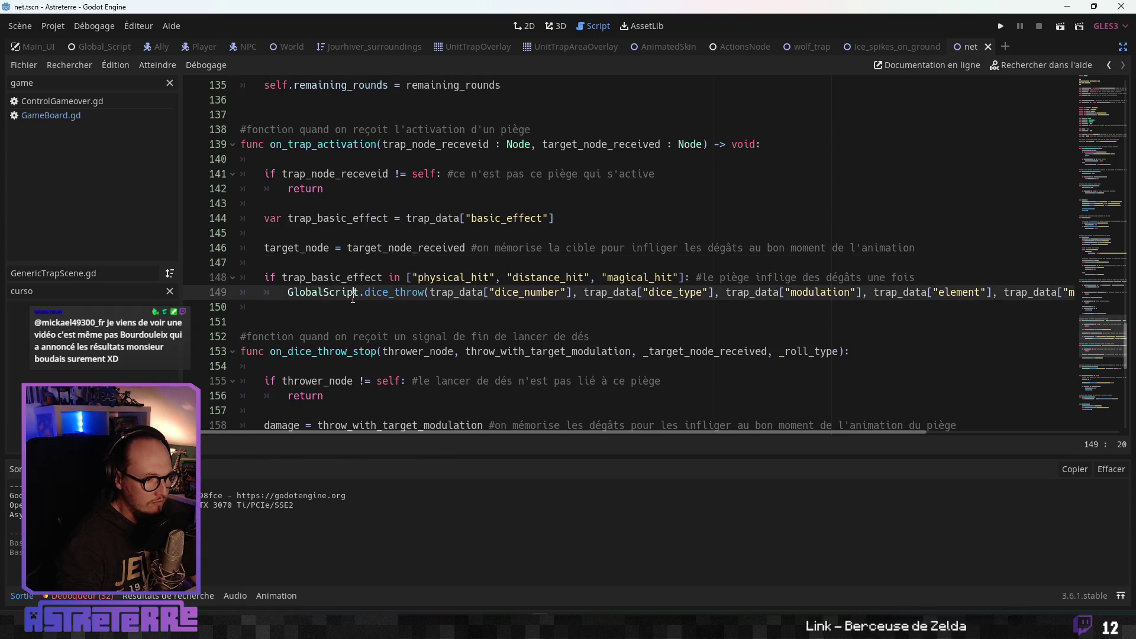
left_click(364, 304)
key("Return")
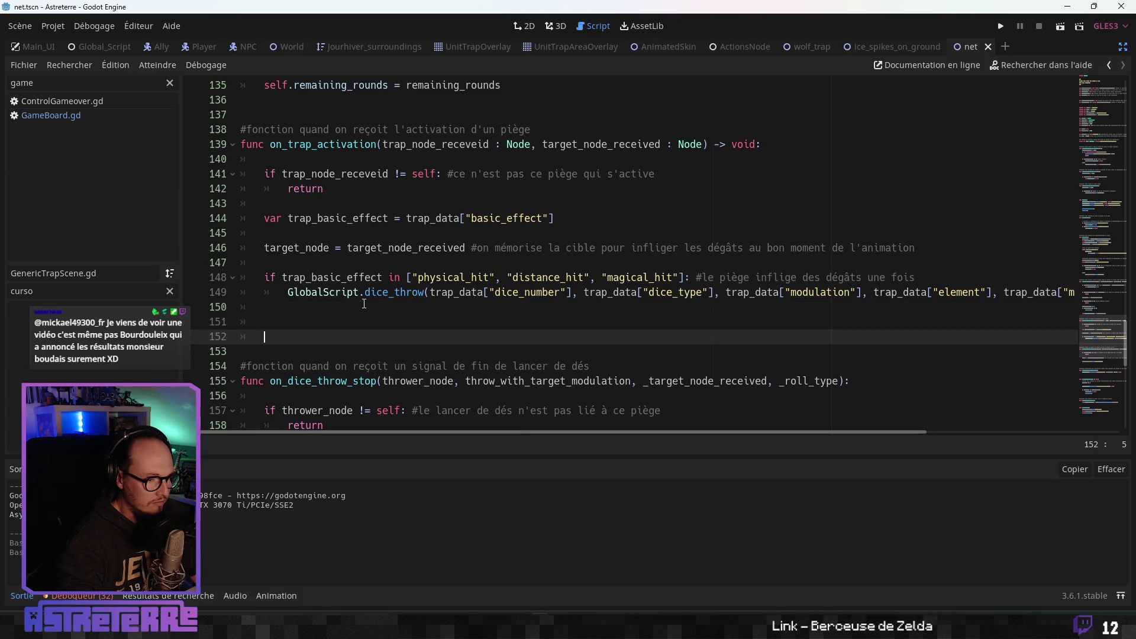
- Write an elif trap_basic_effect in [""]: branch containing pass below the dice_throw call
key("Up")
key("Return")
left_click(333, 315)
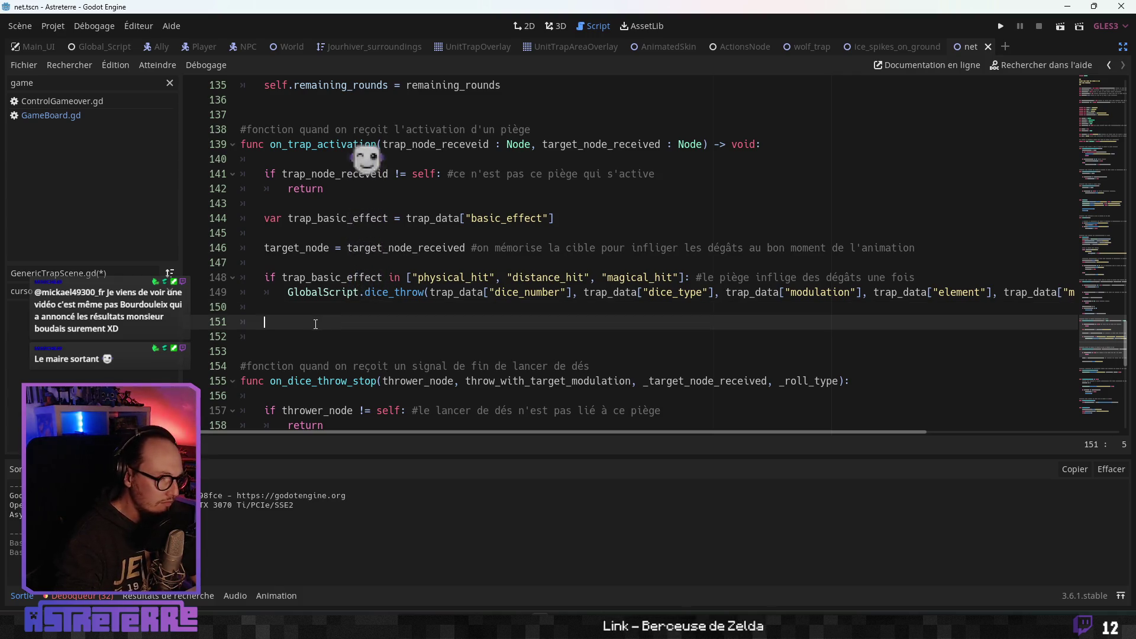
type("el")
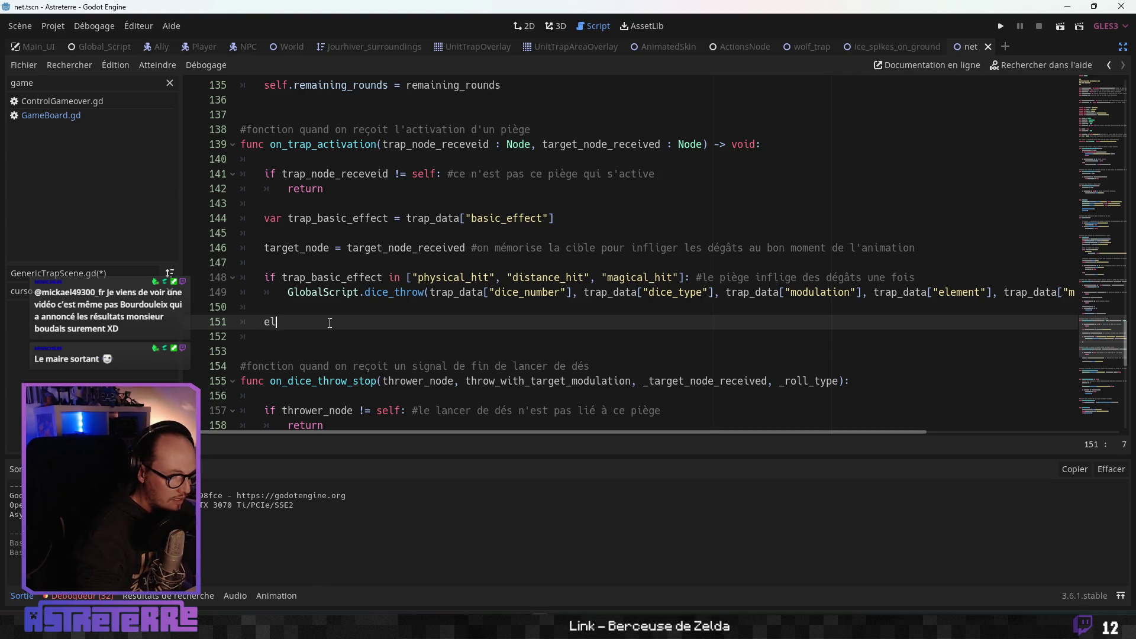
type("if trap")
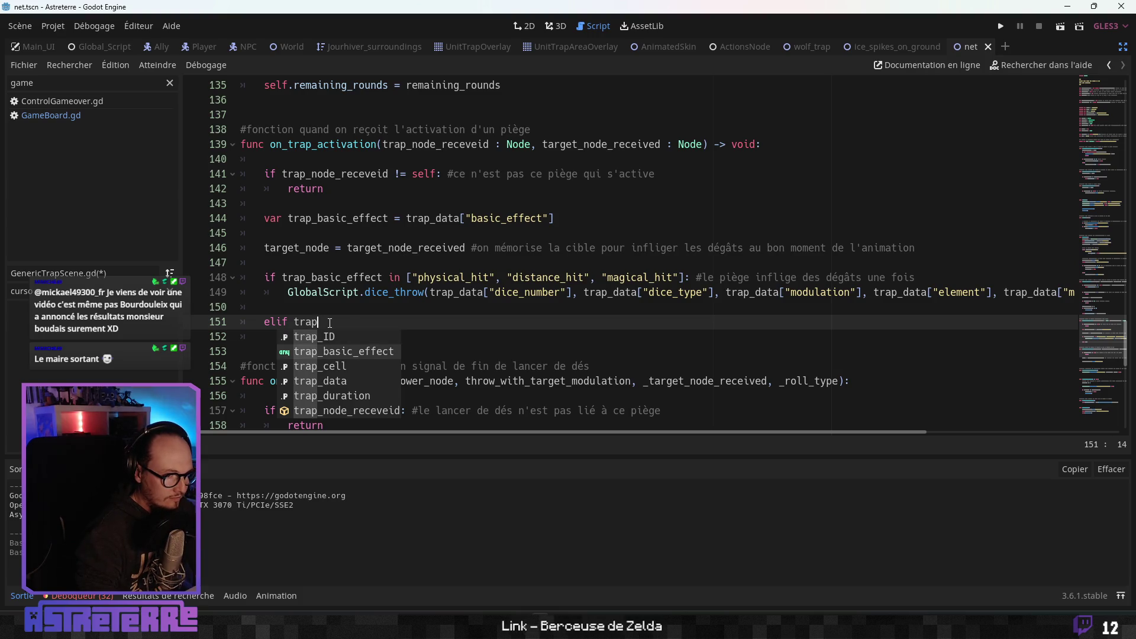
key("Return")
type("in [\"\"]:")
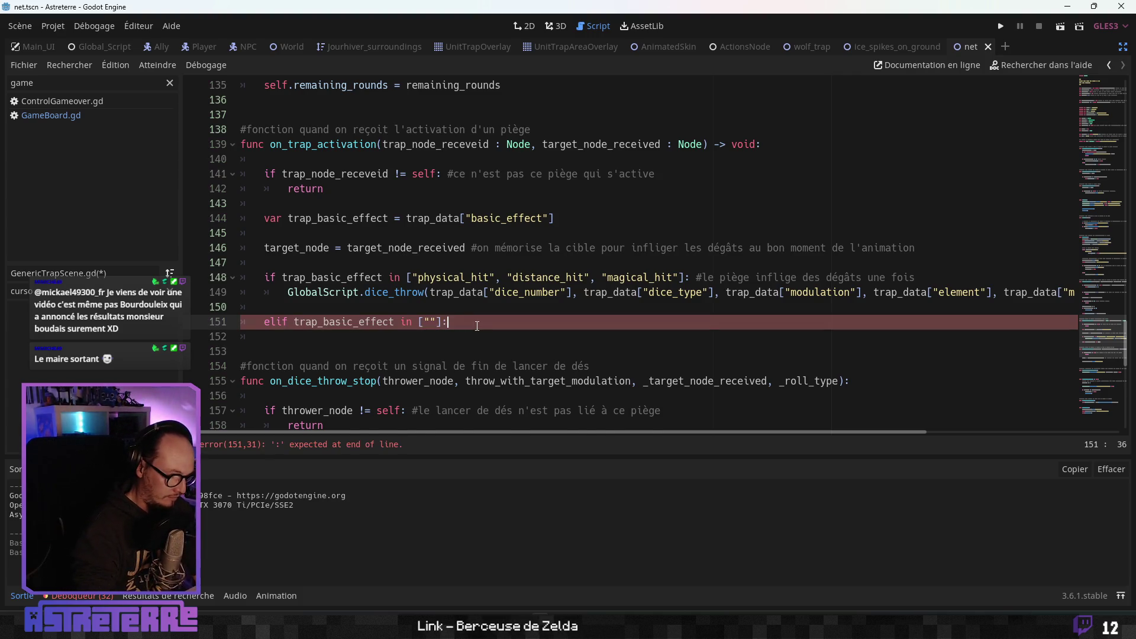
key("Return")
type("pass")
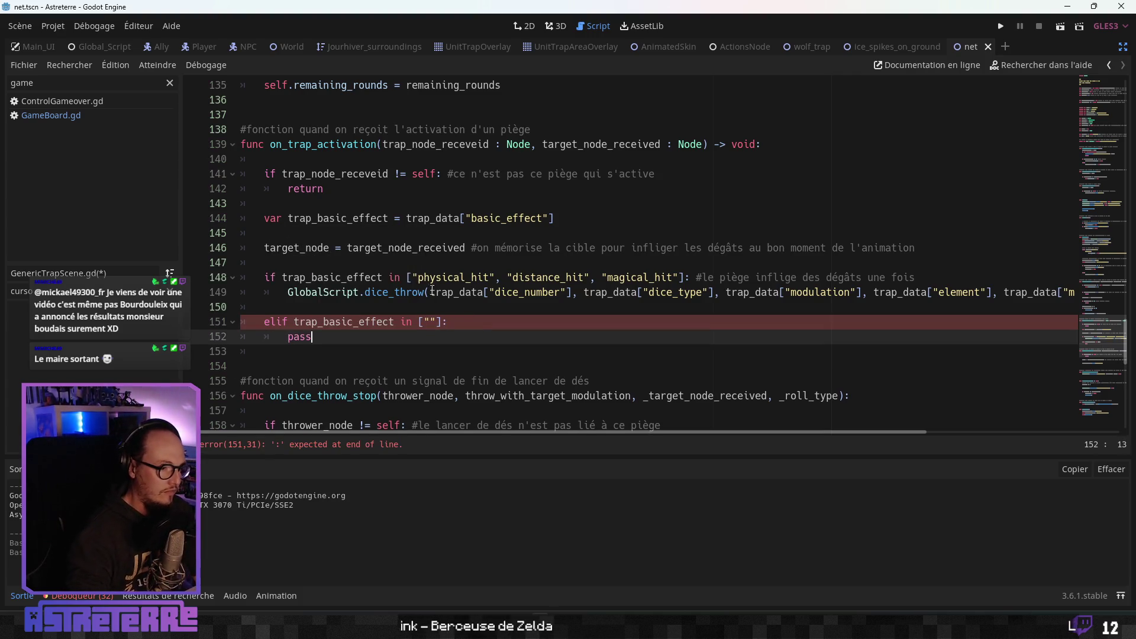
- Clear the method list filter and turn distraction-free mode off to restore the side panels
left_click(432, 291)
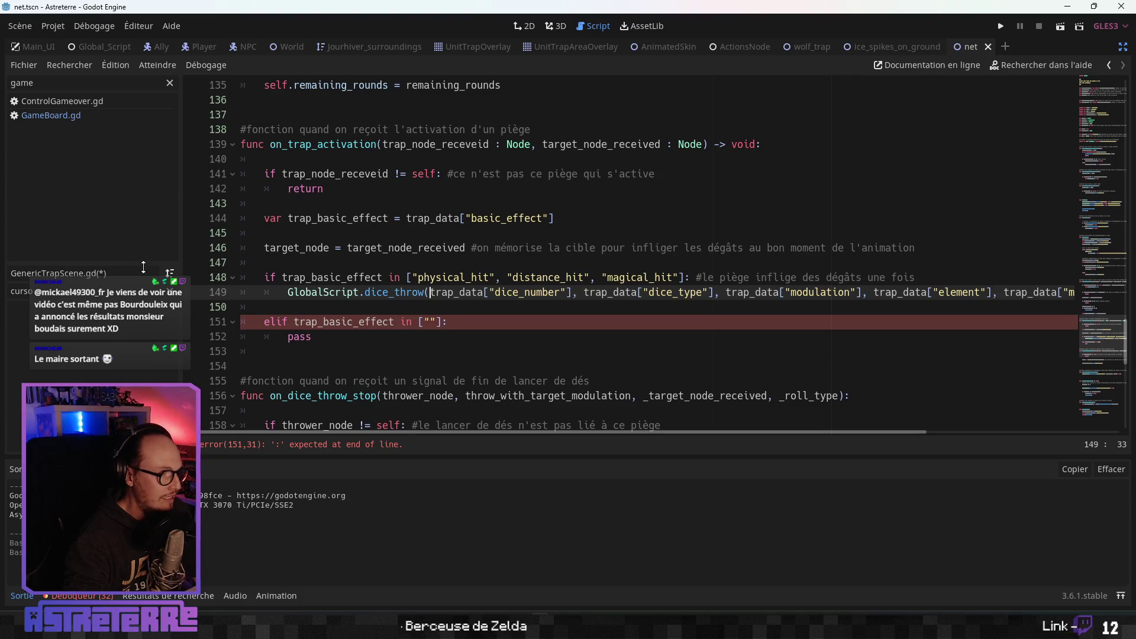
left_click(171, 291)
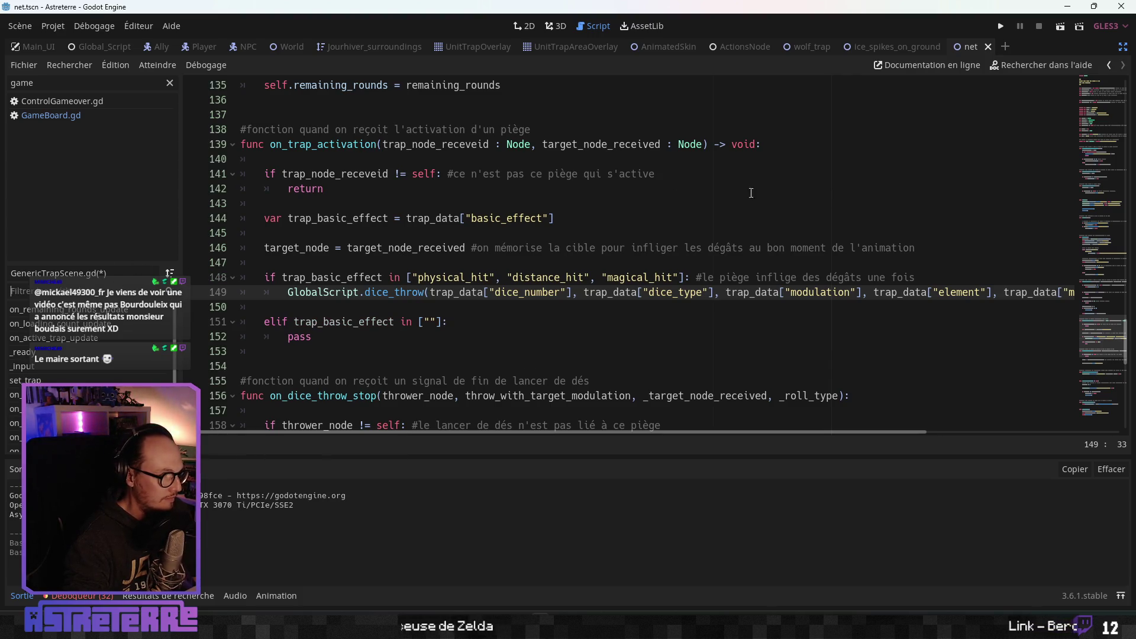
left_click(1121, 47)
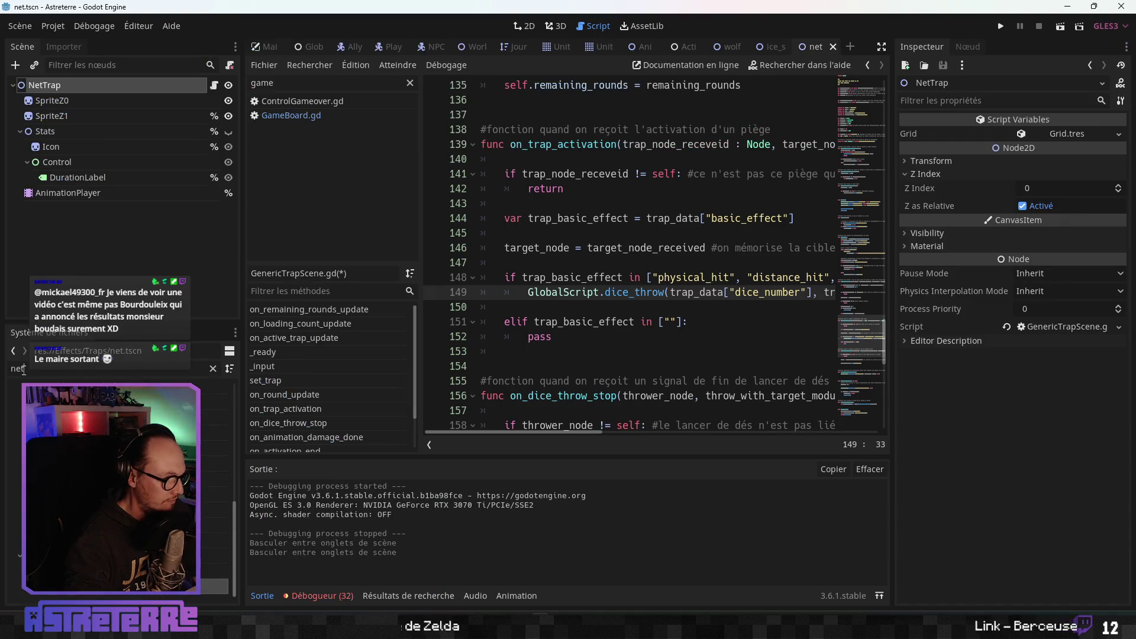
- Filter FileSystem for 'effec', open EffectTile.tscn, and widen its script view
type("effec")
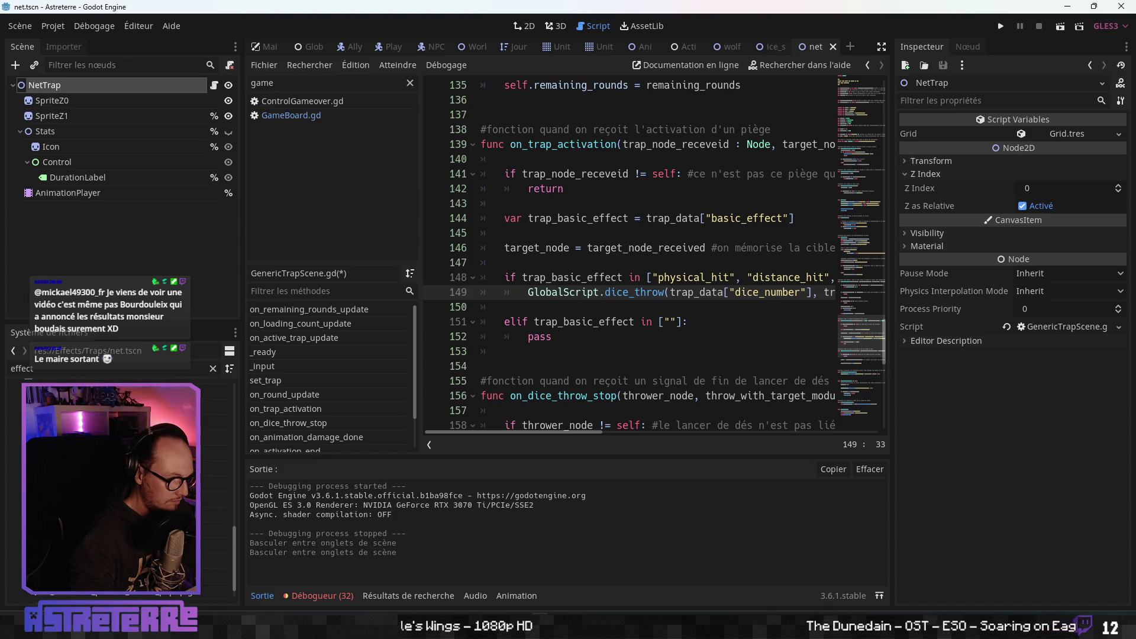
double_click(112, 545)
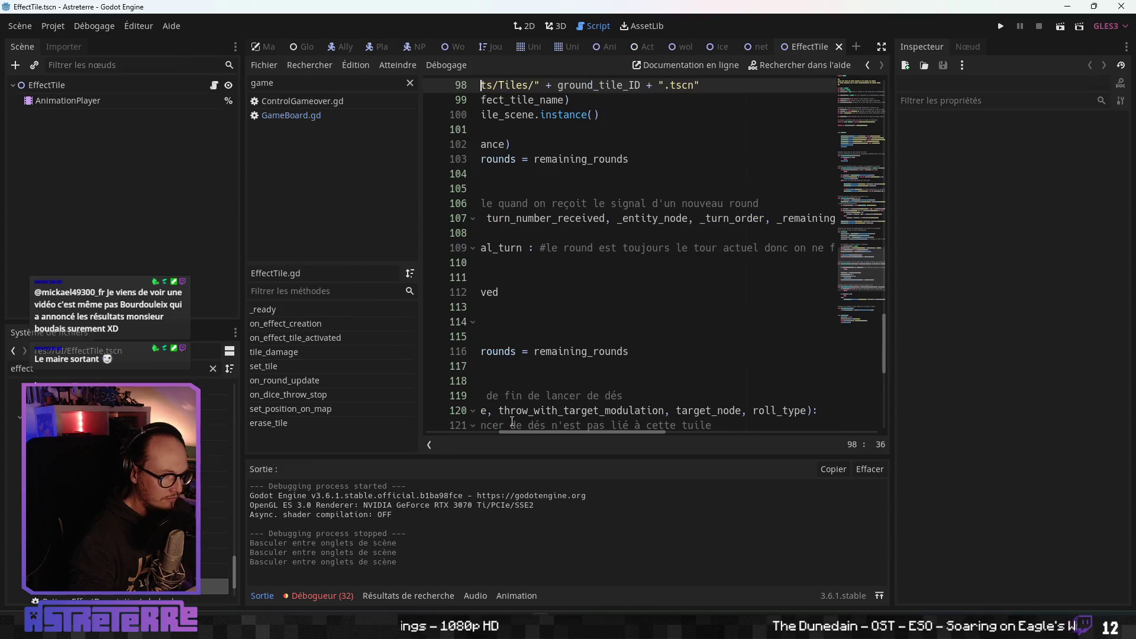
left_click(653, 264)
left_click_drag(531, 432, 458, 432)
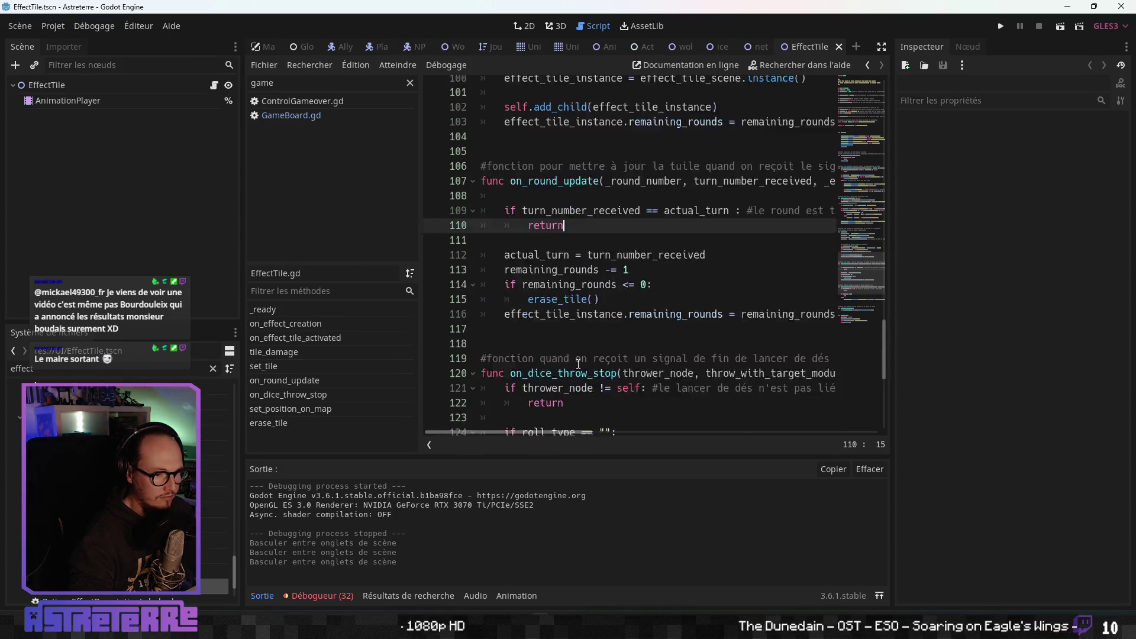
scroll(585, 364, "down", 7)
scroll(591, 359, "down", 1)
left_click(881, 46)
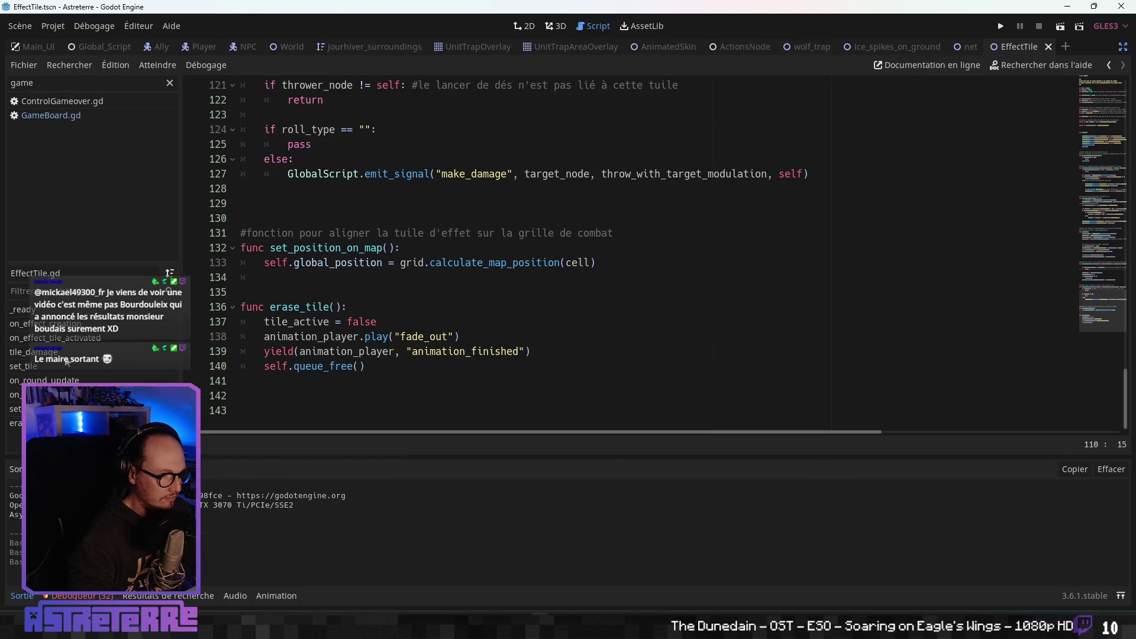
- Jump to tile_damage and select line 83's AddEffect emit_signal call for copying
left_click(45, 358)
left_click(331, 262)
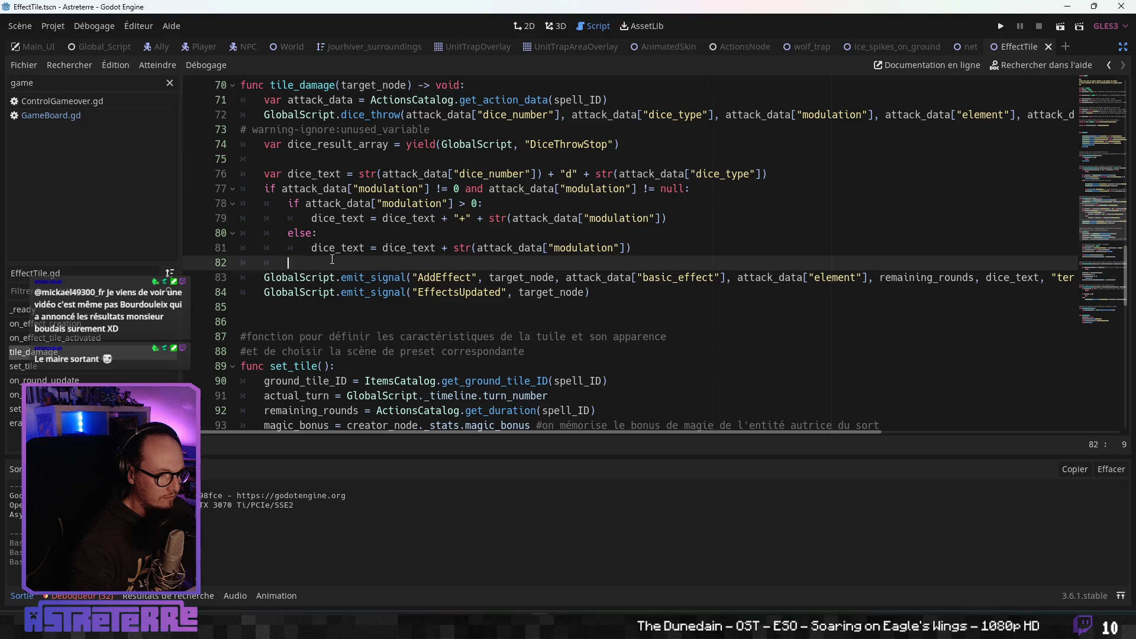
scroll(333, 260, "up", 1)
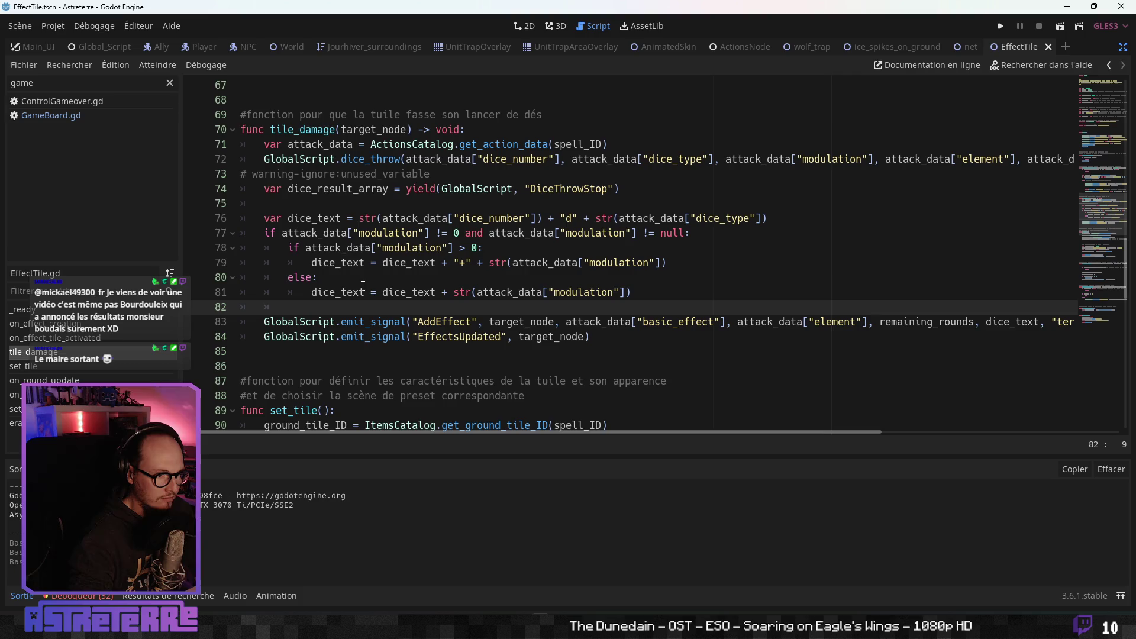
left_click(408, 320)
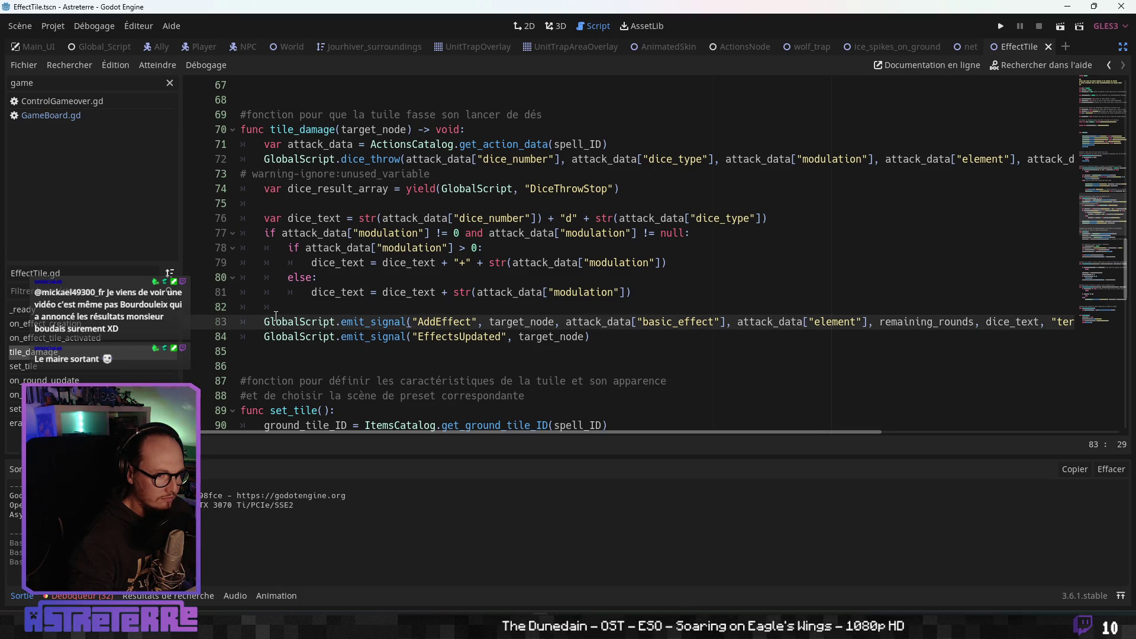
left_click_drag(264, 321, 1074, 323)
right_click(984, 325)
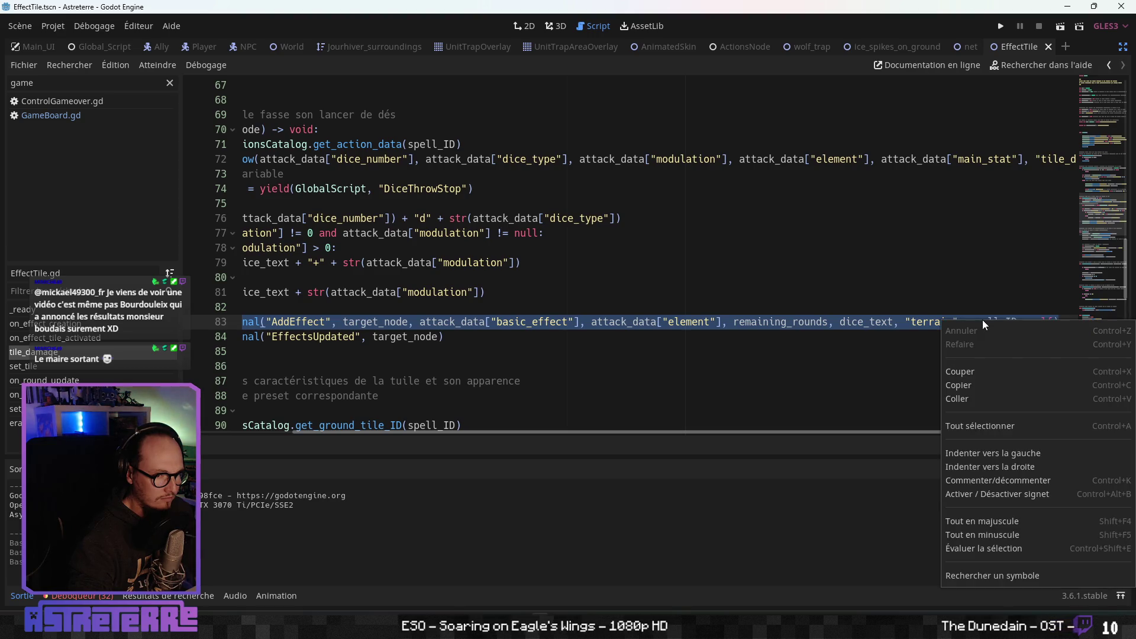
- Copy the AddEffect line and paste the signal calls into GenericTrapScene.gd's new branch
left_click(1006, 385)
key("ctrl+shift+Tab")
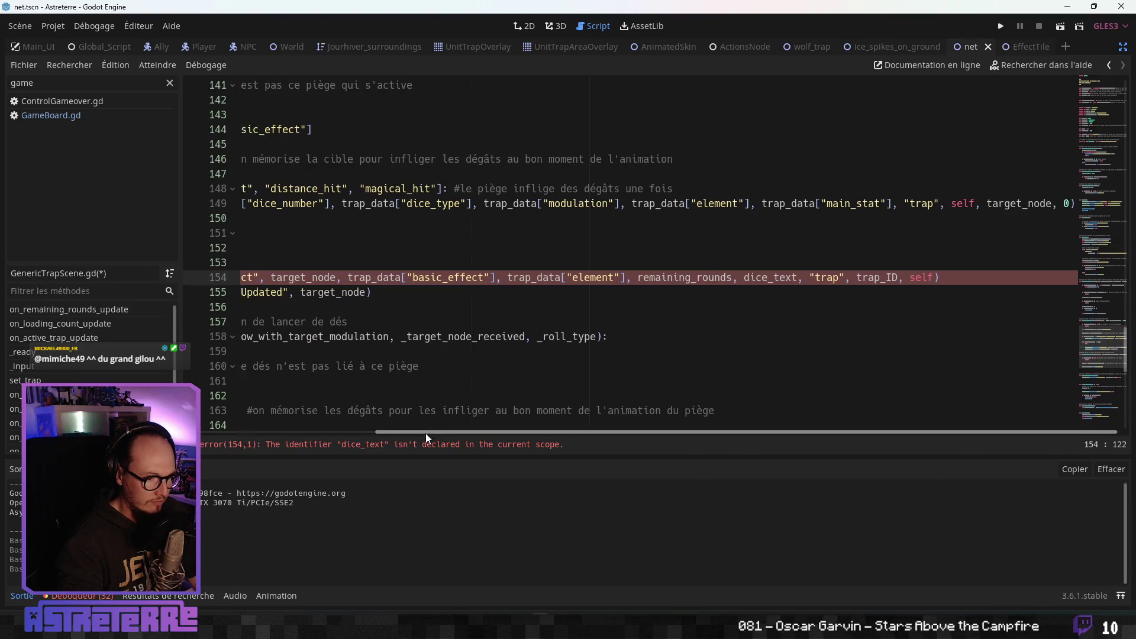
left_click_drag(428, 433, 219, 441)
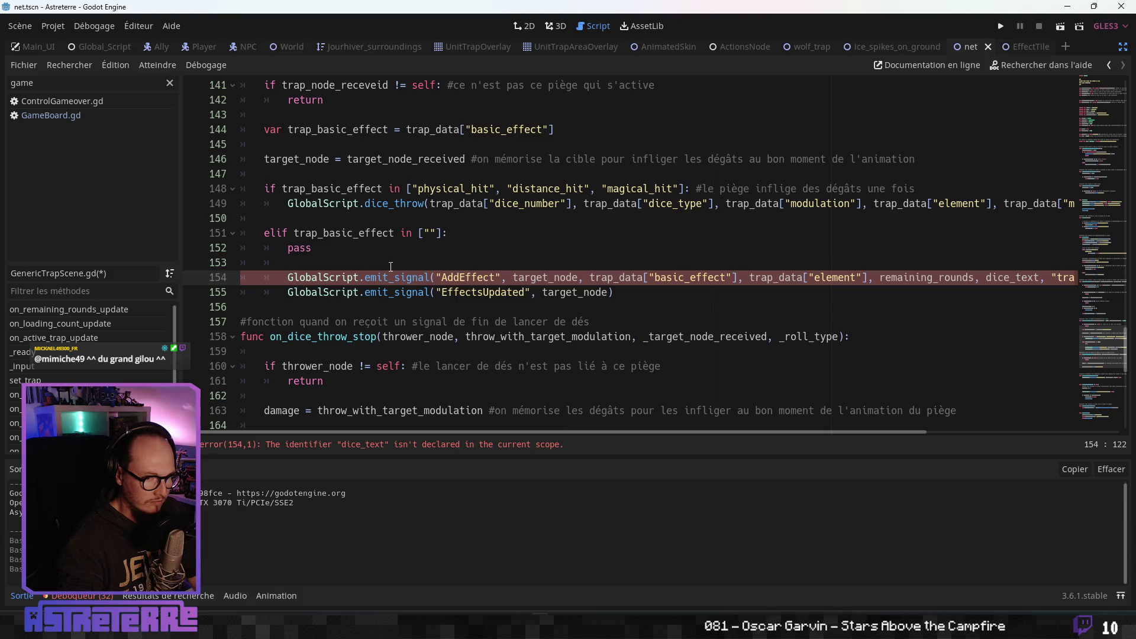
left_click(330, 266)
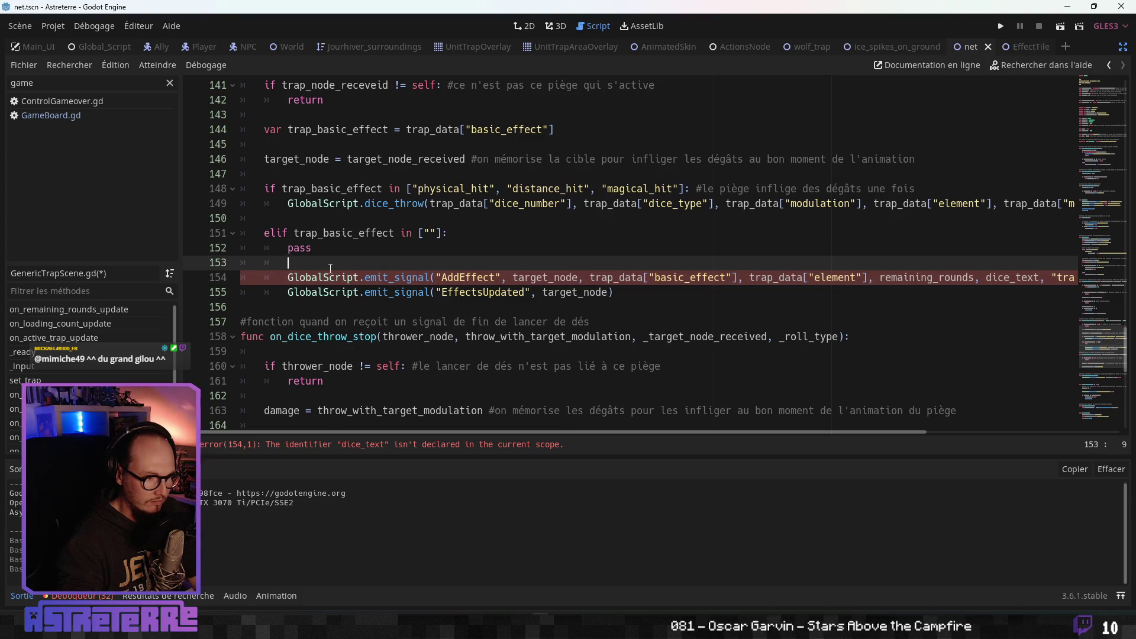
key("Return")
key("Return")
left_click(330, 268)
left_click(318, 283)
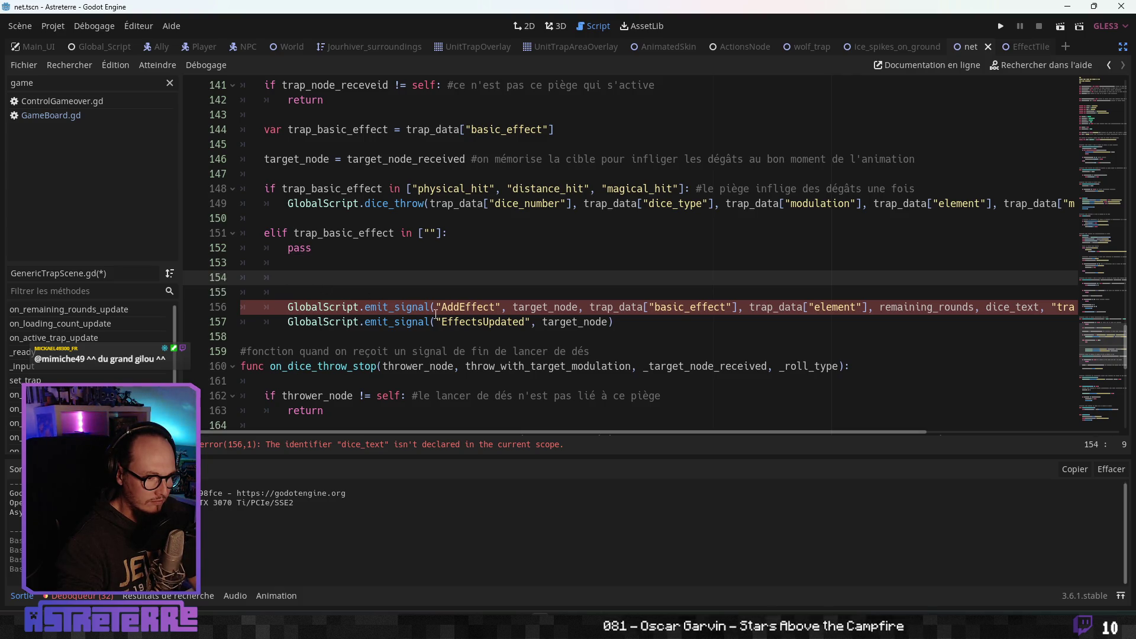
left_click(485, 321)
double_click(577, 322)
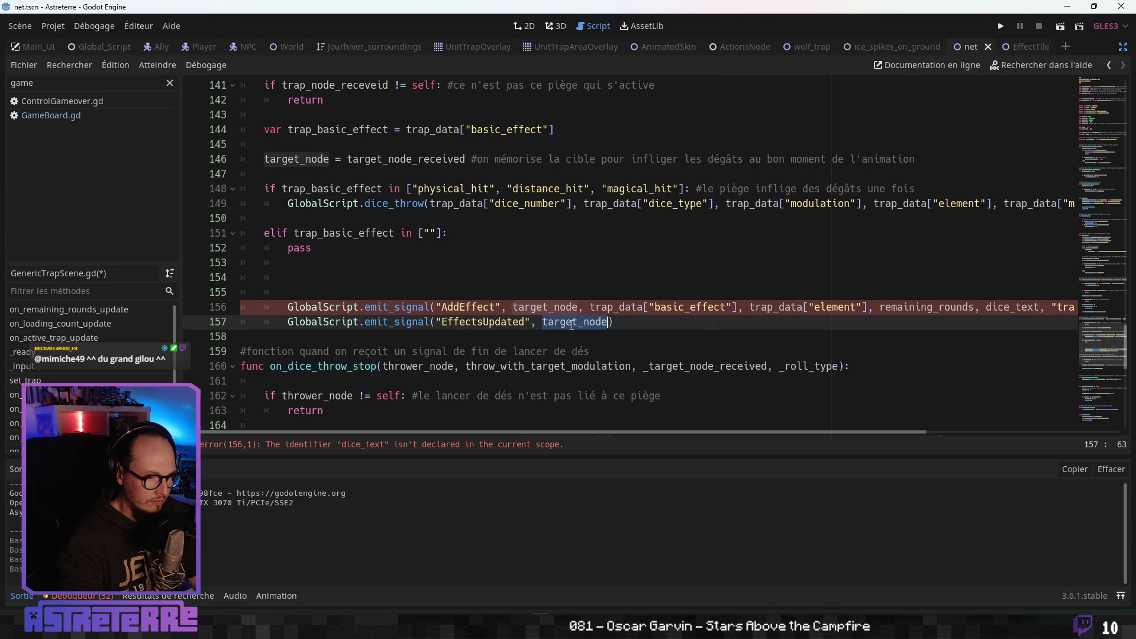
left_click(330, 277)
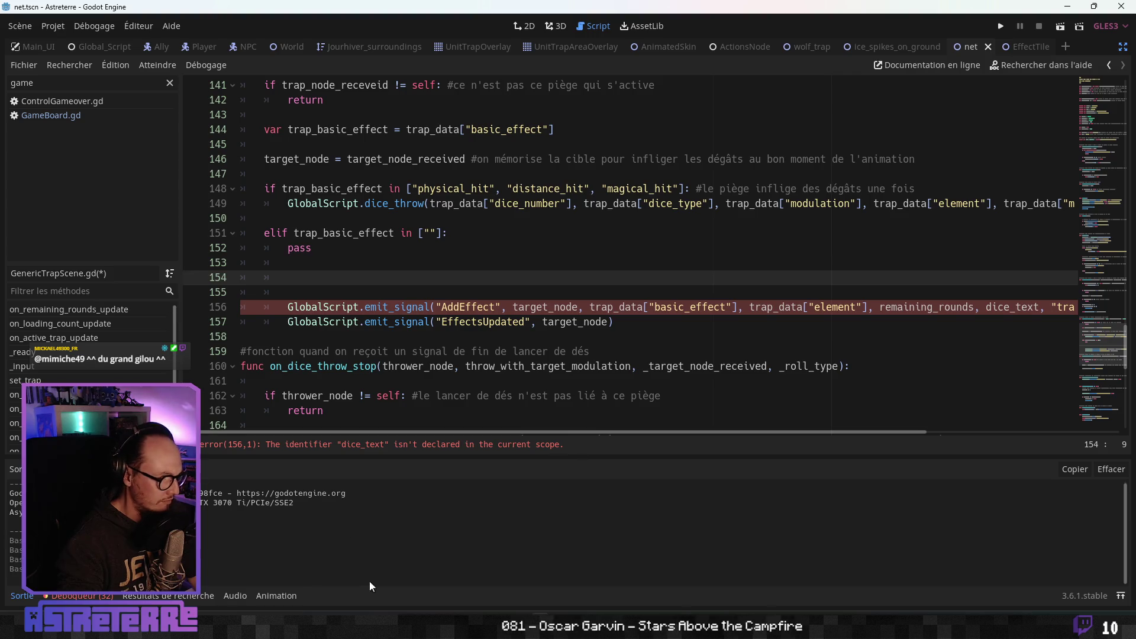
- Consult the Actions_Catalog sheet, then delete pass and the blank lines in the paralyze branch
key("alt+Tab")
key("alt+Tab")
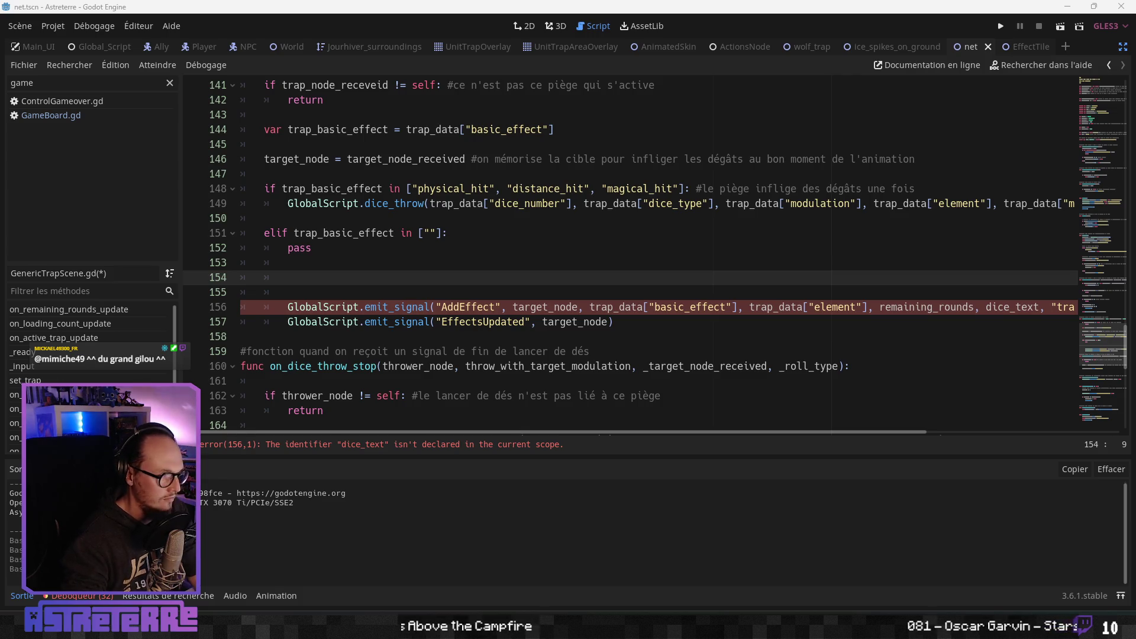
left_click(425, 232)
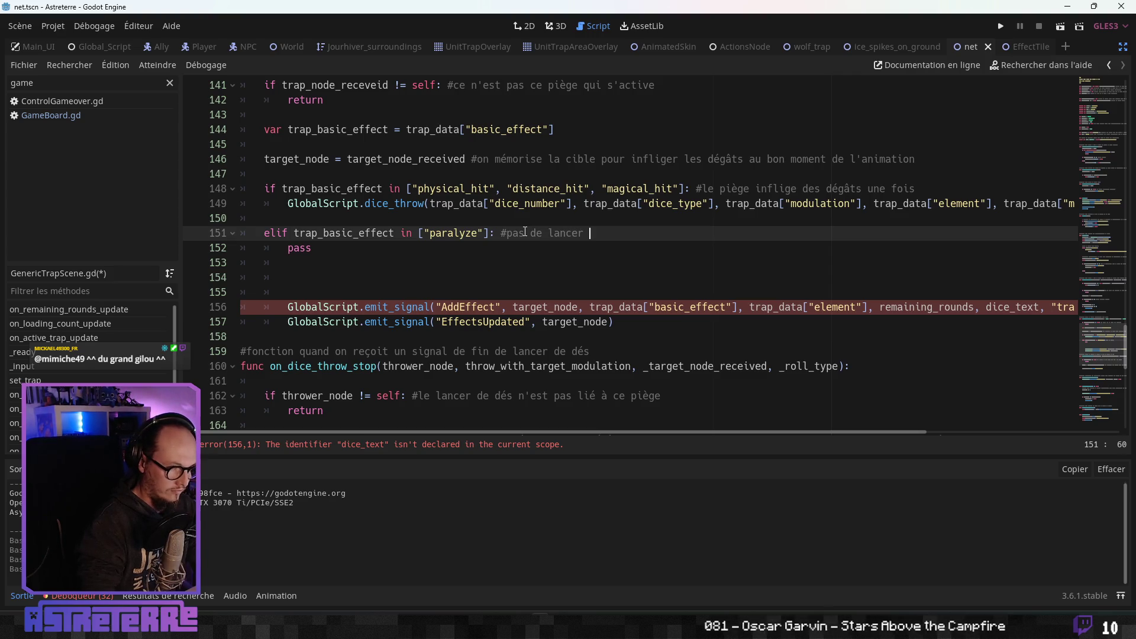
left_click(375, 325)
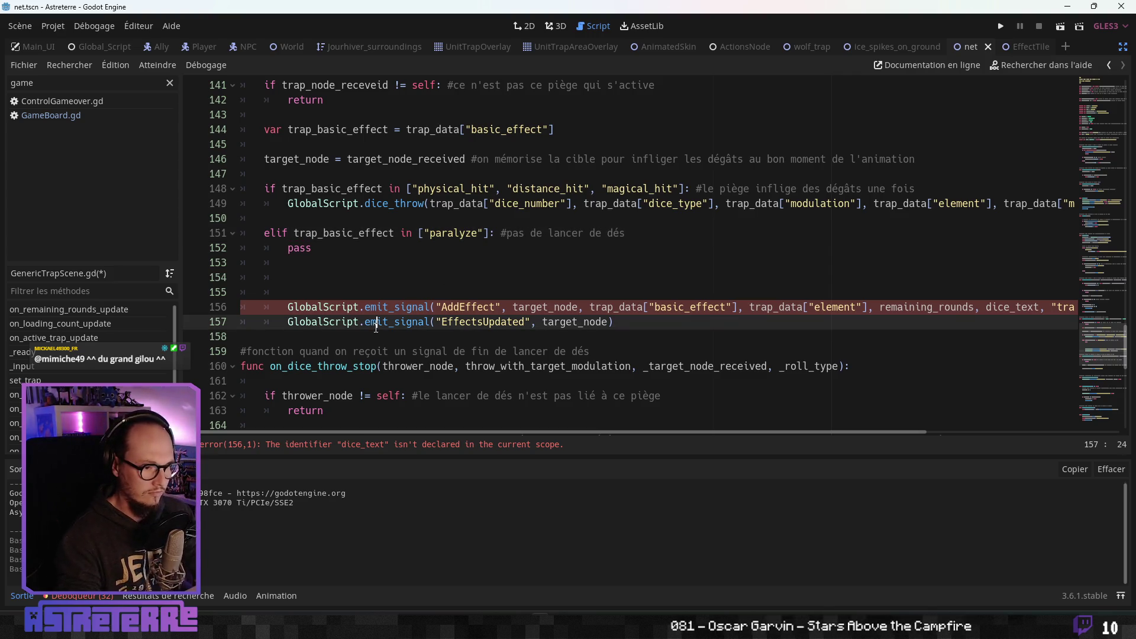
left_click(311, 250)
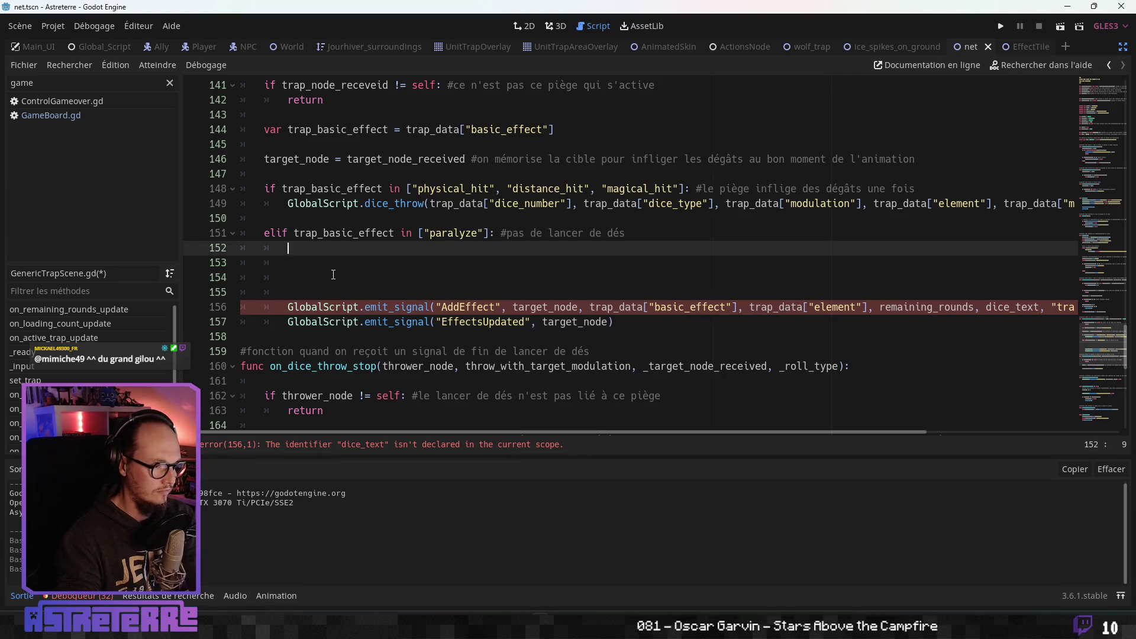
key("Delete")
key("Delete")
key("Delete")
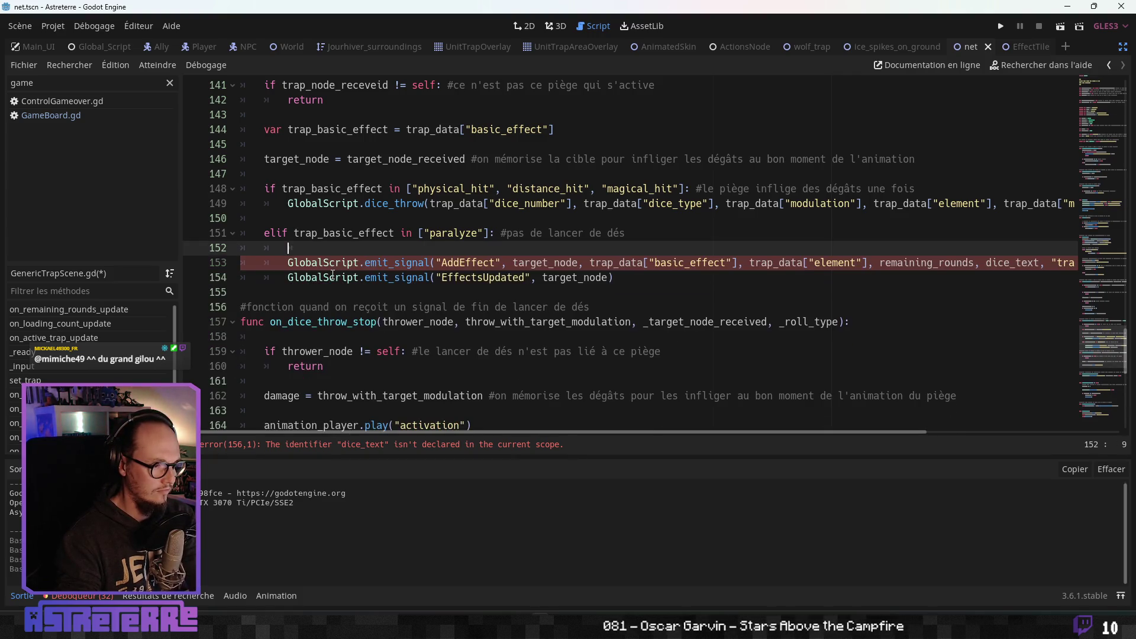
- Tidy the blank lines around the signal calls and replace dice_text with "" in AddEffect
left_click(333, 278)
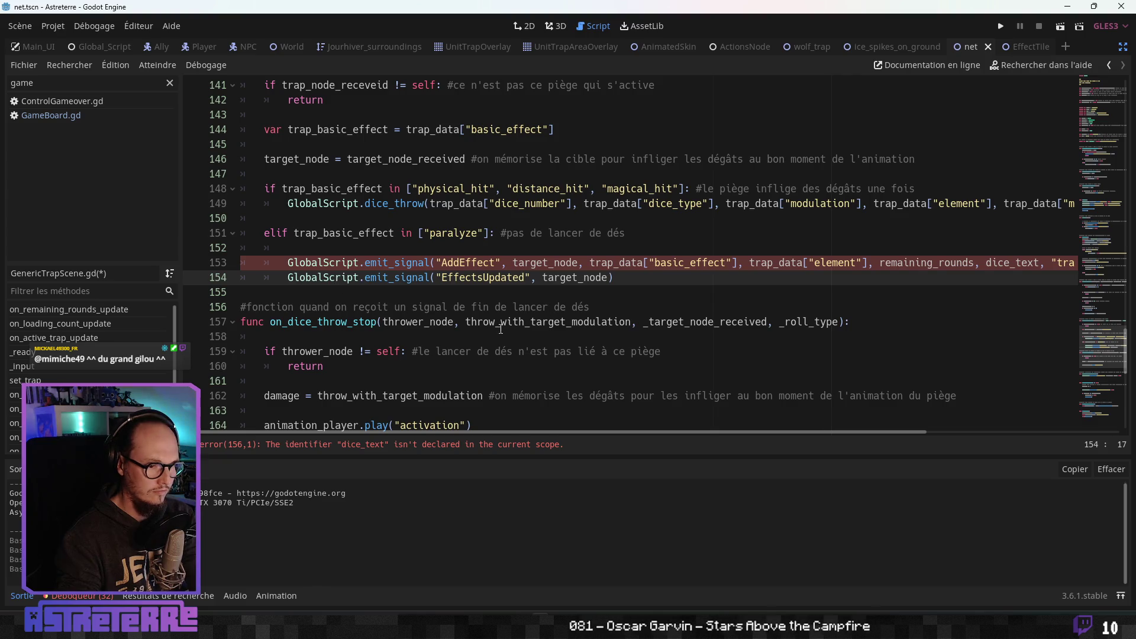
left_click(351, 293)
key("Return")
key("Return")
key("Return")
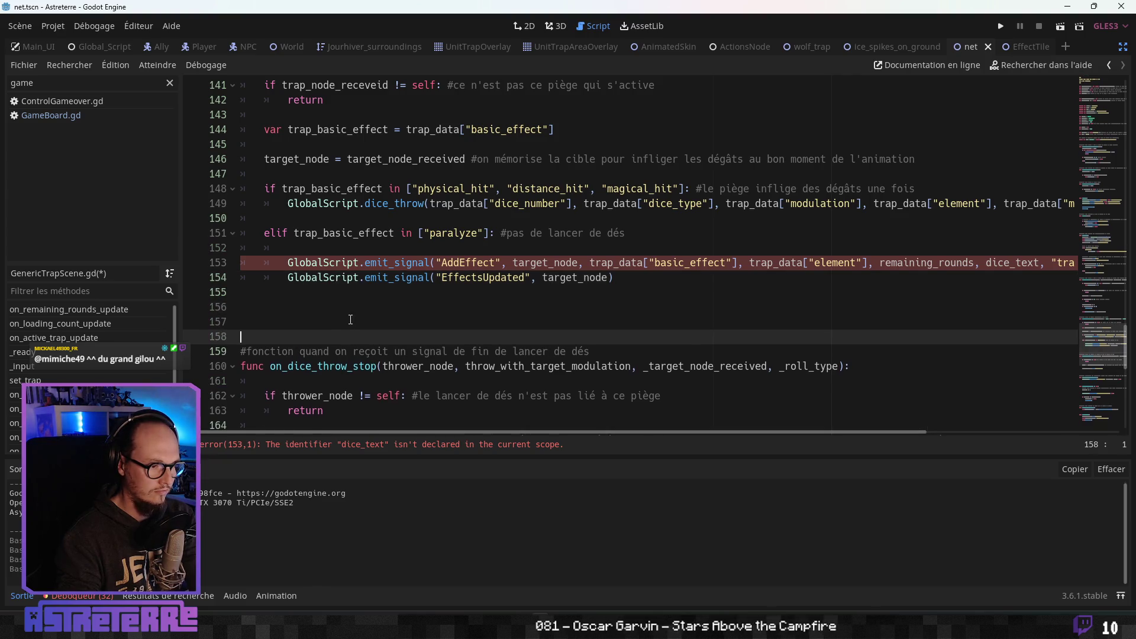
left_click(402, 290)
left_click(808, 281)
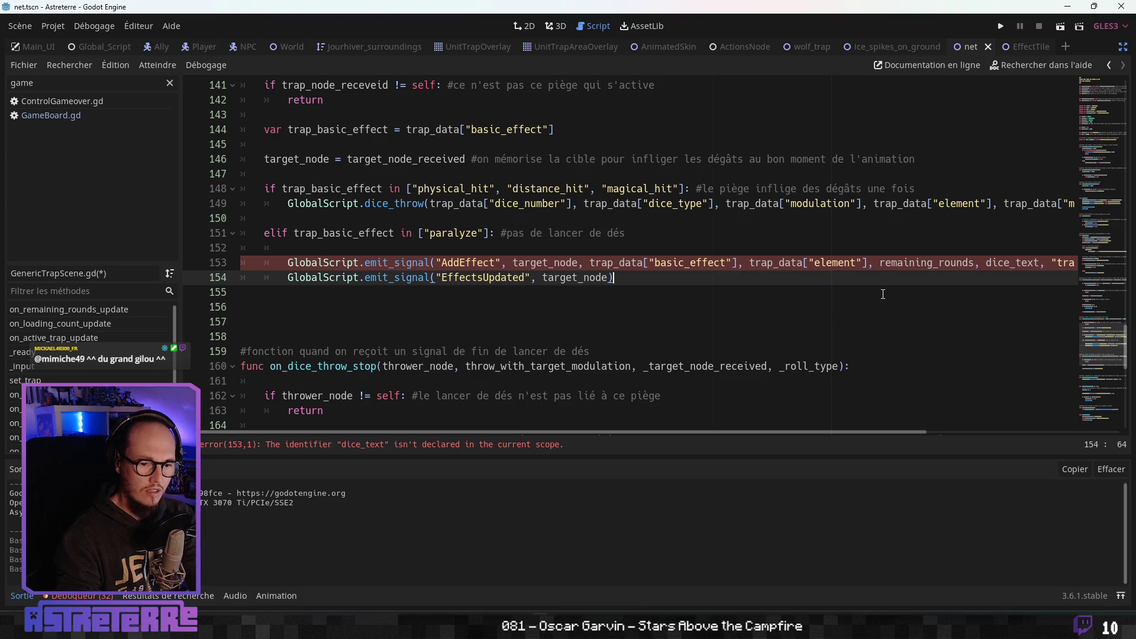
double_click(997, 264)
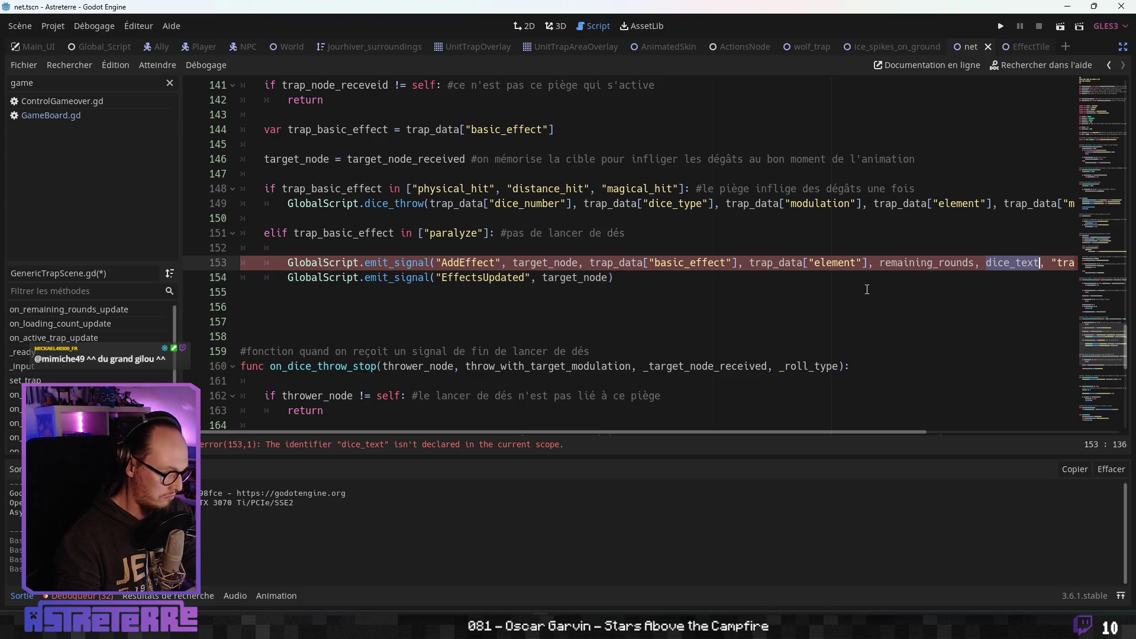
type("\"")
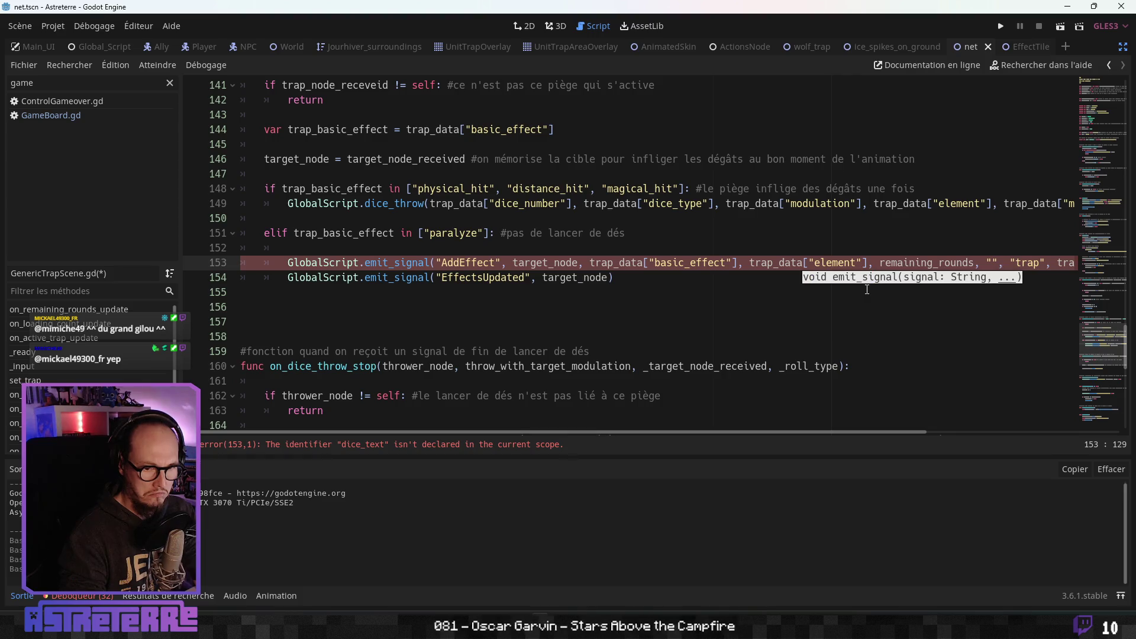
key("Escape")
key("Up")
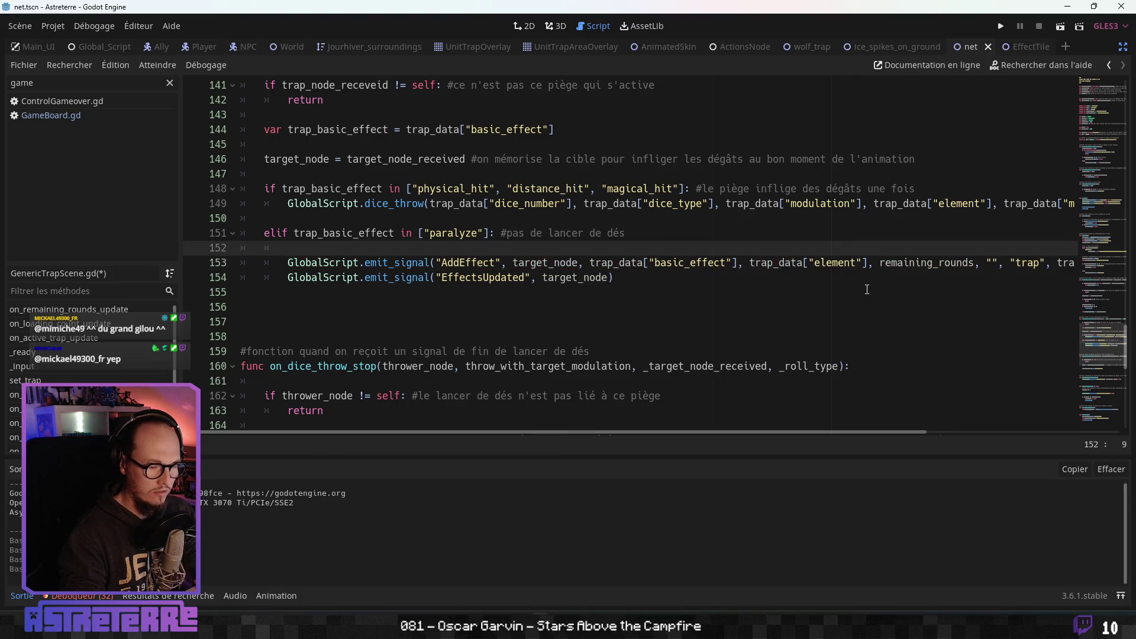
double_click(473, 233)
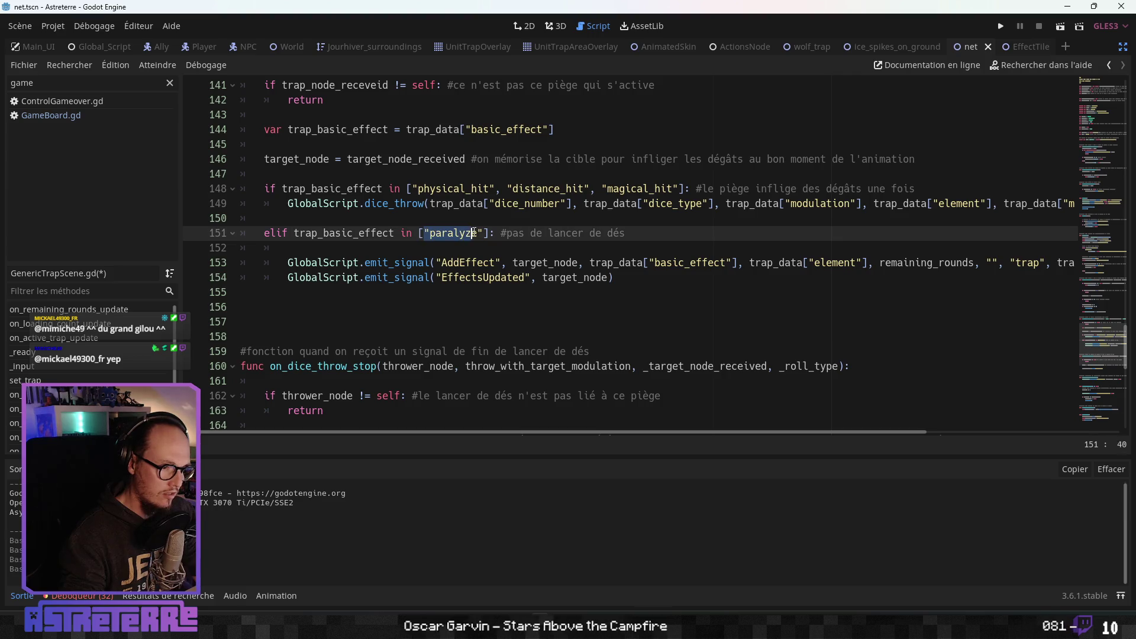
- Search project files for 'paralyze' (12 matches, 8 files) and review NPCDefense.gd's effect-removal code
key("ctrl+shift+f")
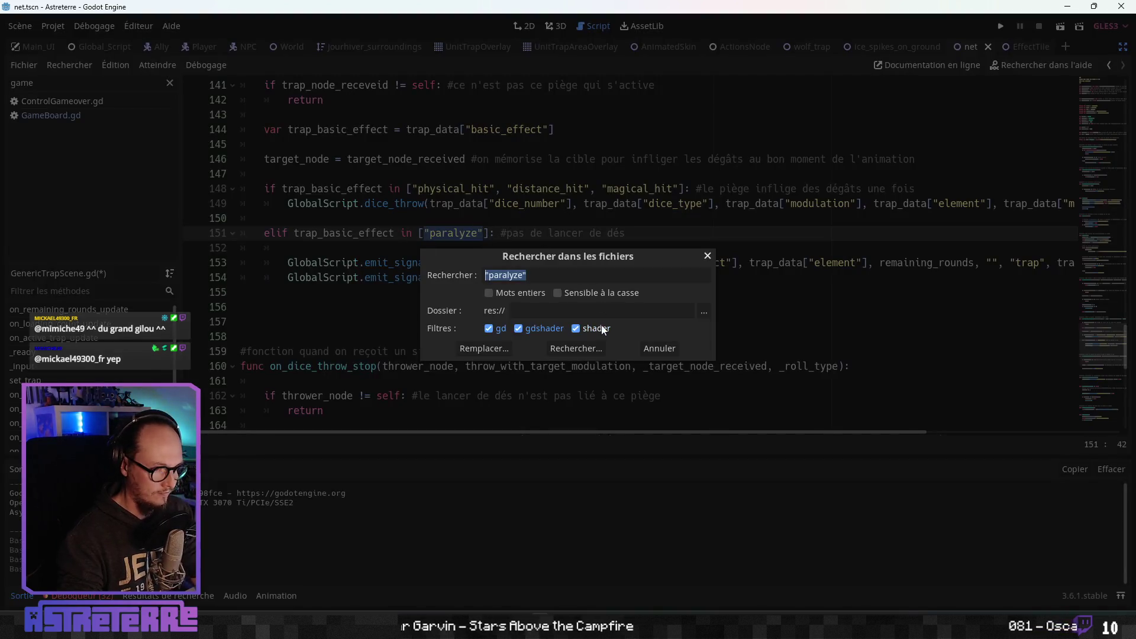
left_click(575, 348)
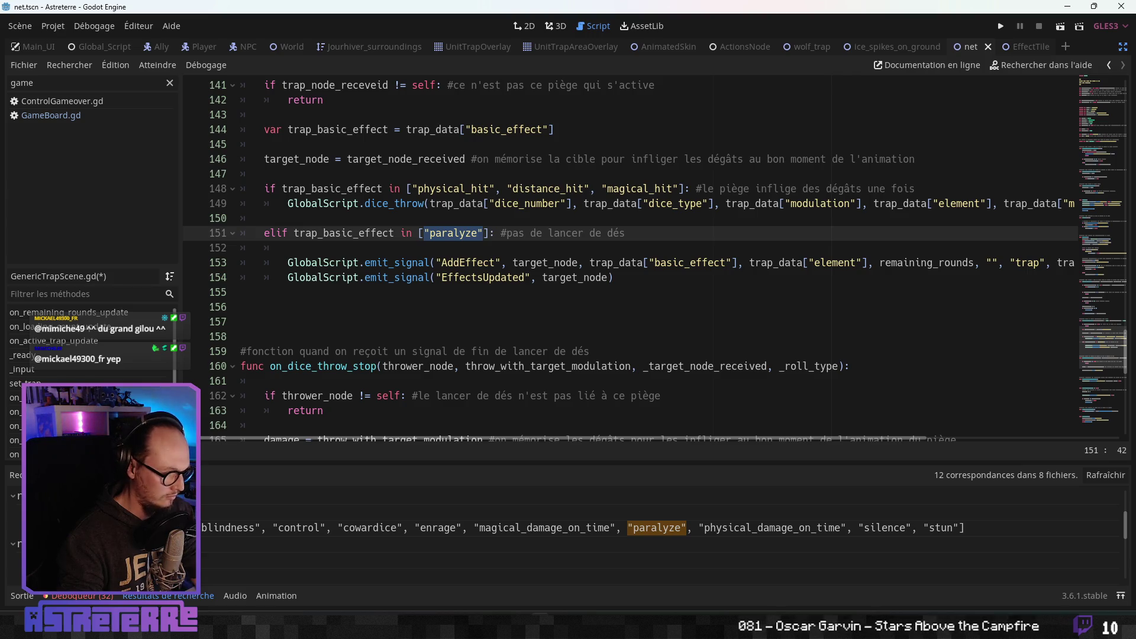
left_click(301, 527)
scroll(473, 307, "up", 2)
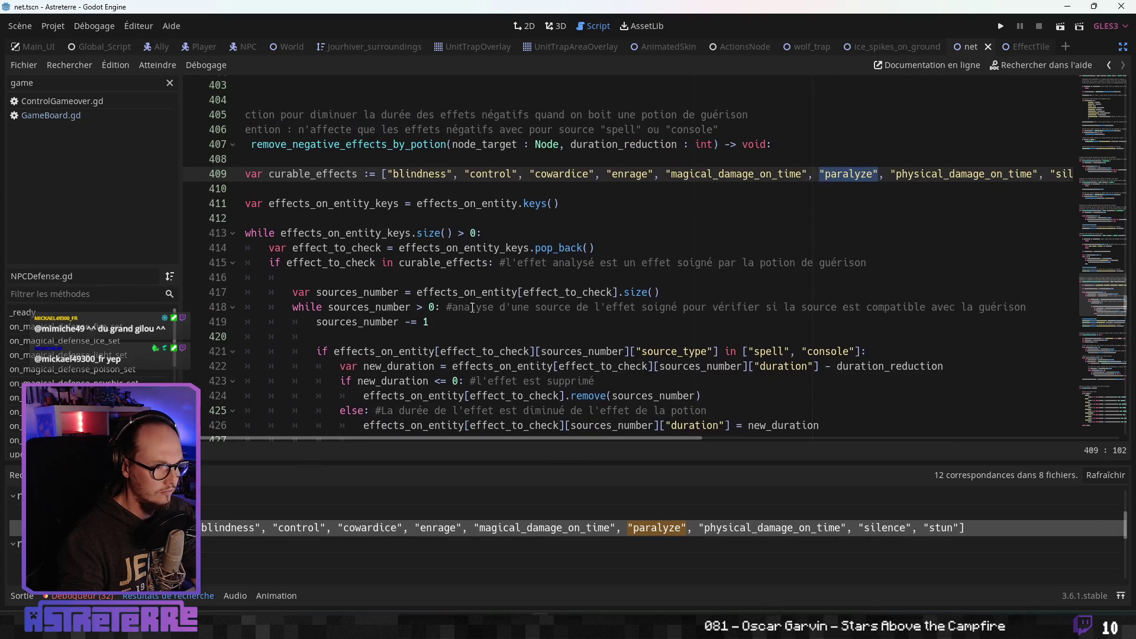
scroll(451, 335, "up", 3)
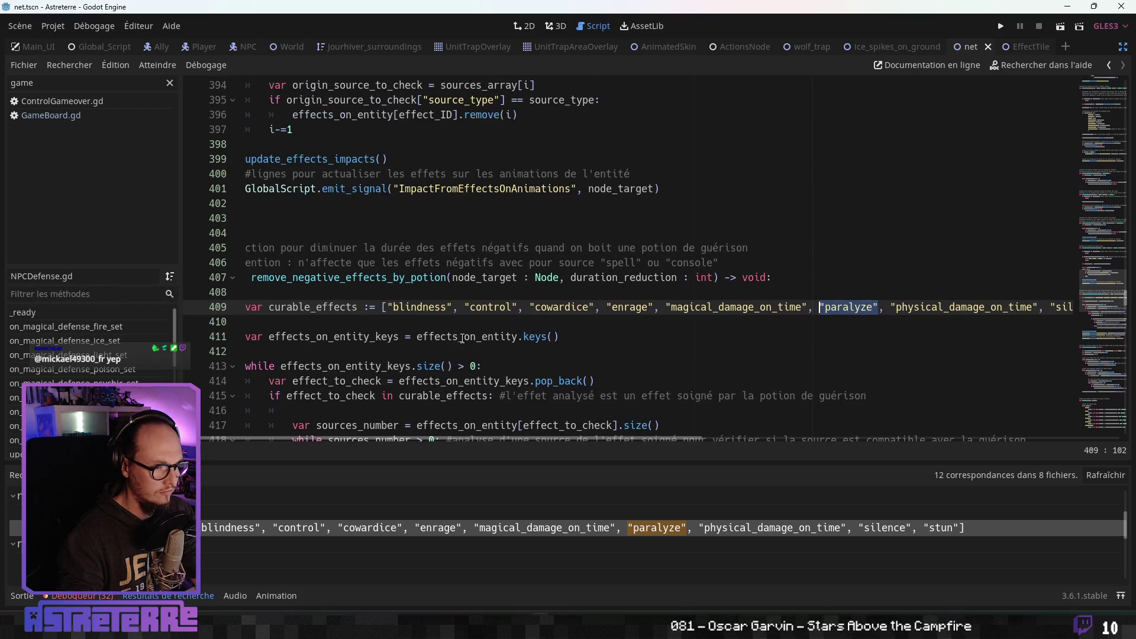
scroll(309, 438, "left", 1)
left_click(377, 365)
scroll(379, 370, "down", 1)
scroll(384, 376, "up", 11)
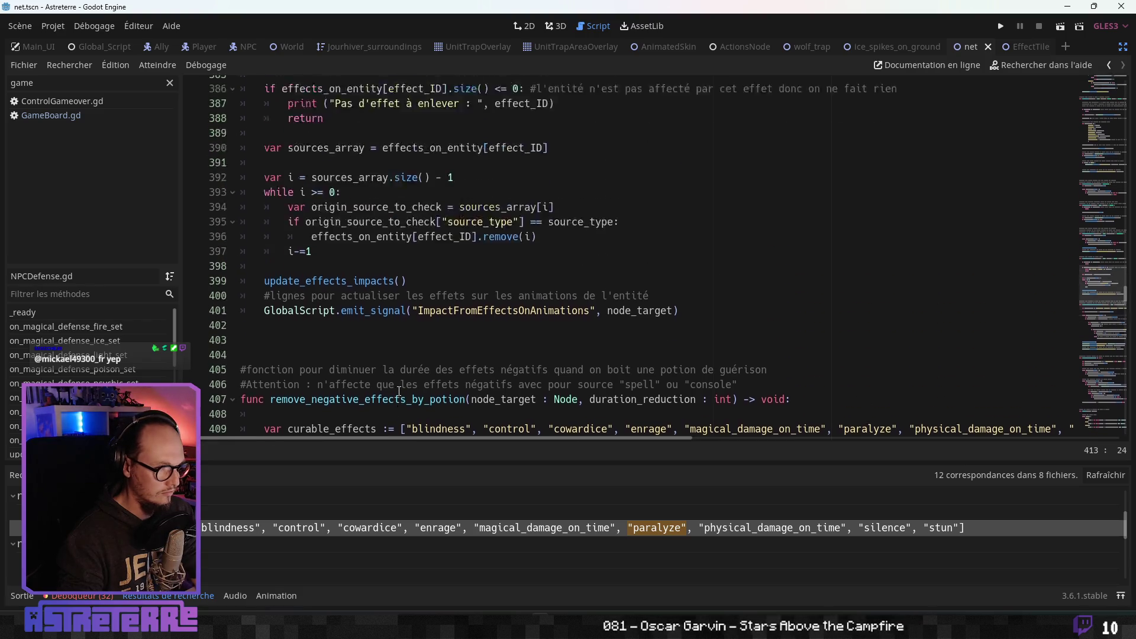
scroll(399, 391, "up", 7)
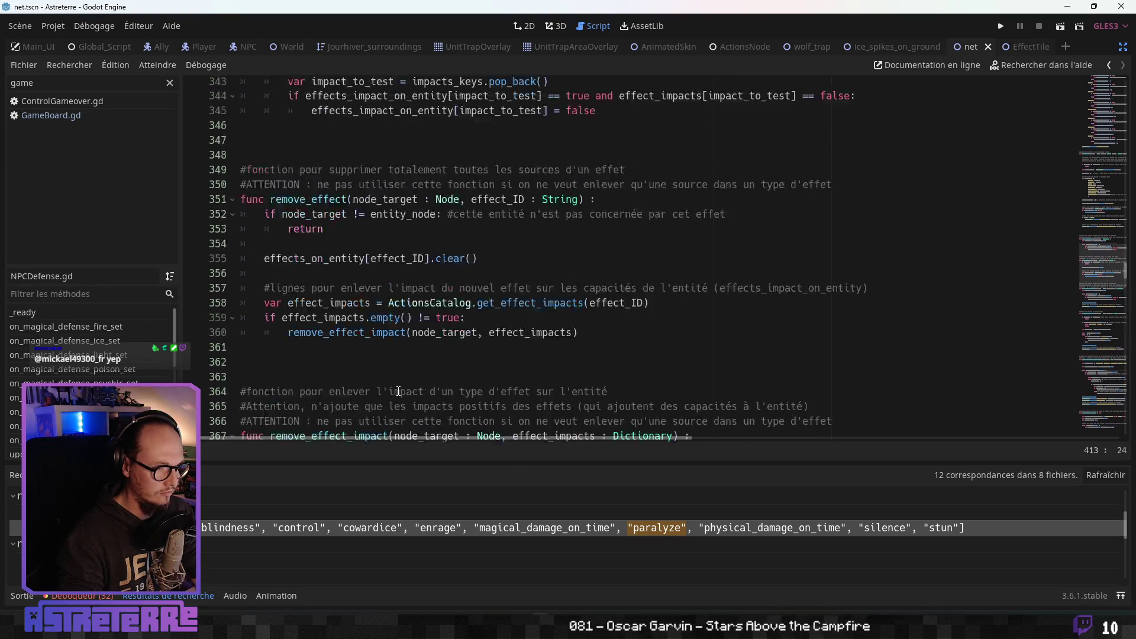
key("ctrl+shift+f")
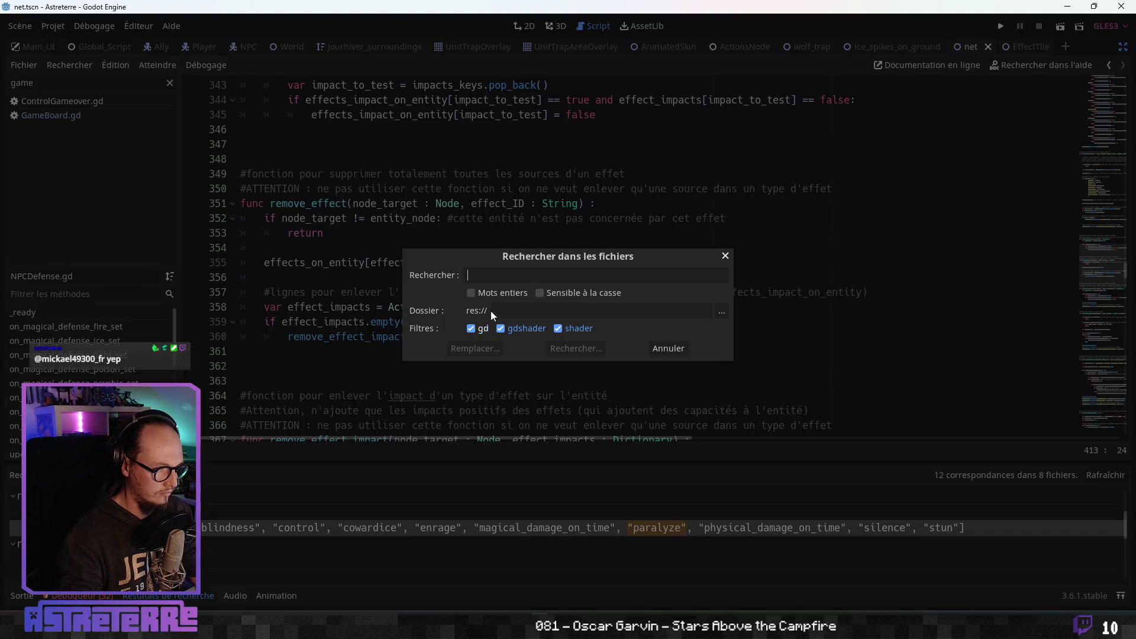
- Search the project for 'addEffect' and open the potion AddEffect call in NPCDefense.gd
type("addc")
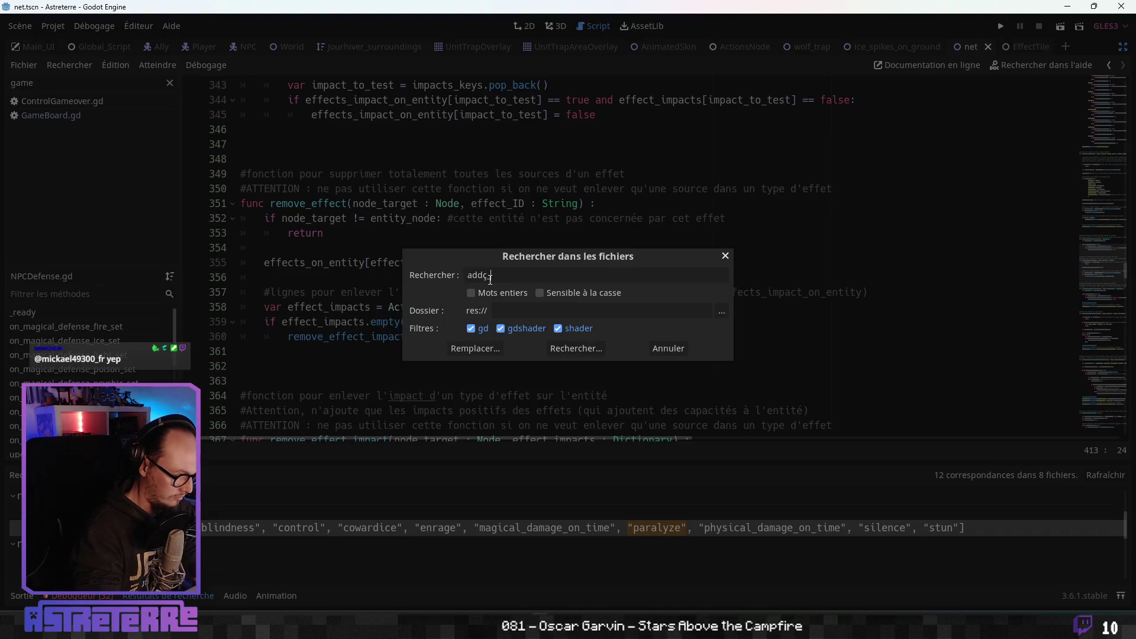
key("BackSpace")
type("Effect")
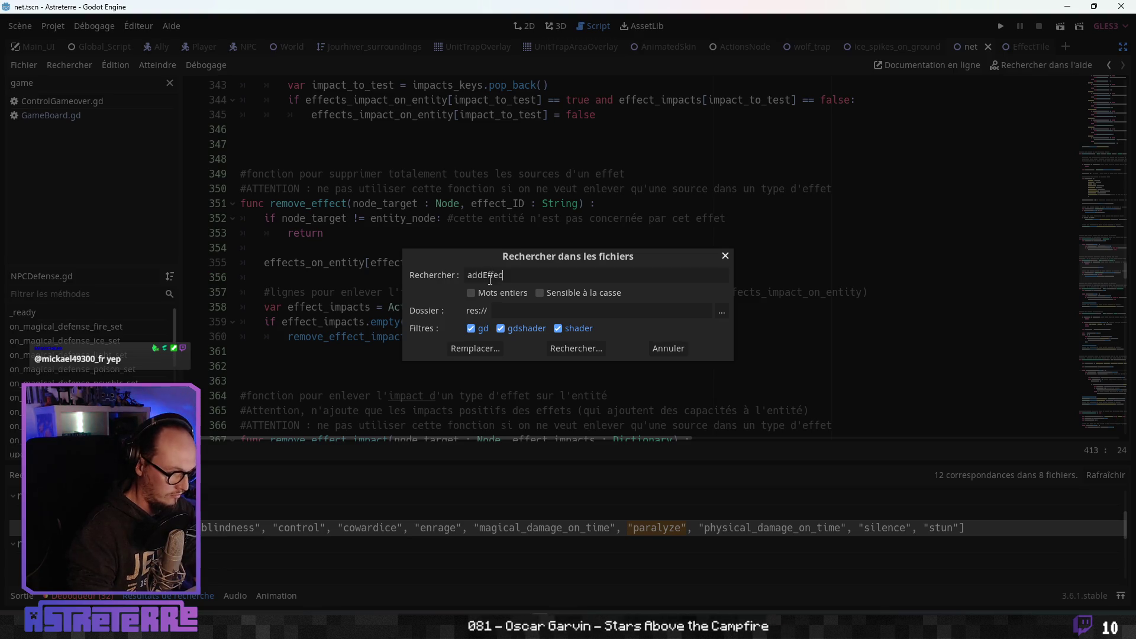
key("Return")
scroll(206, 548, "up", 3)
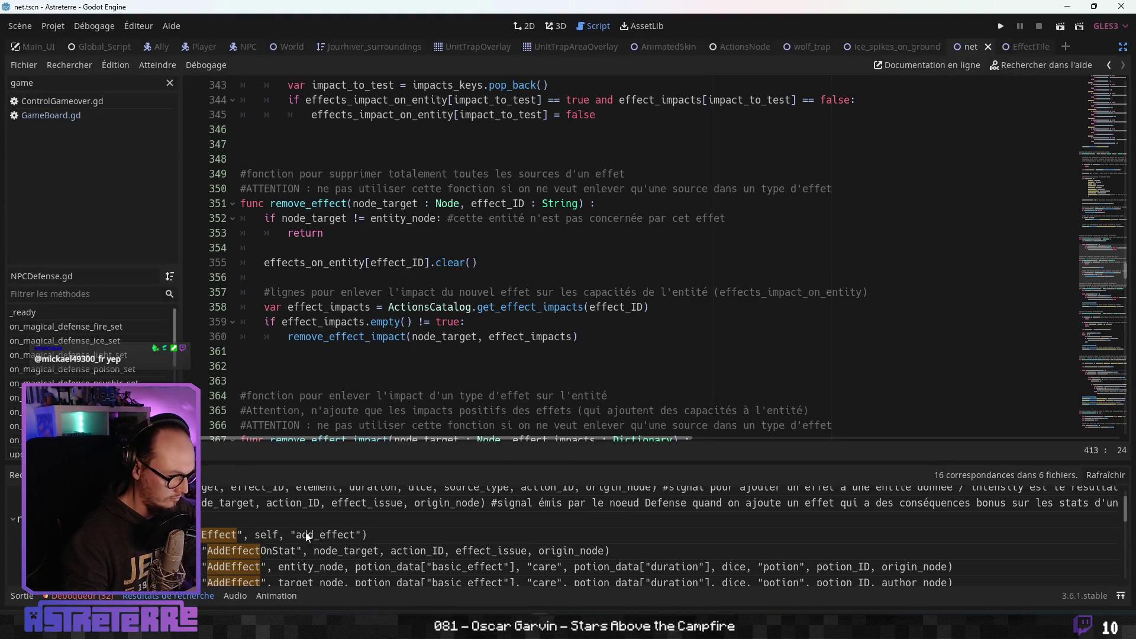
scroll(356, 531, "down", 1)
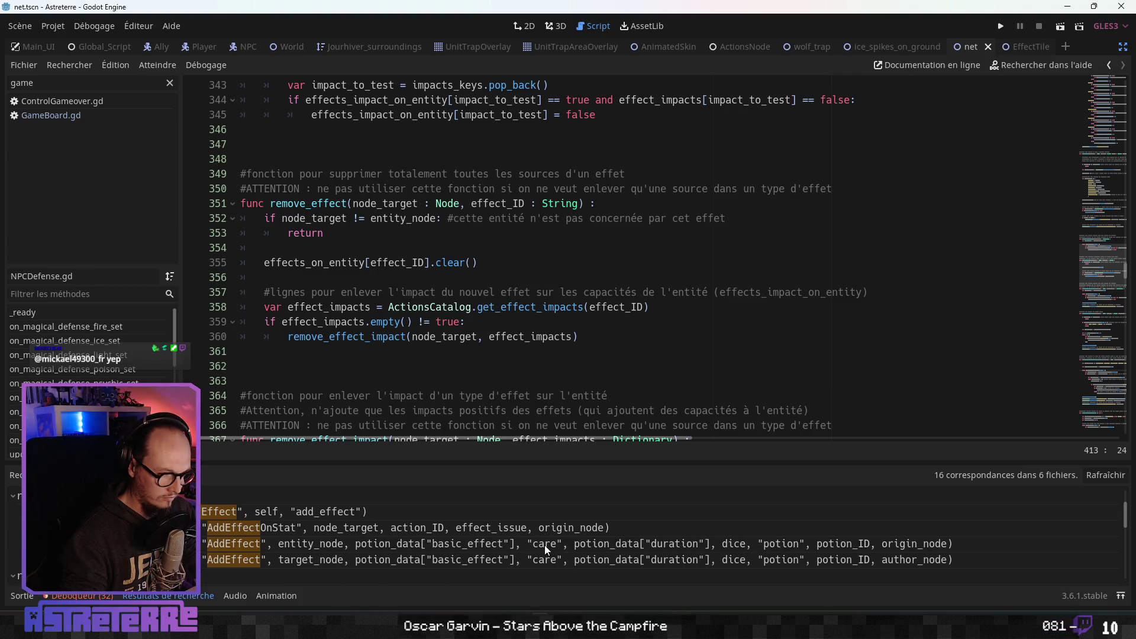
left_click(544, 545)
scroll(552, 435, "down", 2)
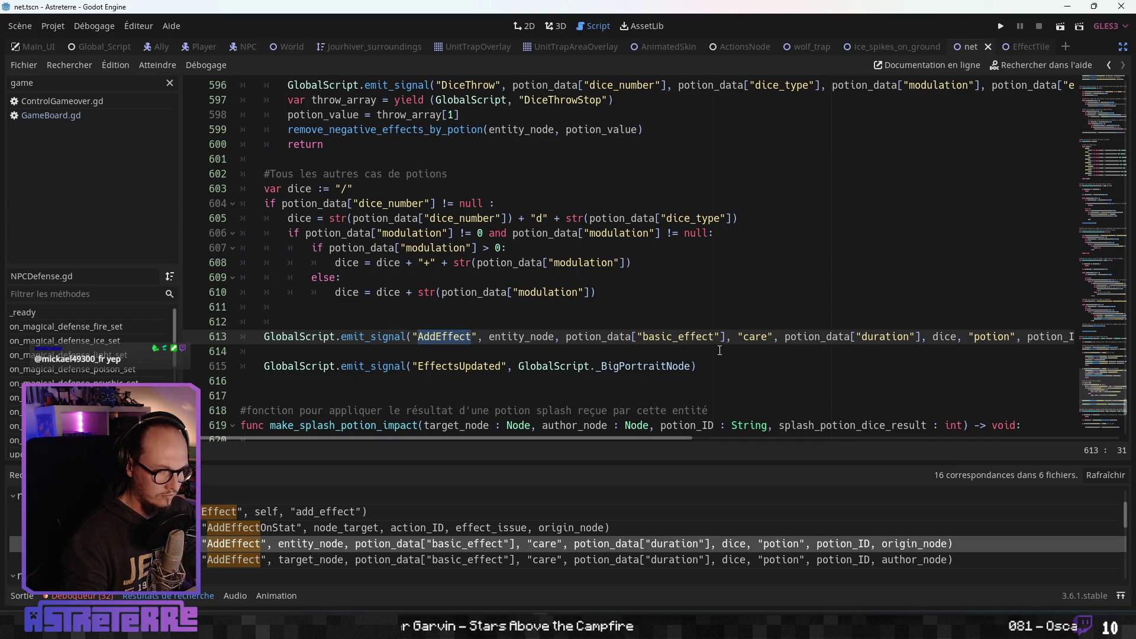
double_click(751, 337)
left_click(660, 353)
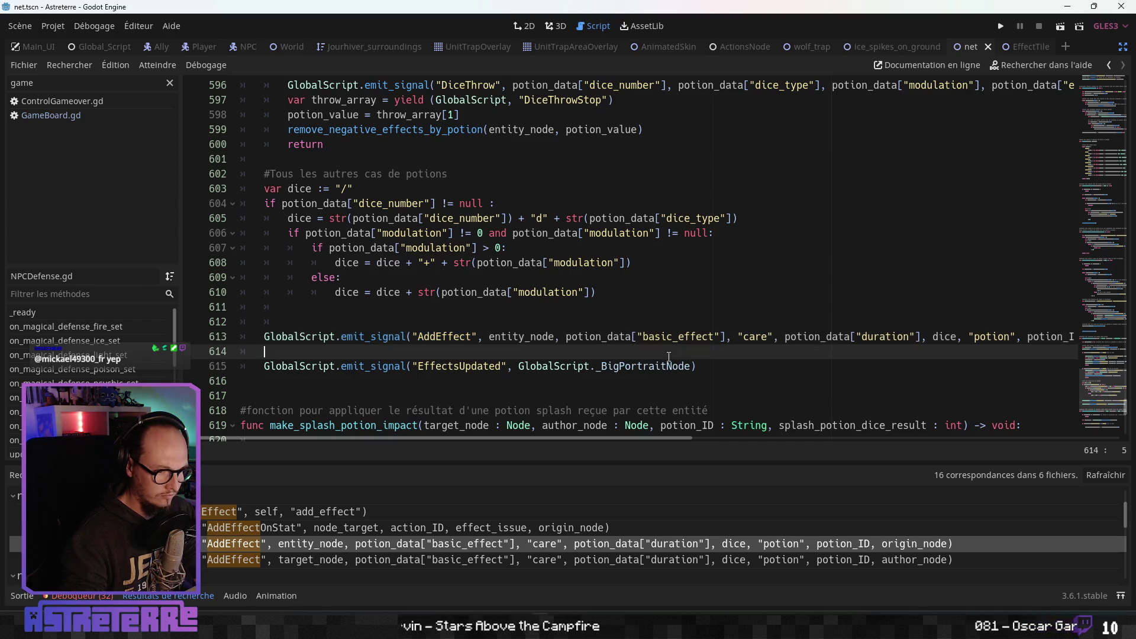
- Browse NPCDefense.gd's surrounding functions, ending at on_round_effect_update
scroll(661, 357, "up", 1)
scroll(661, 357, "up", 4)
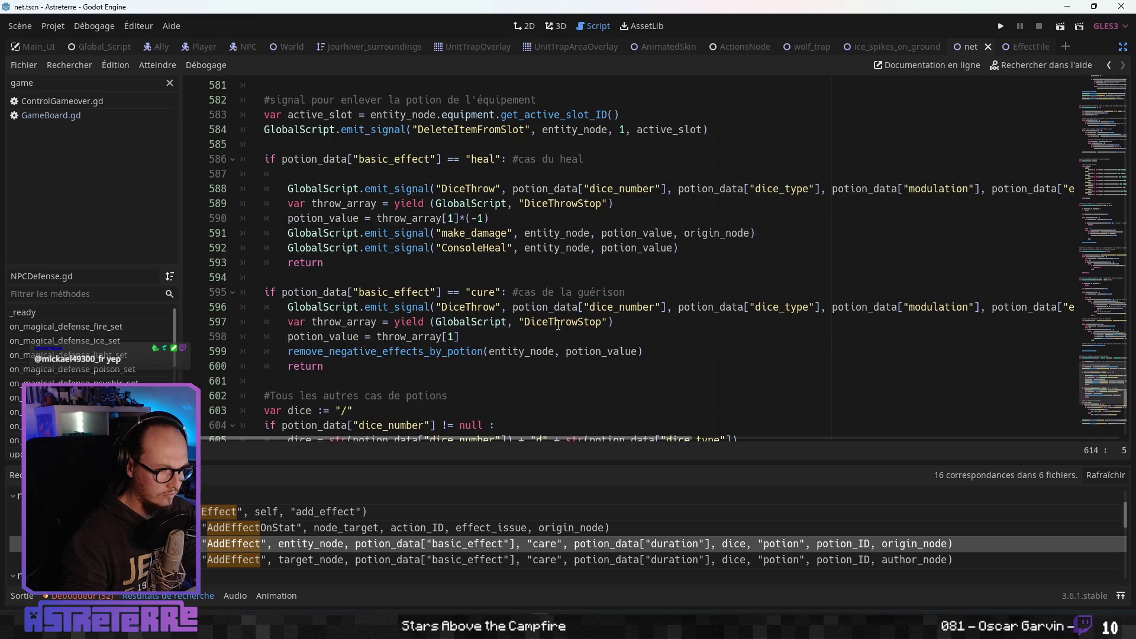
left_click(554, 307)
scroll(553, 310, "up", 2)
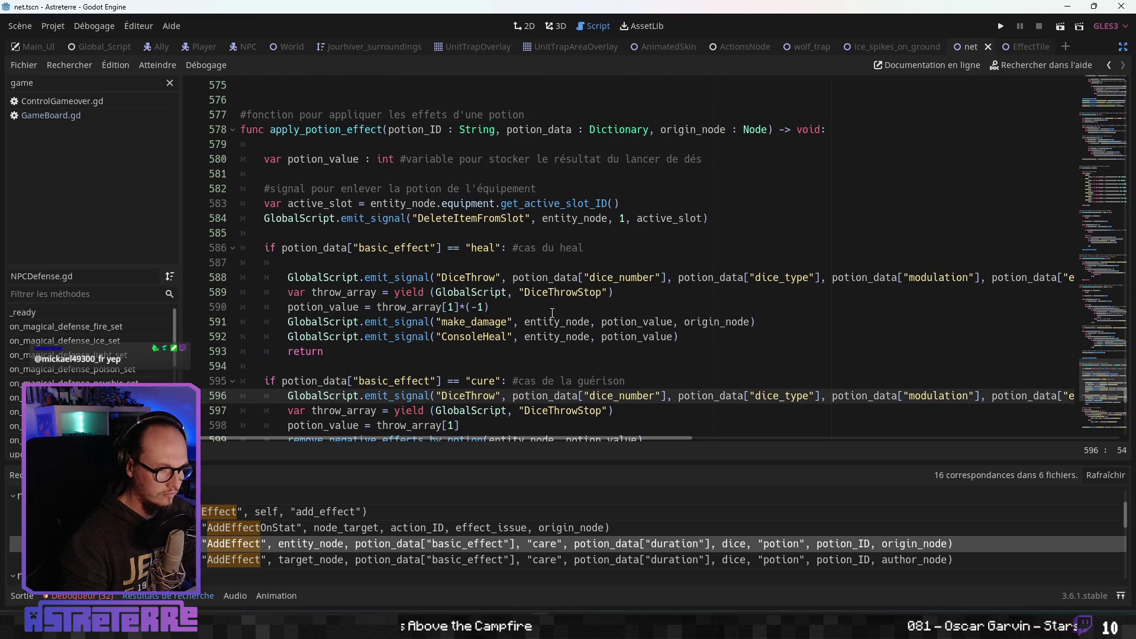
scroll(528, 280, "down", 8)
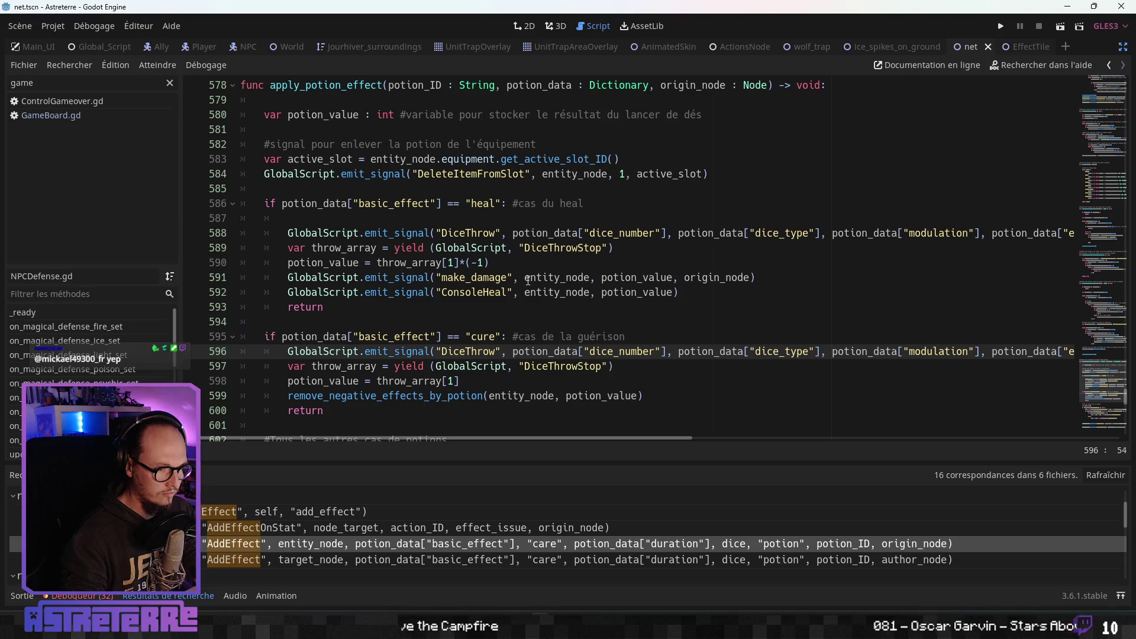
scroll(528, 280, "down", 2)
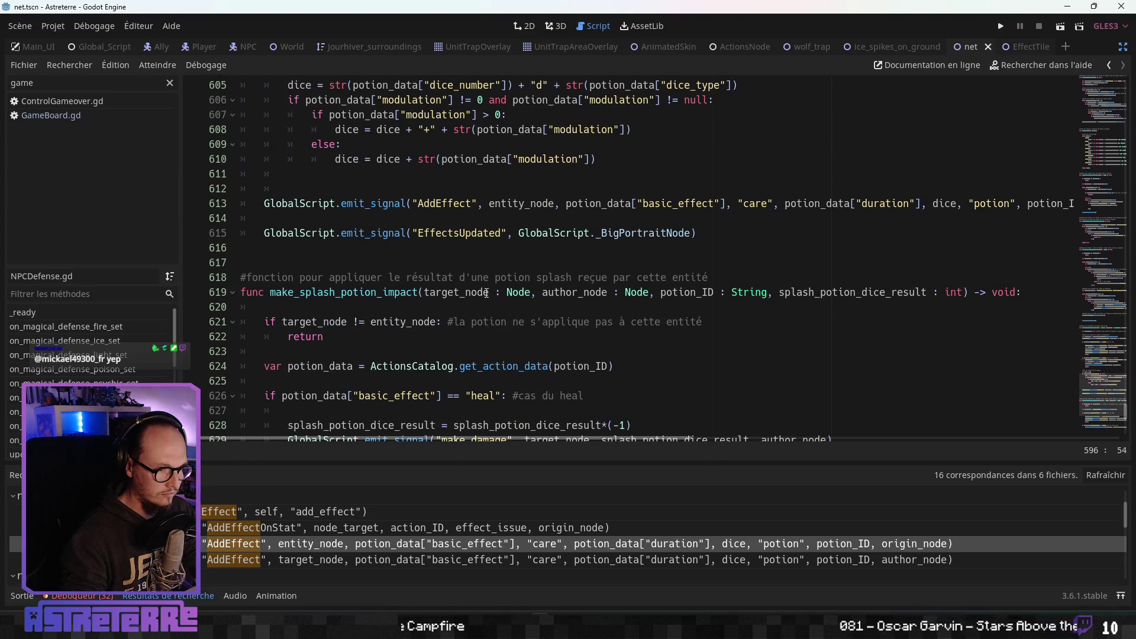
scroll(486, 292, "down", 10)
scroll(483, 298, "up", 6)
scroll(483, 299, "down", 5)
scroll(483, 299, "up", 20)
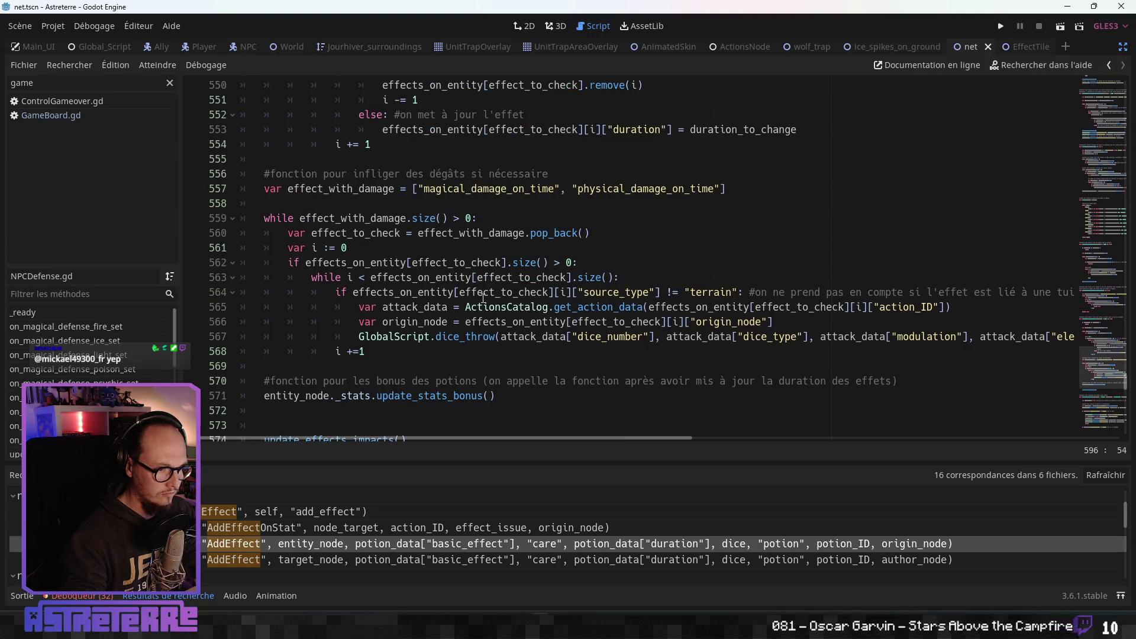
scroll(483, 297, "up", 4)
left_click(483, 299)
scroll(484, 300, "up", 4)
scroll(486, 302, "up", 3)
scroll(486, 303, "down", 7)
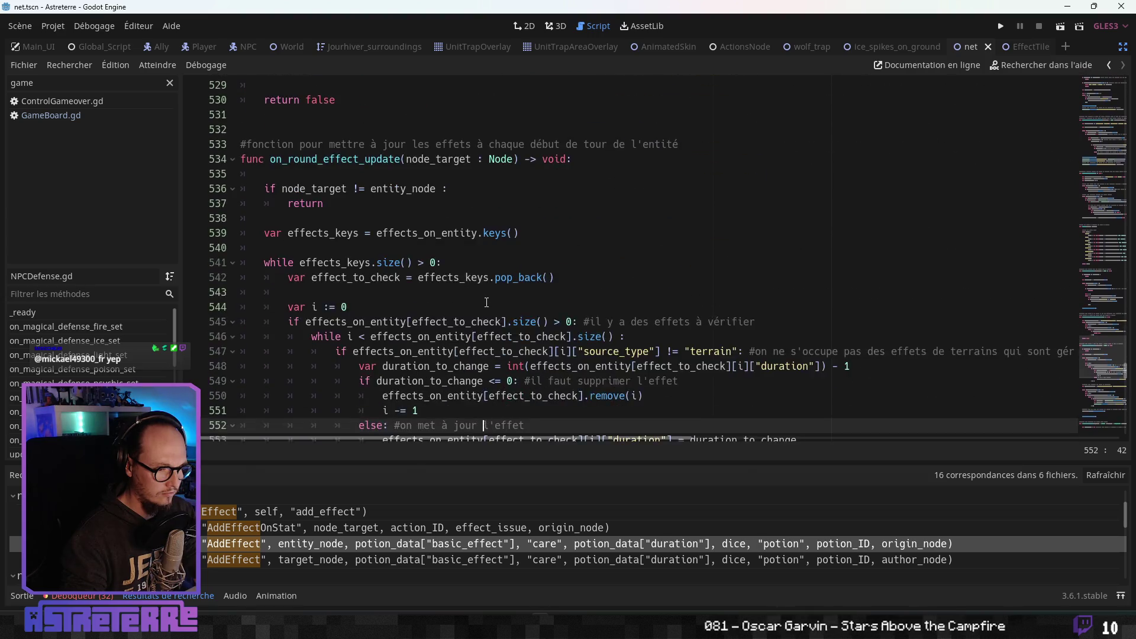
- Look over the effects code around lines 549-558 of the net script
left_click(500, 249)
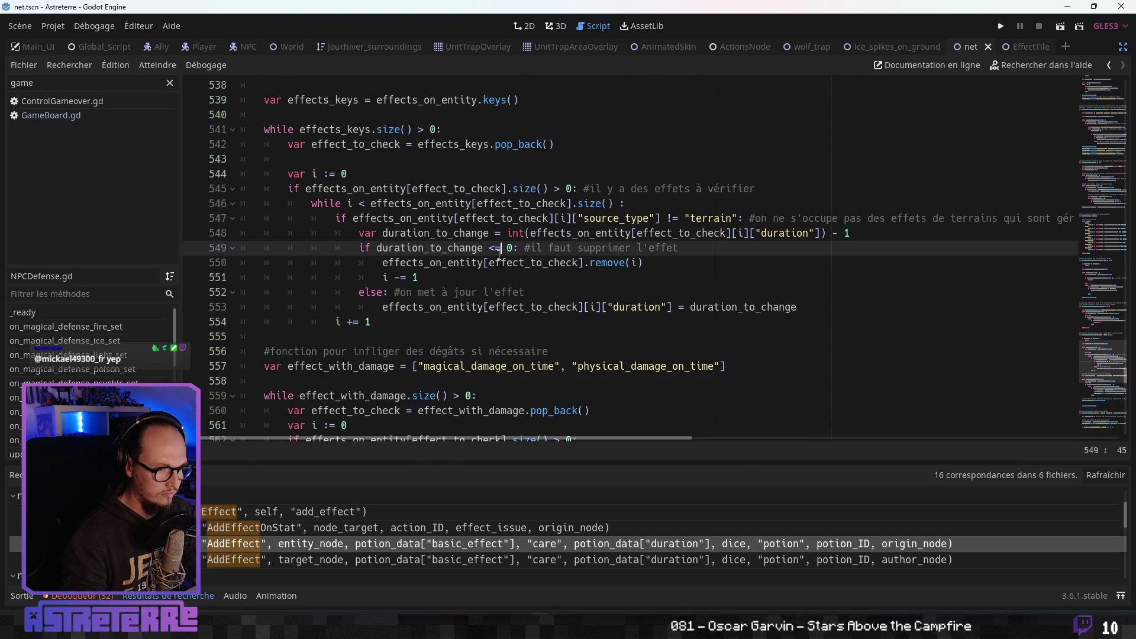
left_click(500, 286)
scroll(500, 288, "down", 1)
left_click(499, 292)
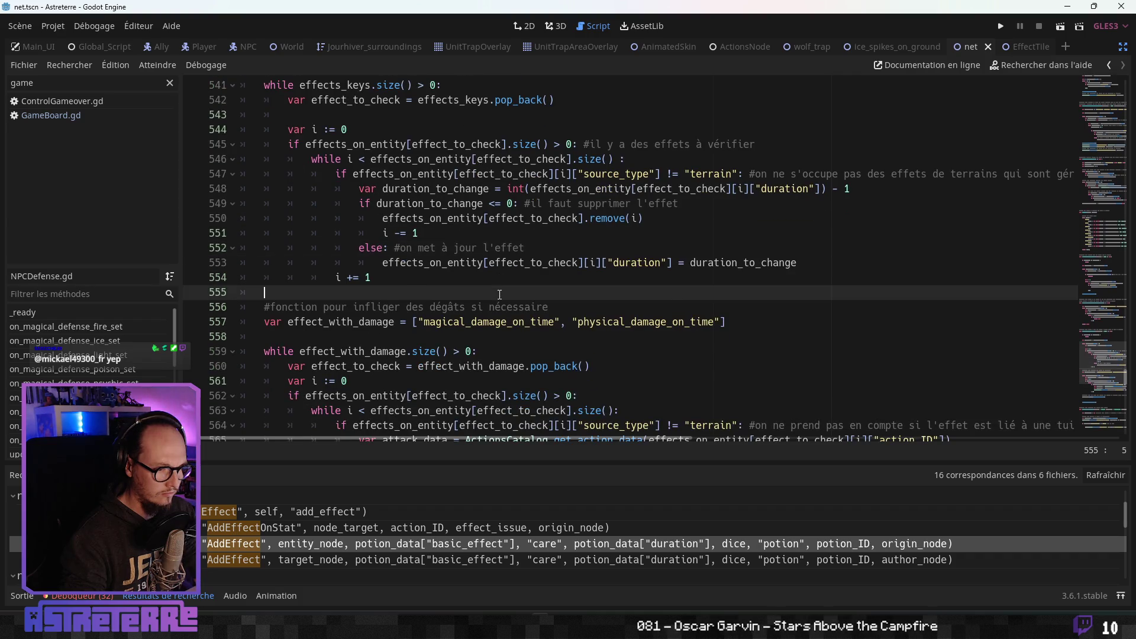
scroll(497, 294, "down", 1)
left_click(496, 294)
scroll(485, 294, "down", 4)
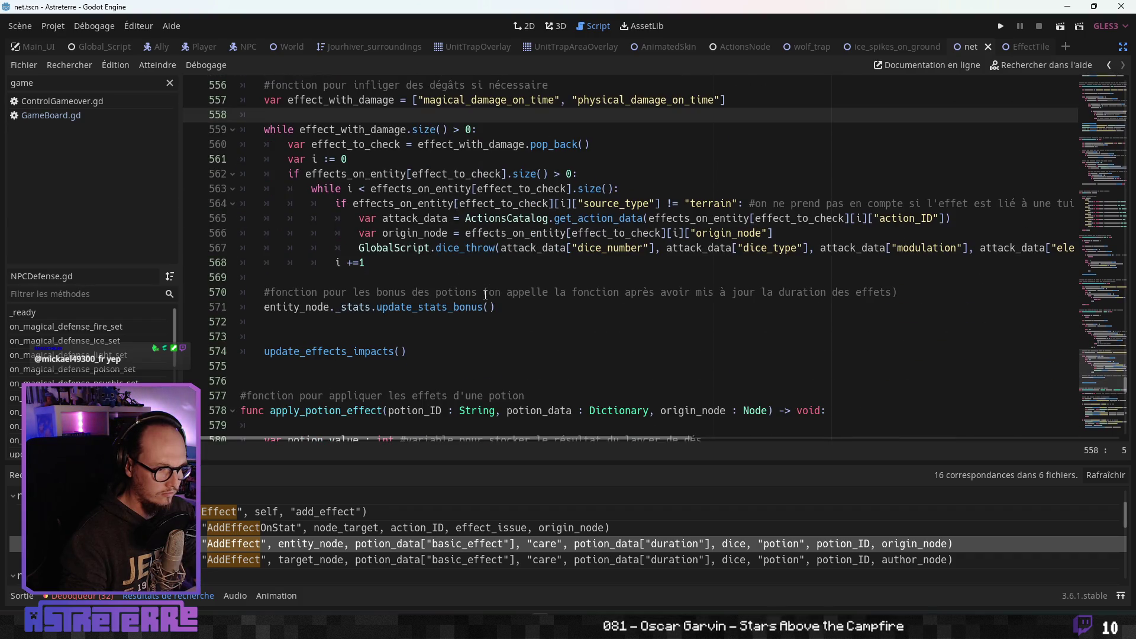
scroll(485, 294, "up", 12)
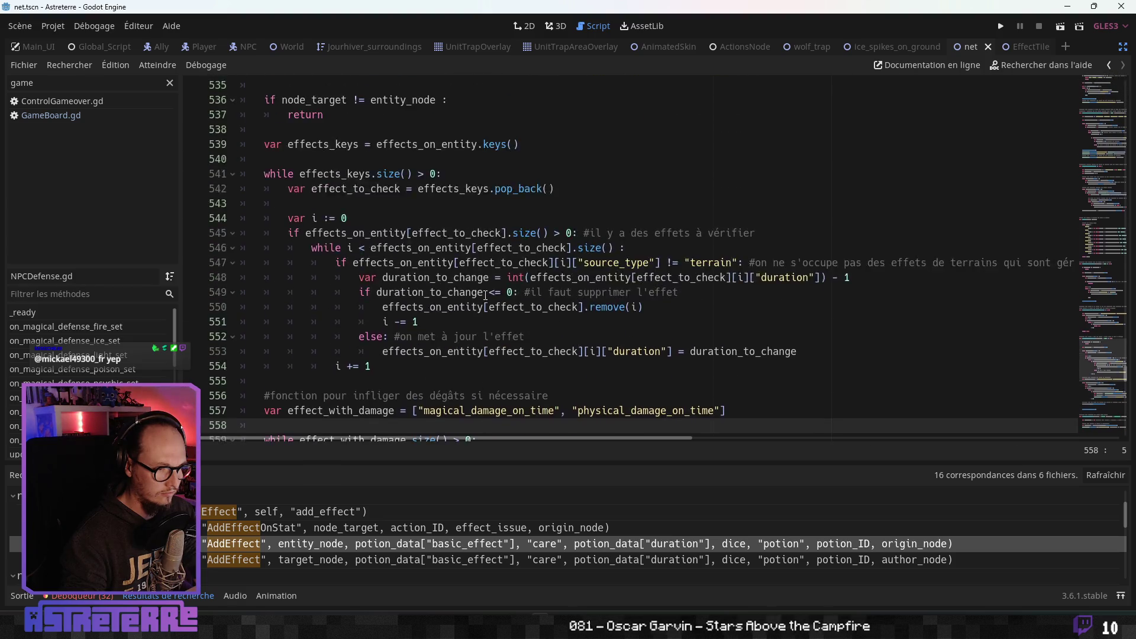
scroll(485, 299, "up", 6)
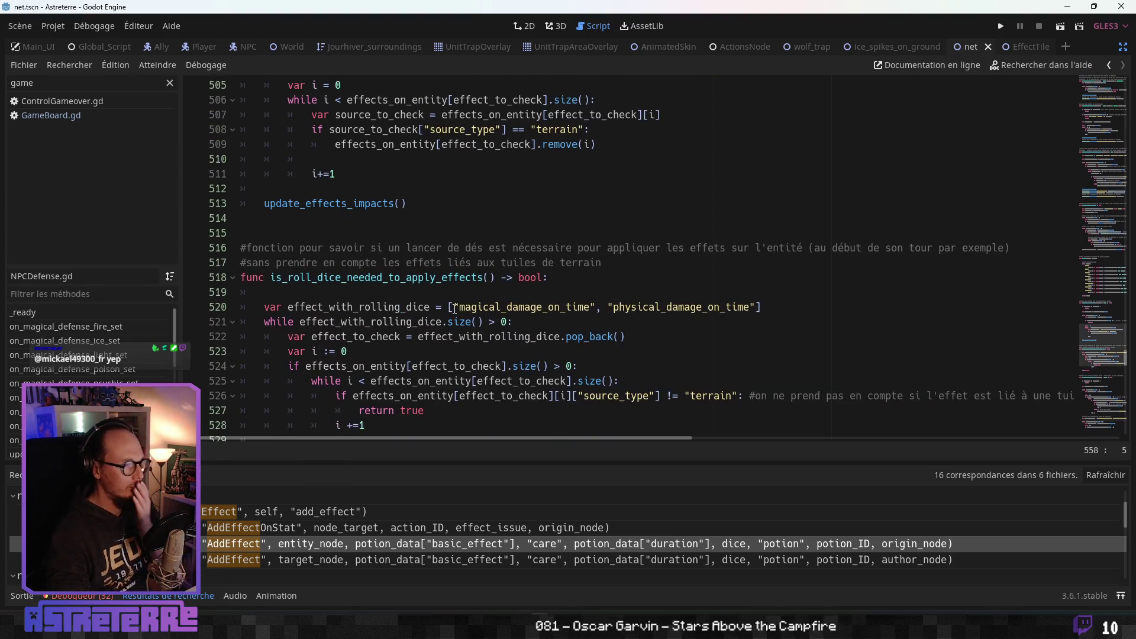
scroll(451, 298, "down", 4)
scroll(451, 297, "down", 7)
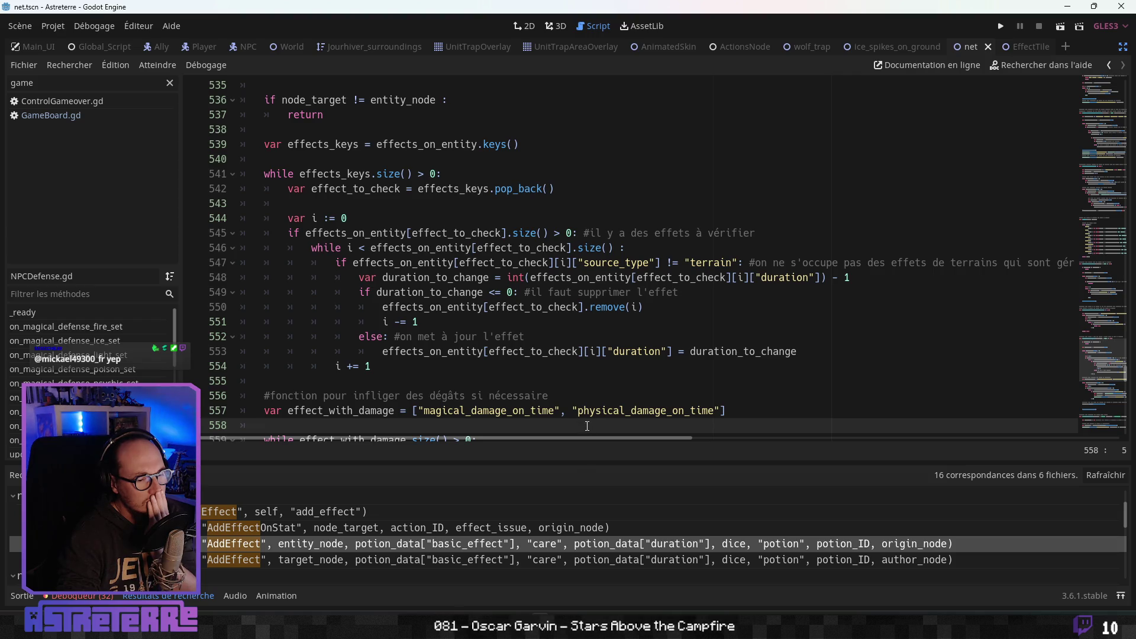
mouse_move(584, 438)
left_mouse_down()
mouse_move(946, 452)
mouse_move(542, 441)
left_mouse_up()
- Inspect the effect duration expiry check and the line that updates the duration
left_click(488, 327)
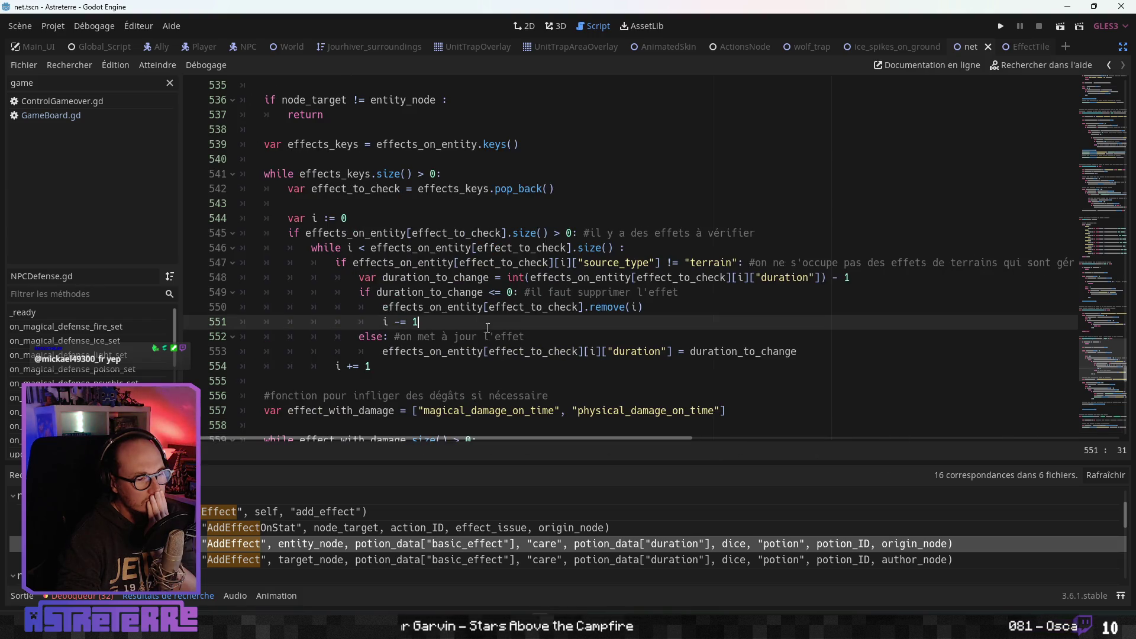
scroll(488, 332, "up", 3)
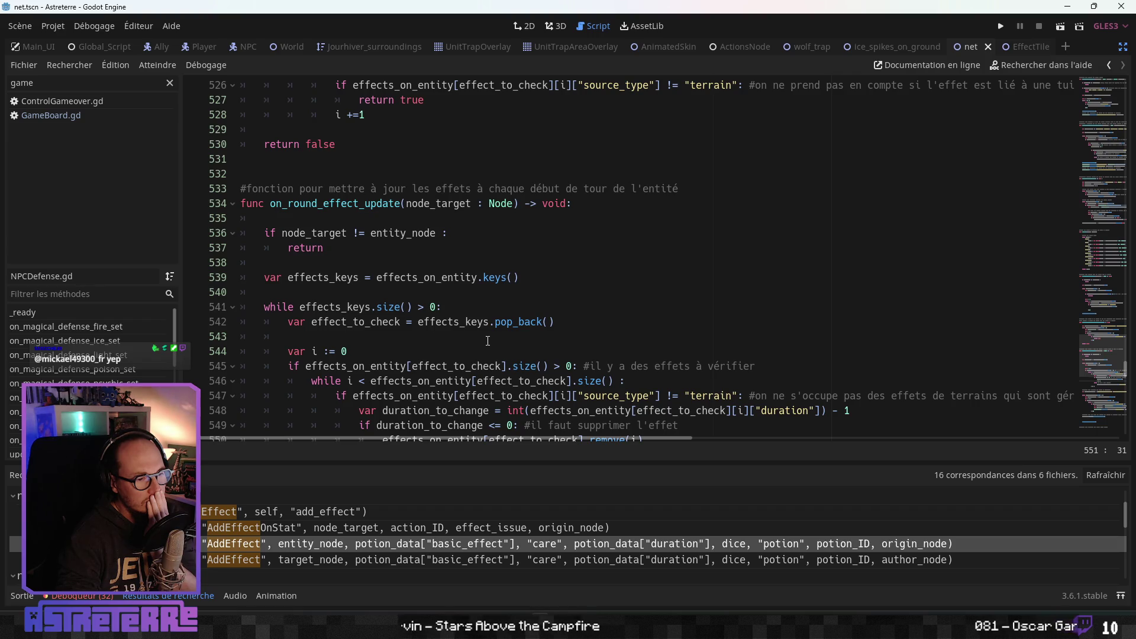
scroll(488, 341, "down", 2)
left_click(494, 336)
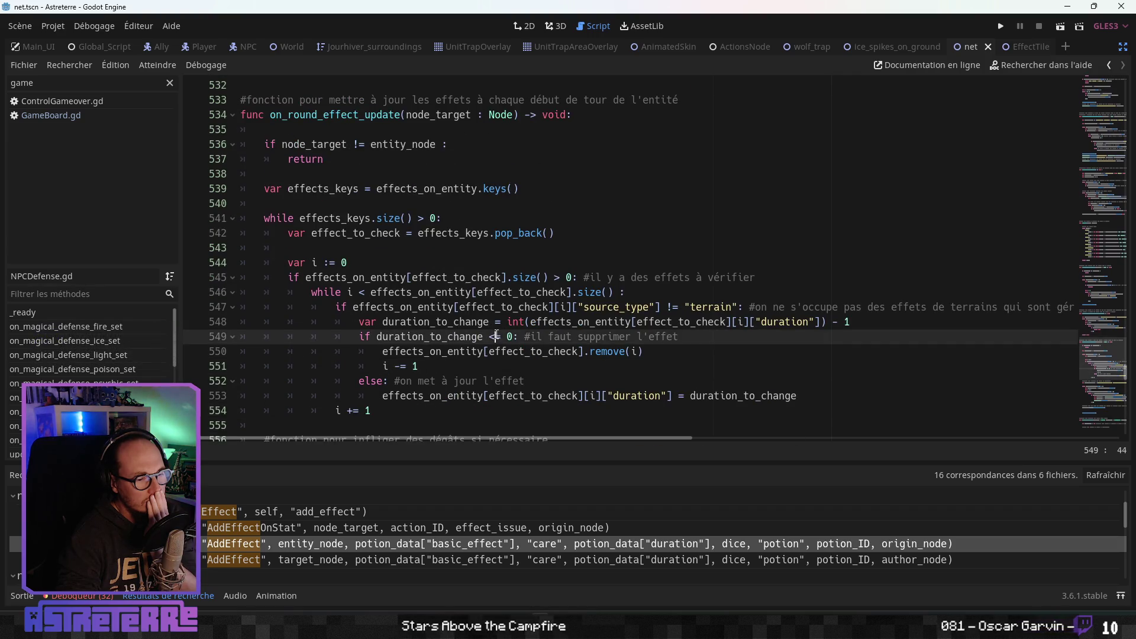
scroll(496, 352, "down", 2)
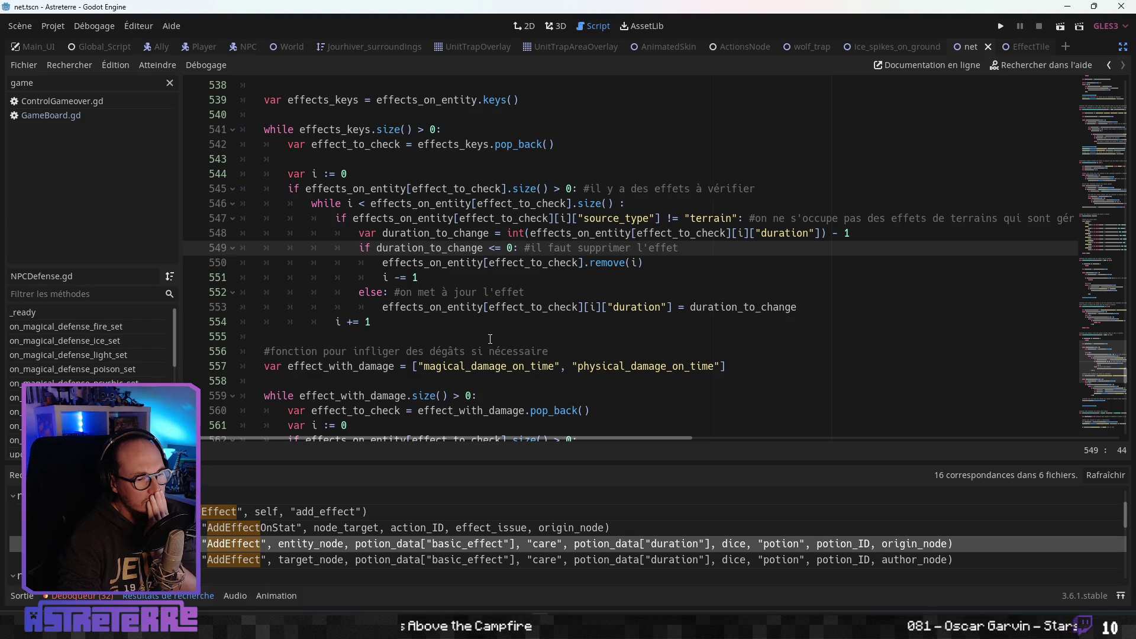
left_click(496, 314)
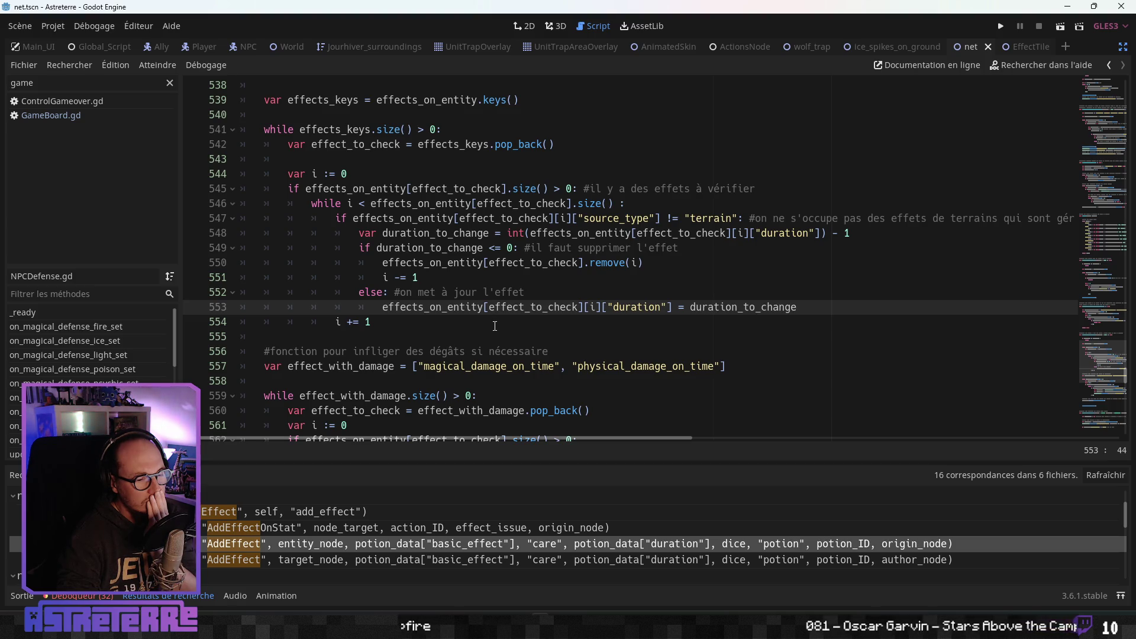
- Scroll back up through the script, then jump to EffectTile.gd's AddEffect call from the search results
scroll(494, 326, "down", 1)
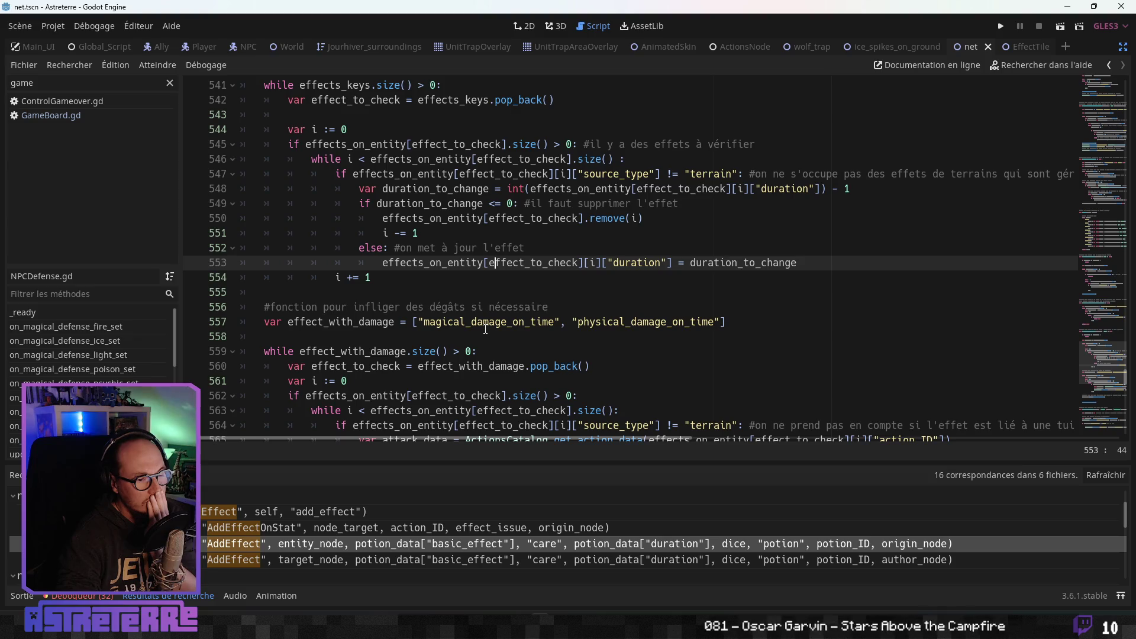
scroll(485, 328, "up", 10)
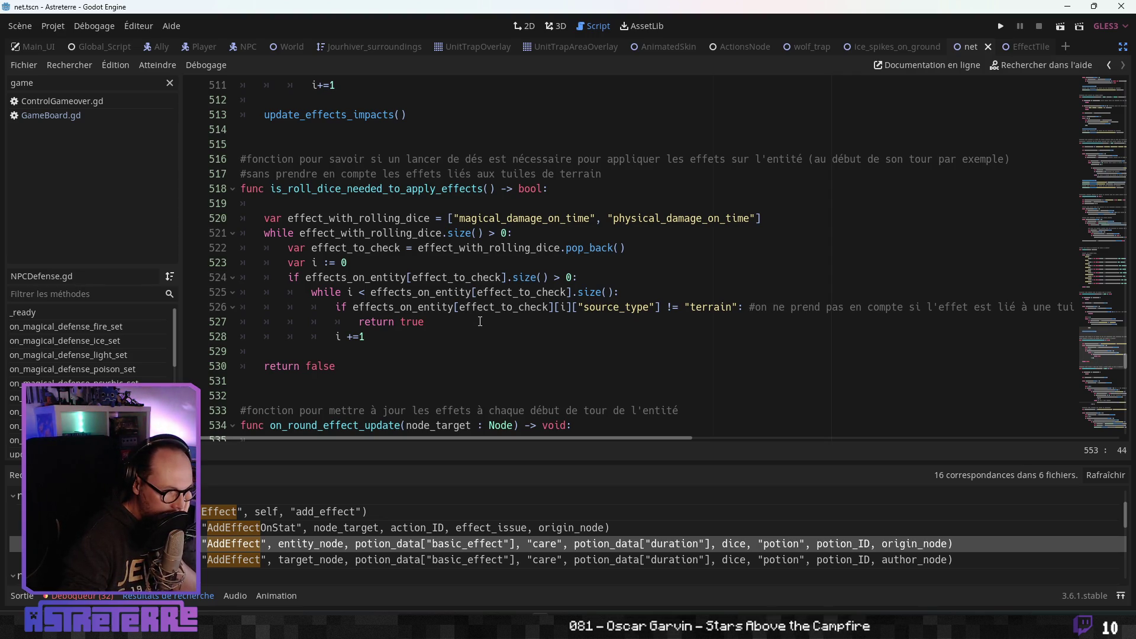
scroll(479, 321, "up", 3)
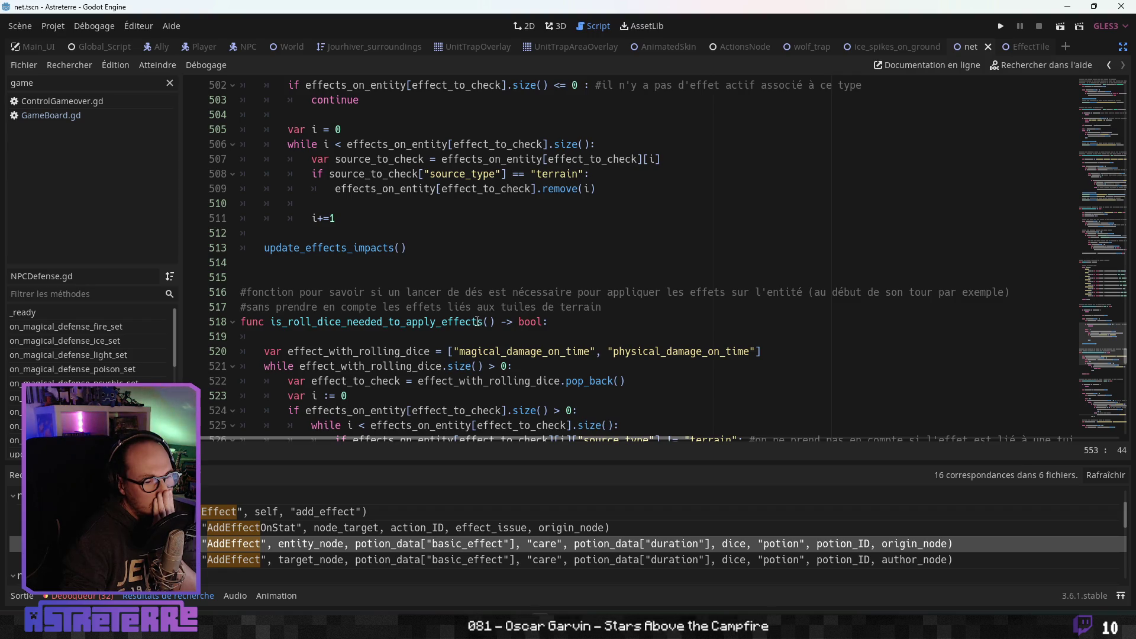
scroll(478, 321, "up", 3)
scroll(477, 322, "up", 2)
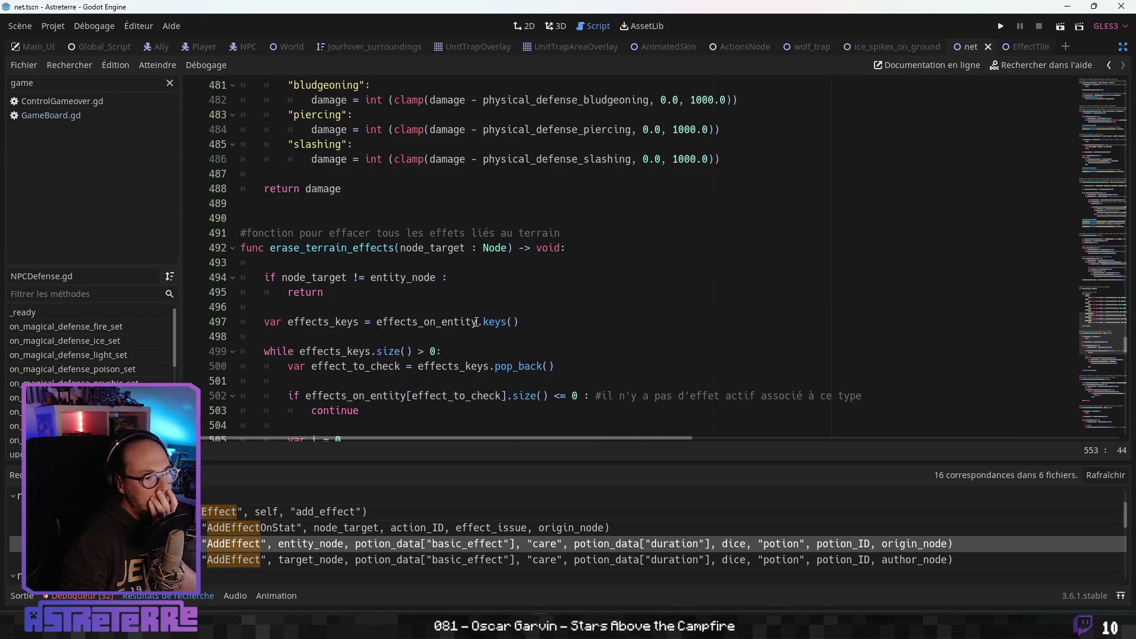
scroll(476, 322, "up", 5)
scroll(476, 322, "up", 6)
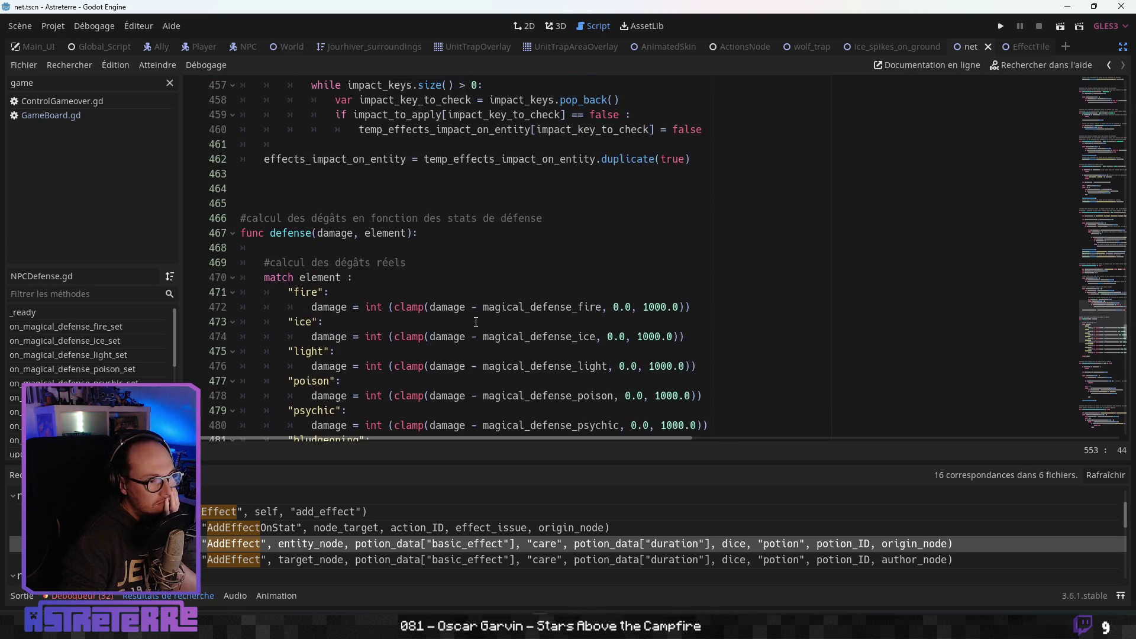
scroll(476, 321, "up", 5)
scroll(476, 322, "down", 4)
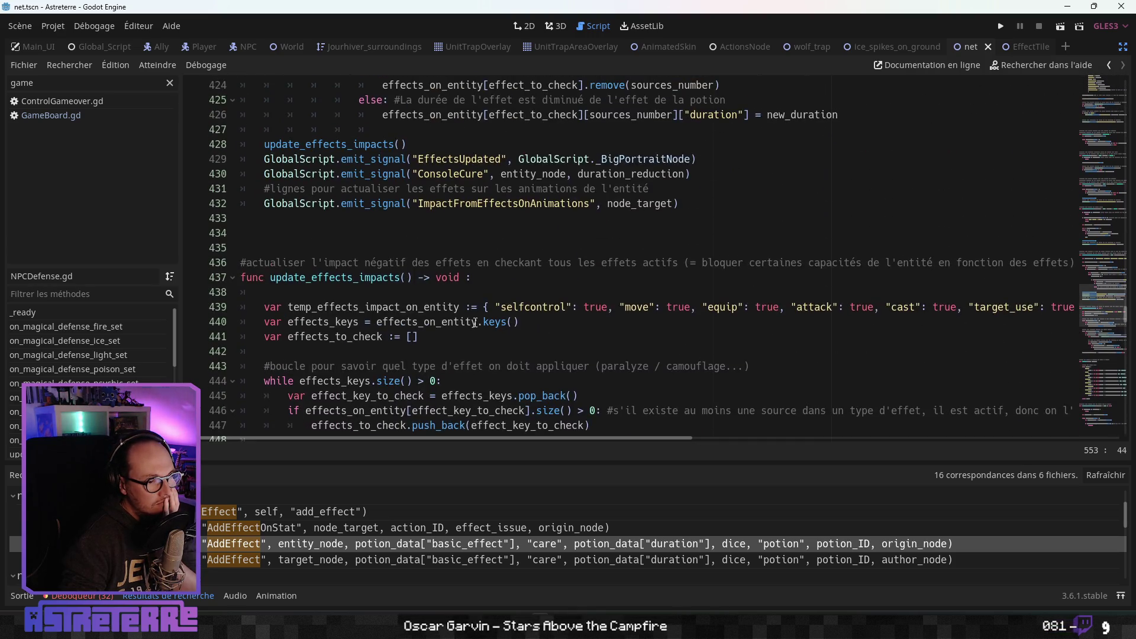
scroll(475, 323, "down", 4)
scroll(473, 323, "up", 10)
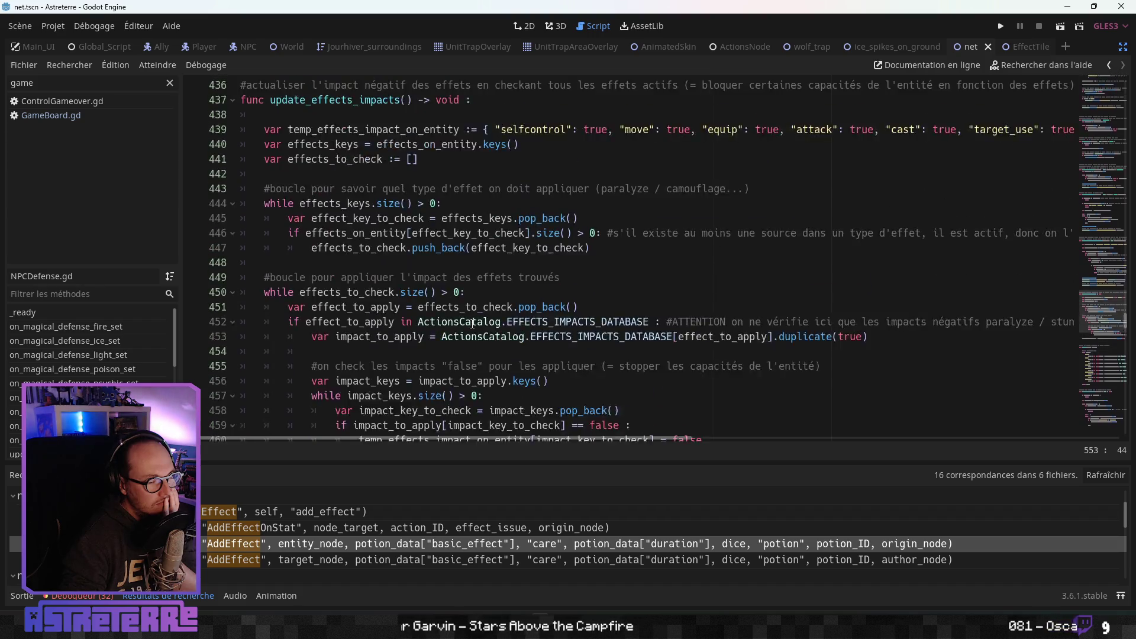
scroll(472, 324, "up", 4)
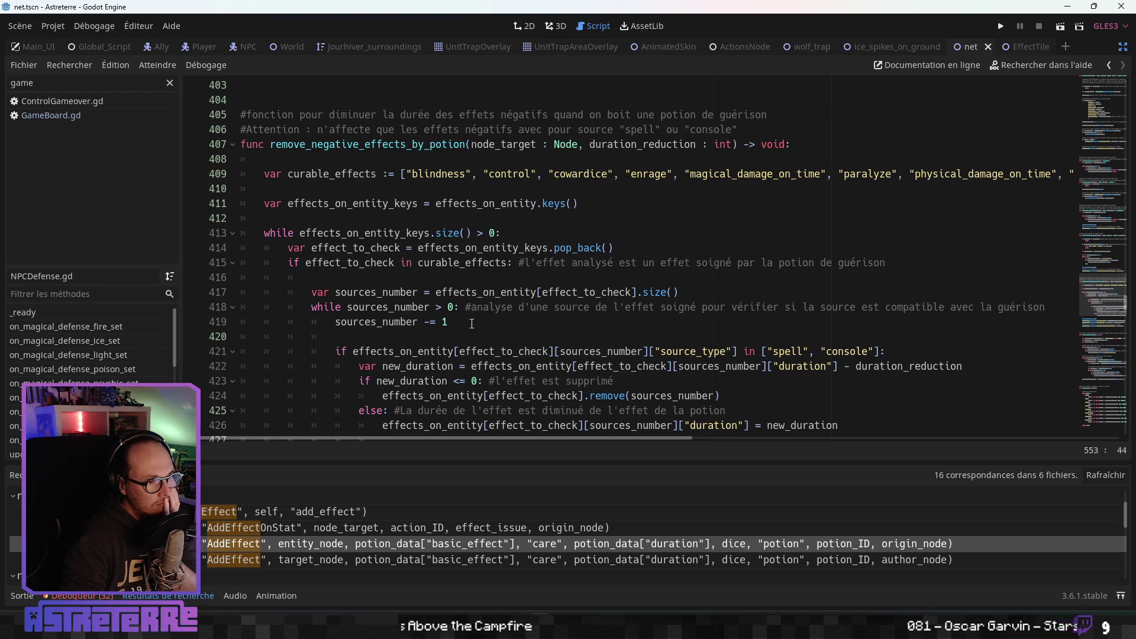
scroll(472, 323, "up", 8)
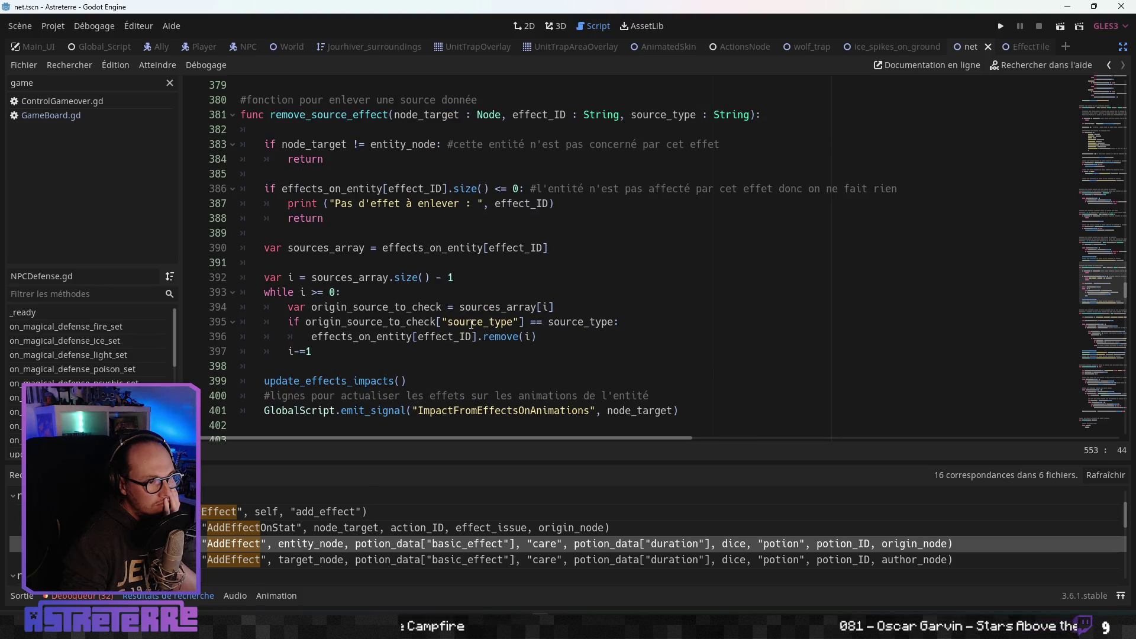
scroll(471, 324, "up", 6)
scroll(471, 325, "up", 7)
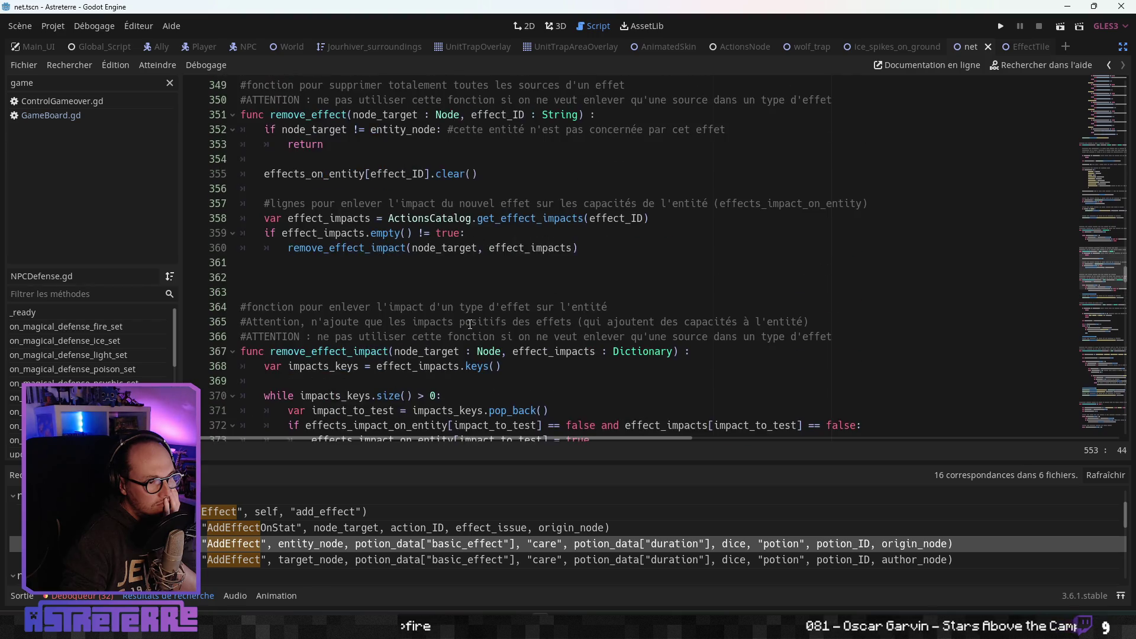
scroll(470, 324, "up", 6)
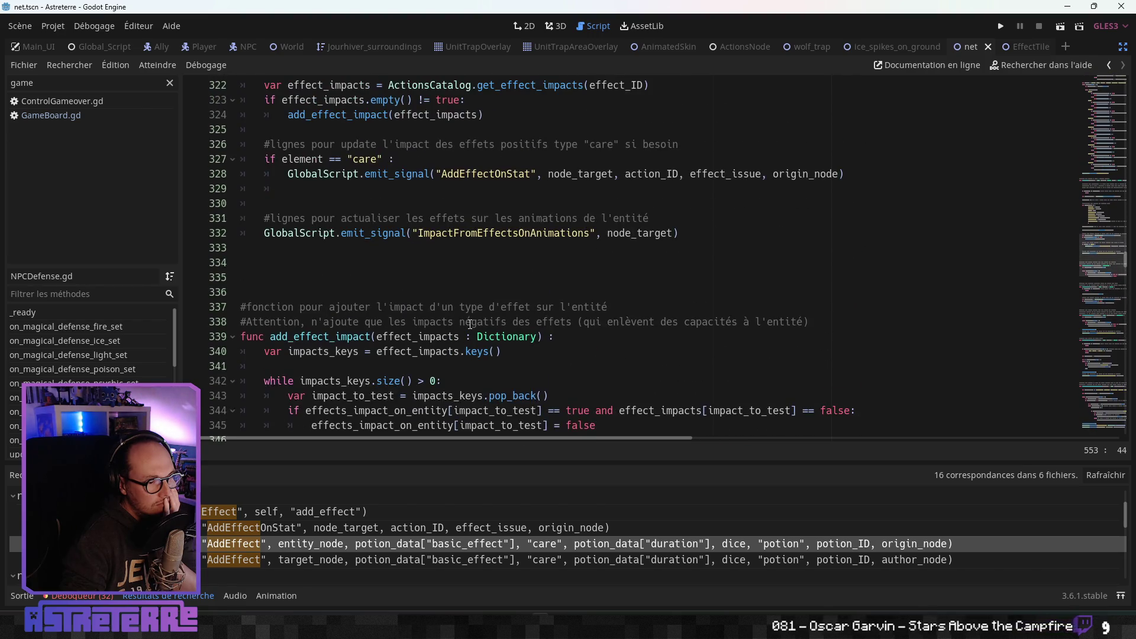
scroll(470, 325, "up", 7)
scroll(471, 324, "down", 9)
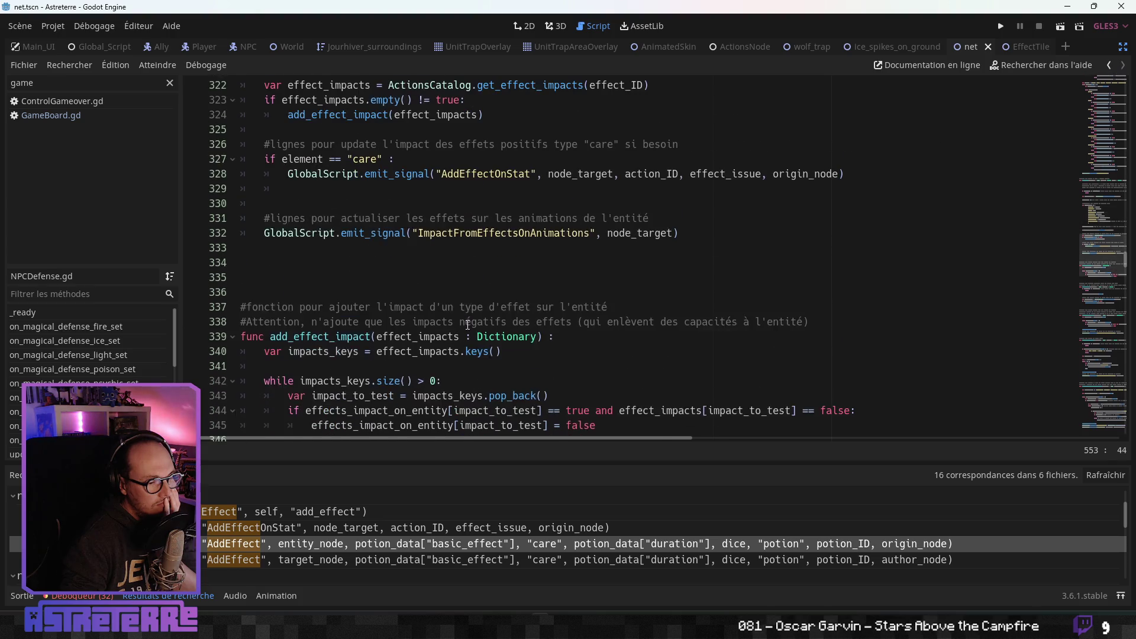
scroll(463, 324, "up", 7)
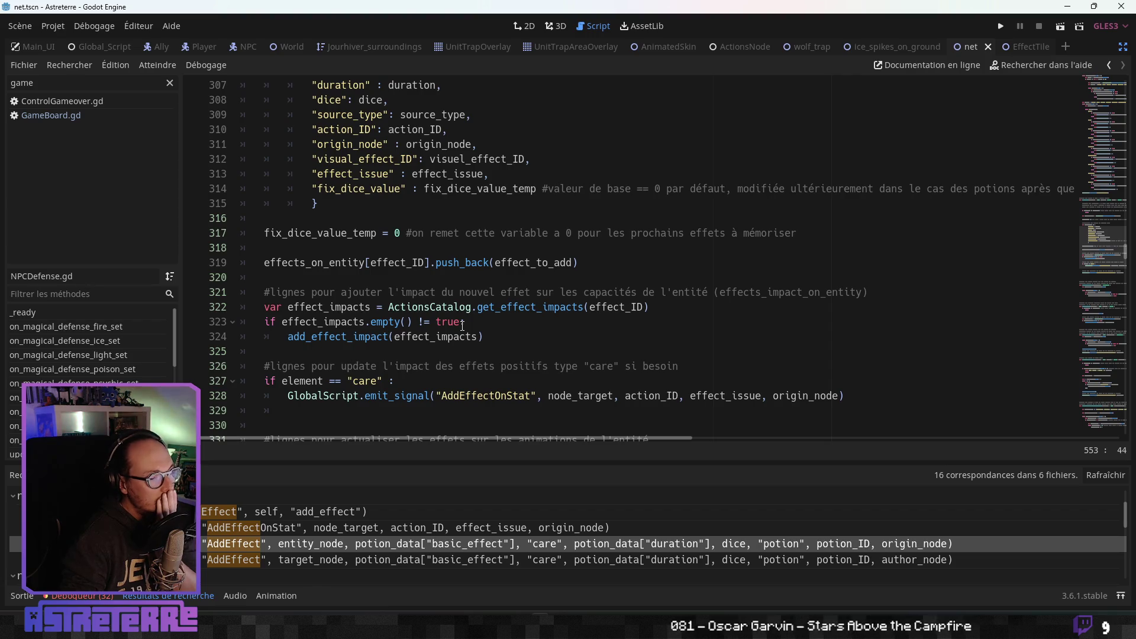
scroll(463, 325, "down", 8)
scroll(462, 329, "up", 3)
left_click(378, 533)
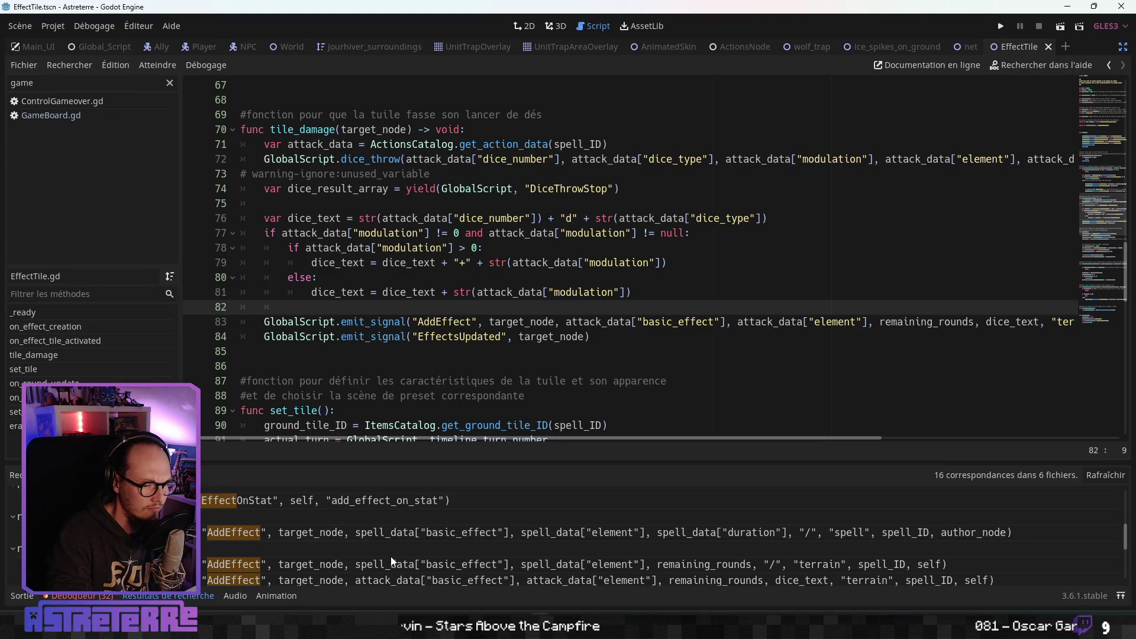
- Open the spell's AddEffect call in ActionsNode.gd and review it near the AttackFinished emission
left_click(364, 531)
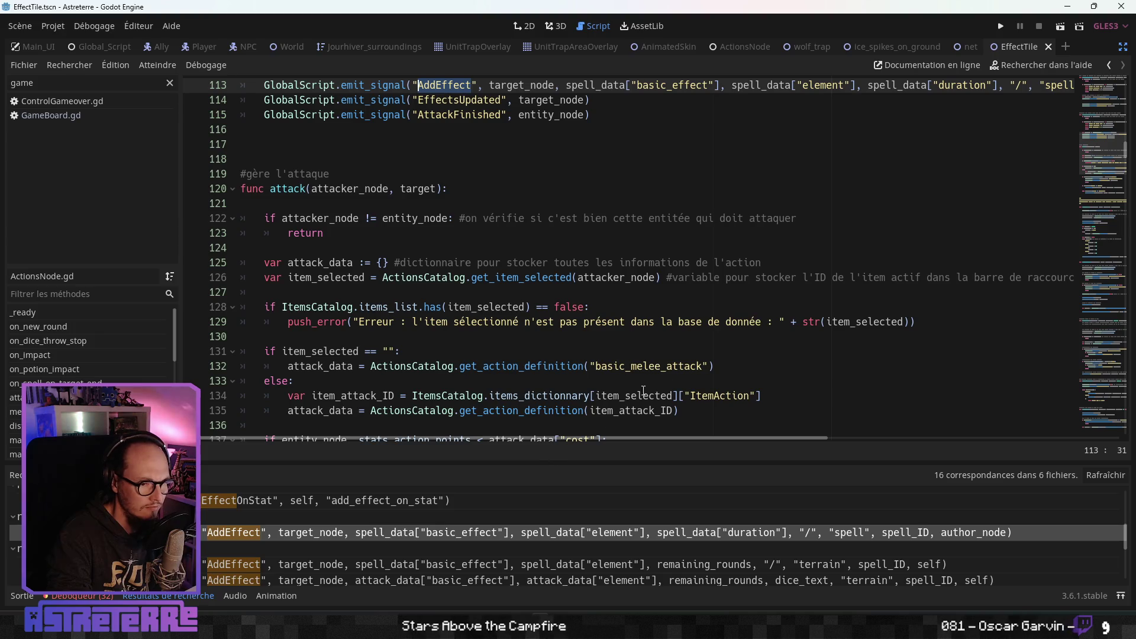
scroll(550, 319, "up", 6)
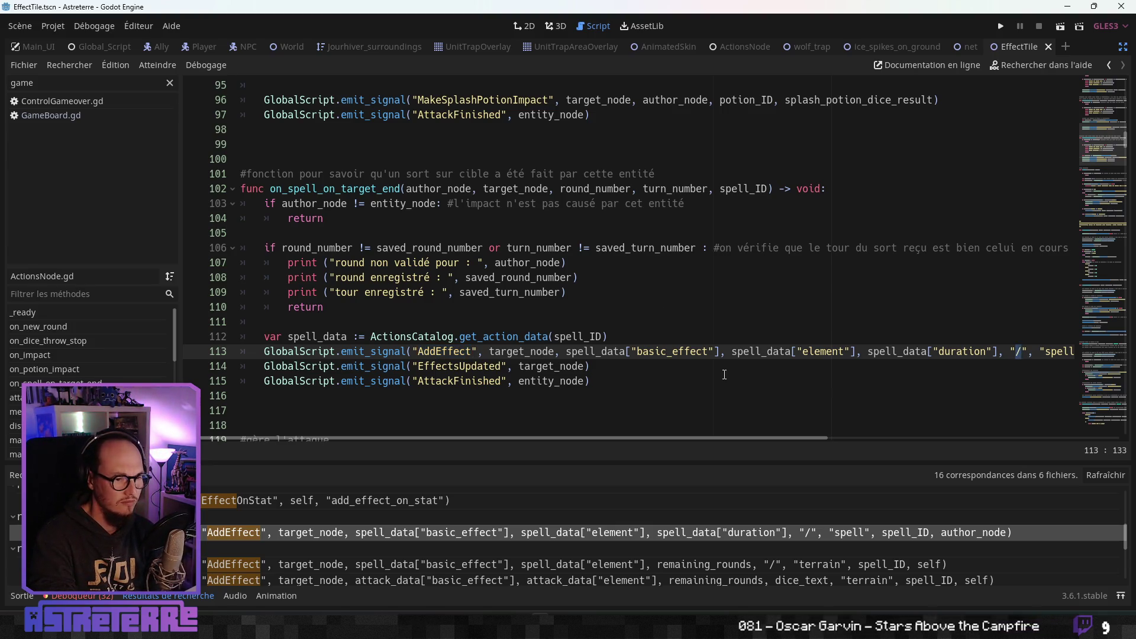
left_click(724, 375)
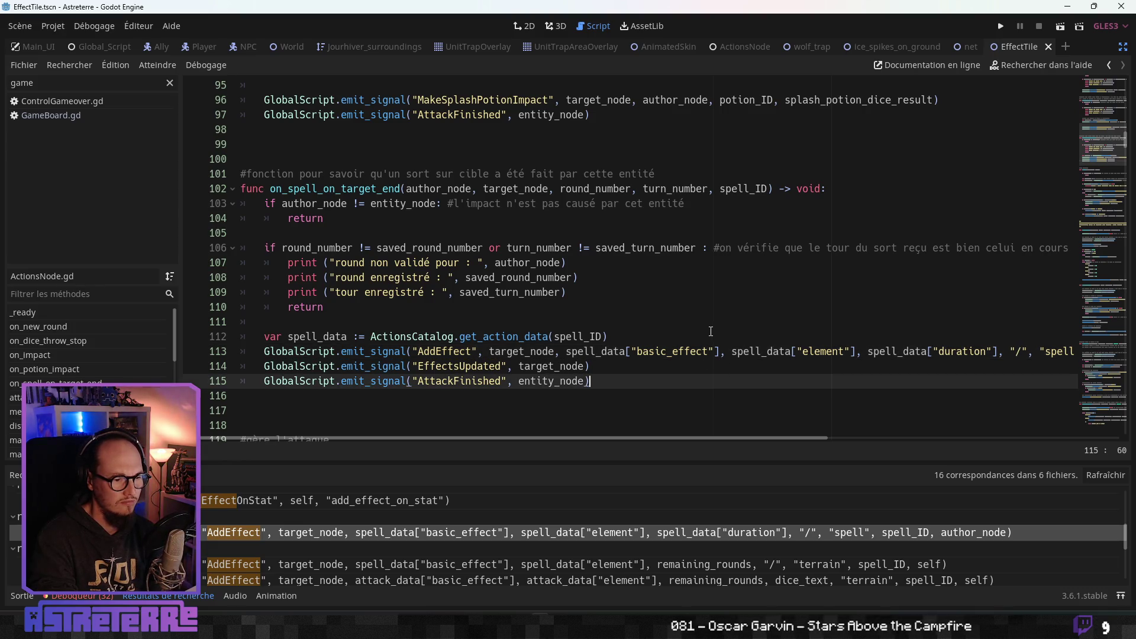
scroll(220, 519, "down", 1)
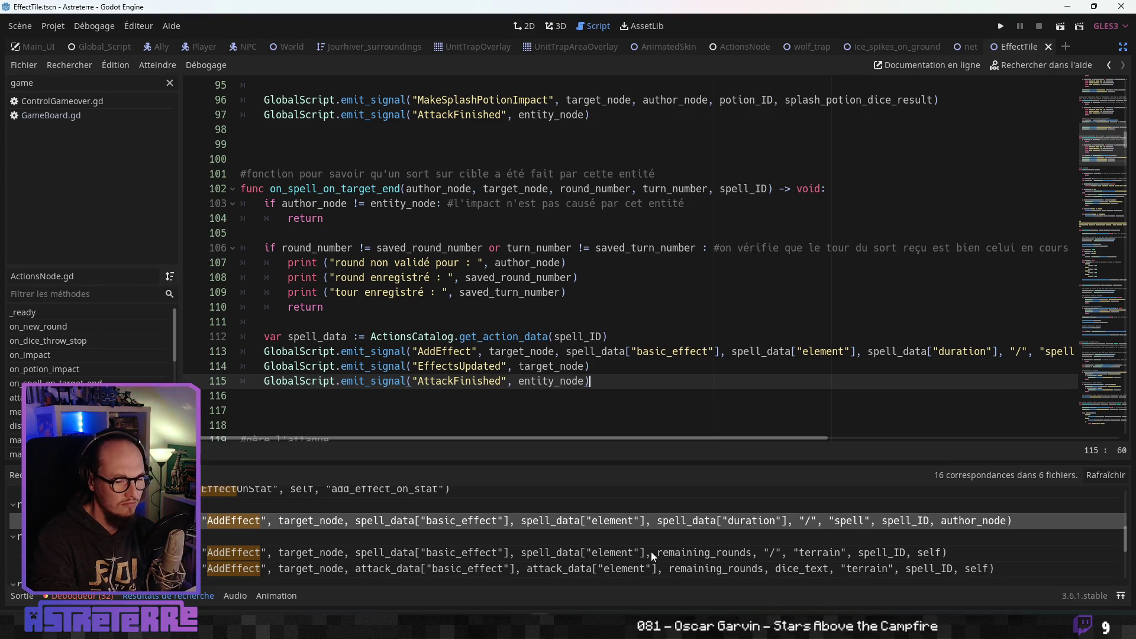
- Open EffectTile.gd's terrain AddEffect call and inspect its "/" dice argument on line 62
left_click(520, 553)
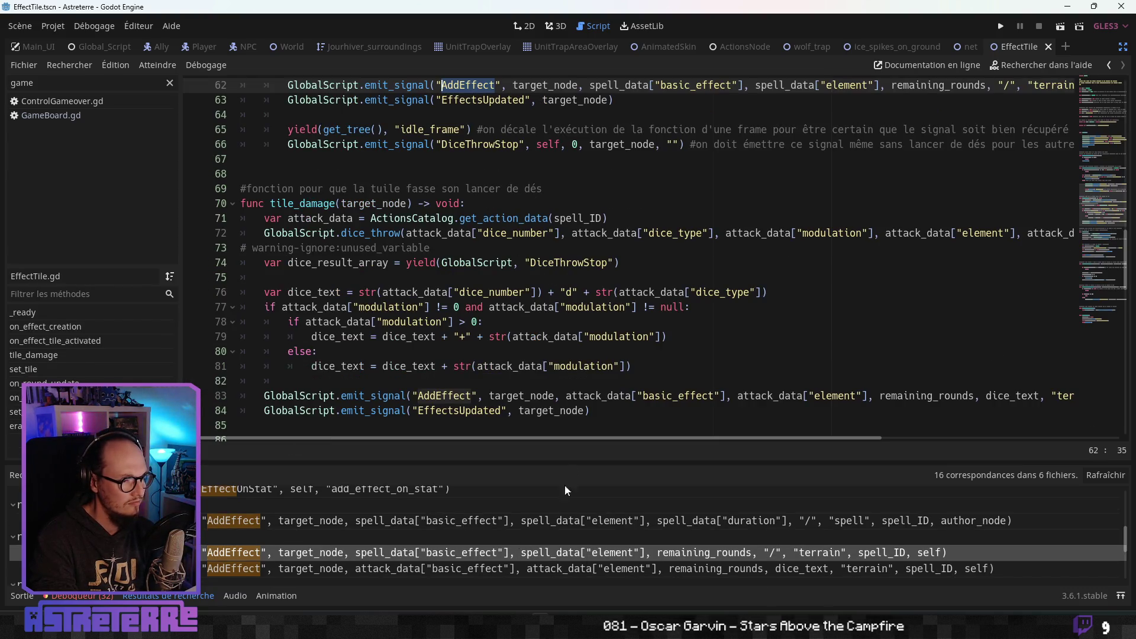
scroll(587, 365, "down", 1)
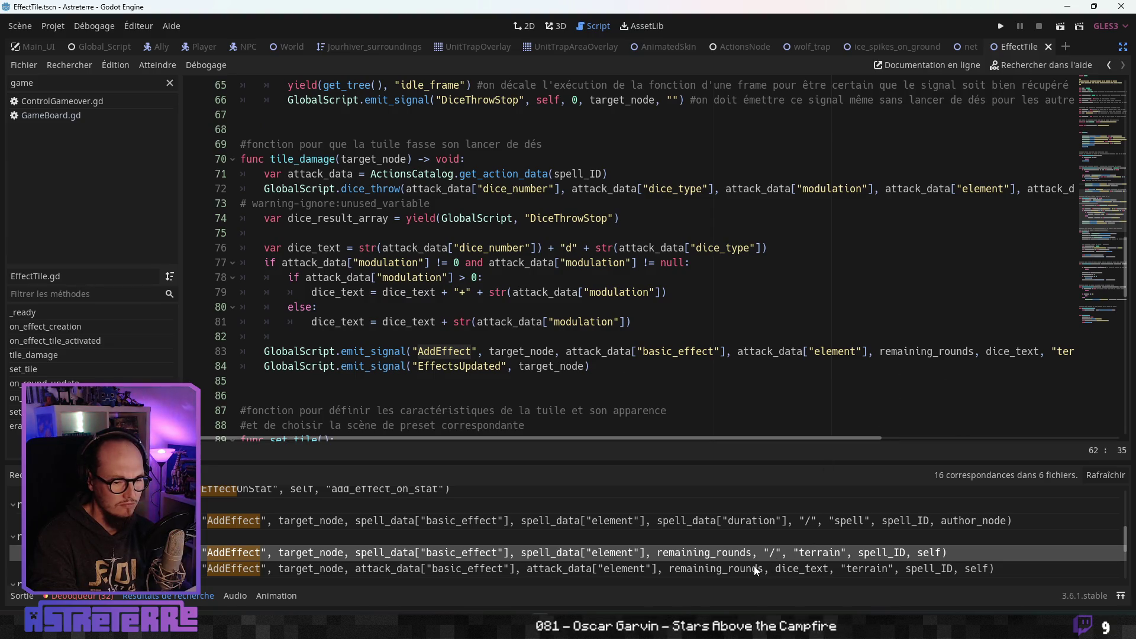
mouse_move(674, 438)
left_mouse_down()
mouse_move(953, 435)
mouse_move(587, 436)
left_mouse_up()
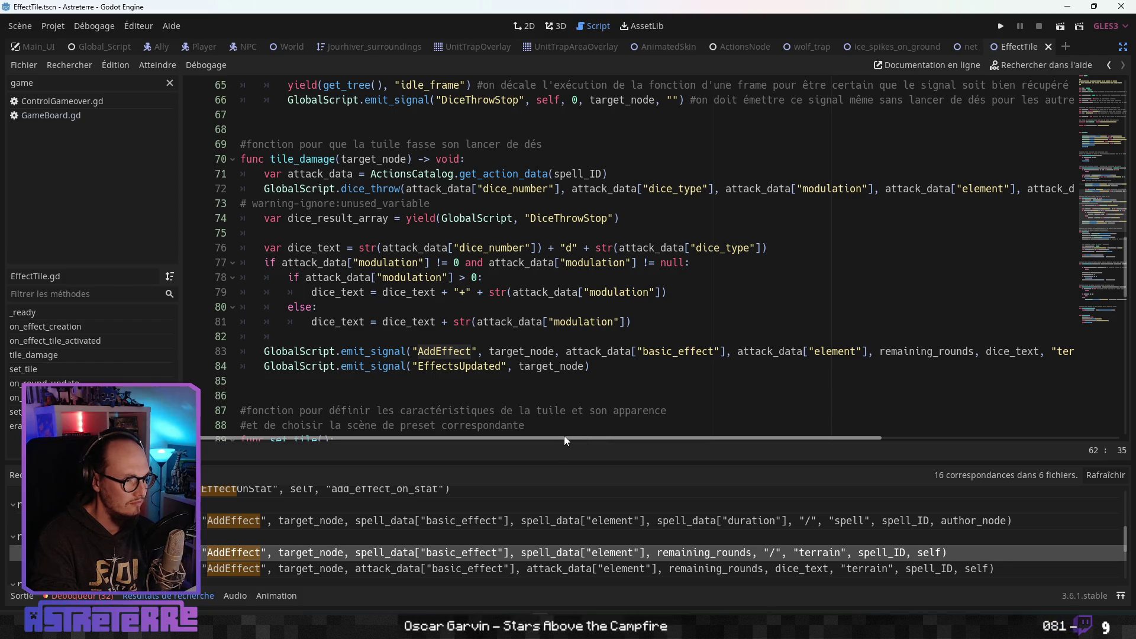
scroll(640, 358, "up", 3)
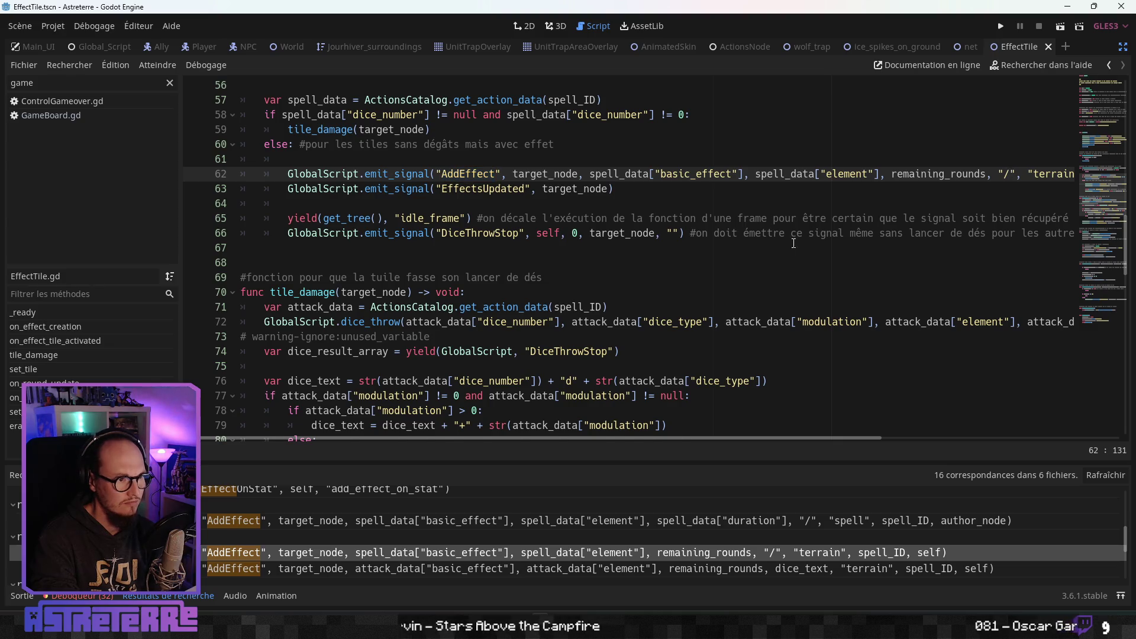
scroll(798, 240, "up", 2)
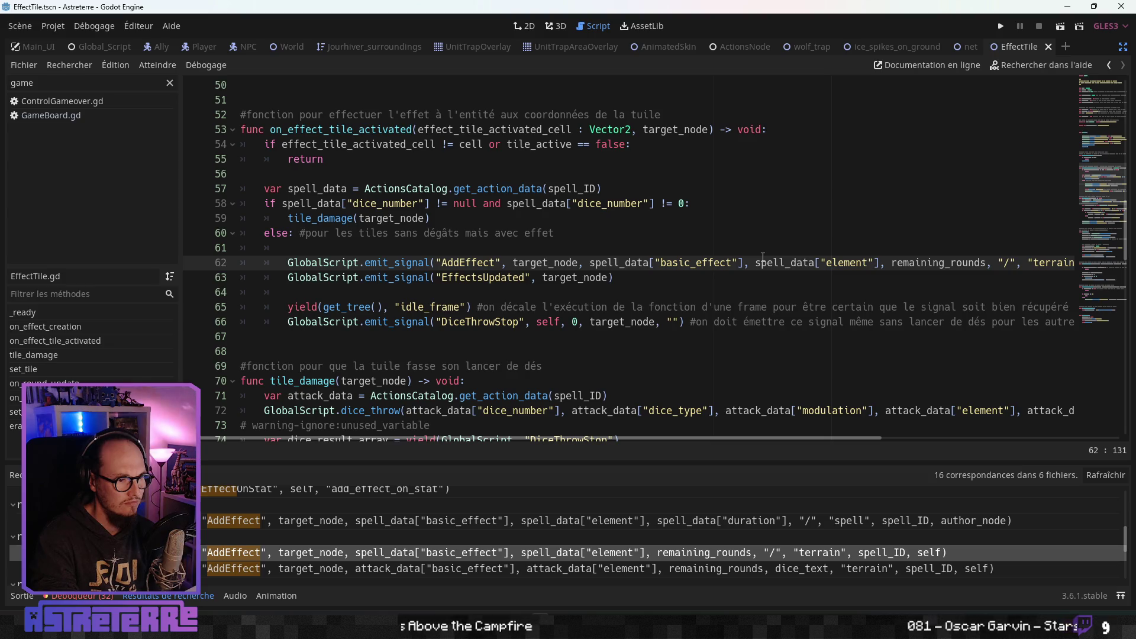
left_click(536, 233)
left_click(681, 263)
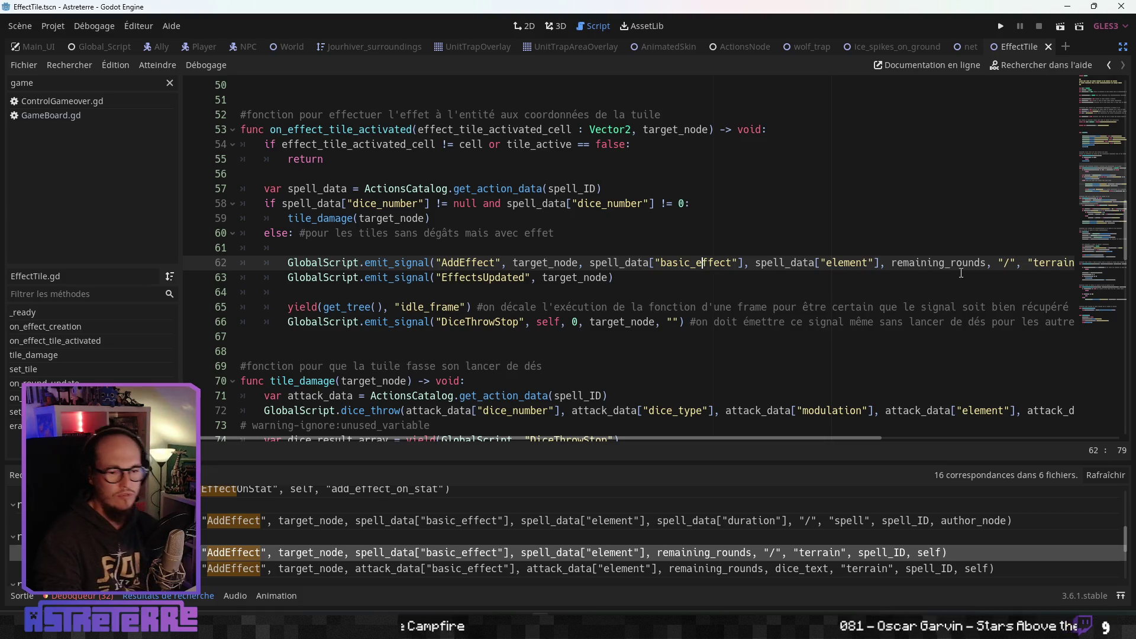
left_click(999, 262)
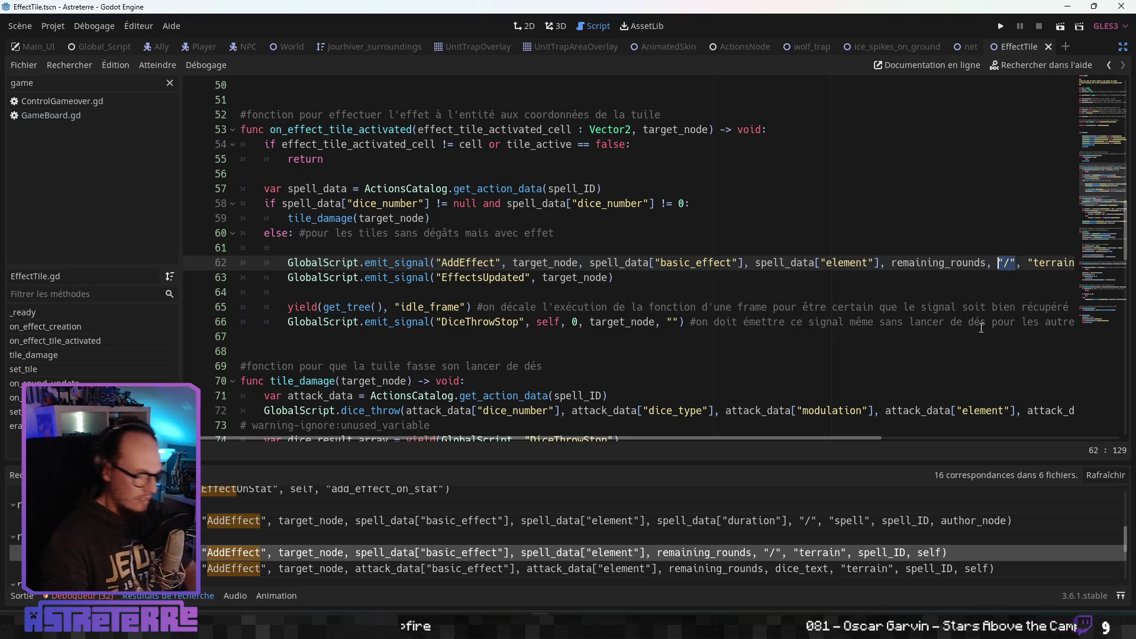
- Return to GenericTrapScene.gd and place the caret in the paralyze branch's empty dice string
left_click(972, 48)
left_click(798, 252)
left_click(999, 262)
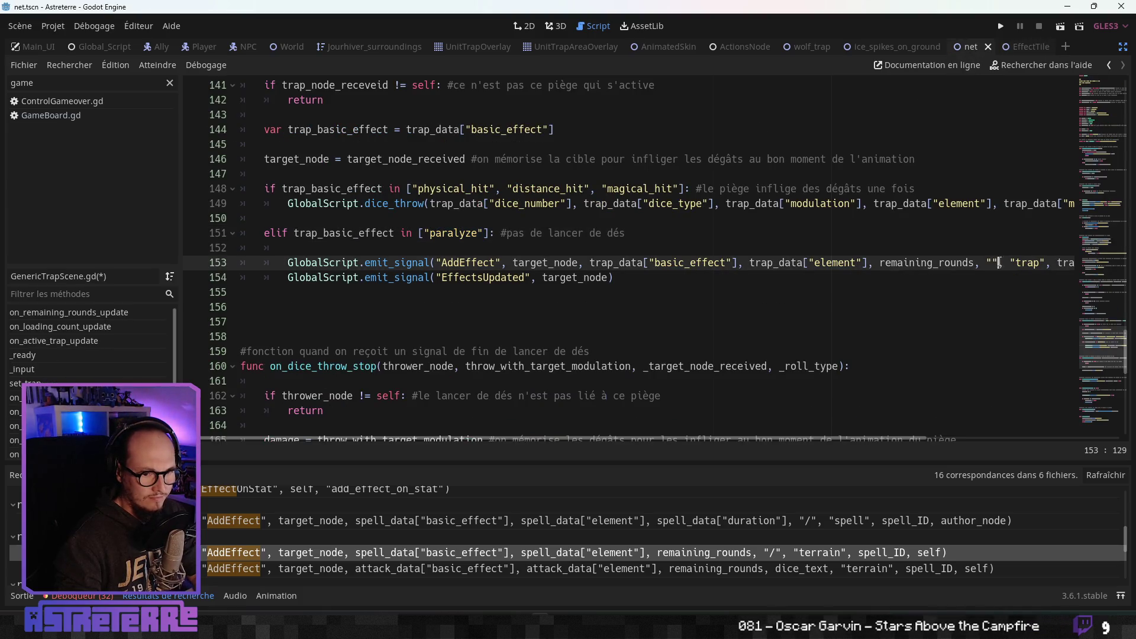
- Enter "/" as the dice text on line 153 and remove the stray extra quote
type("/")
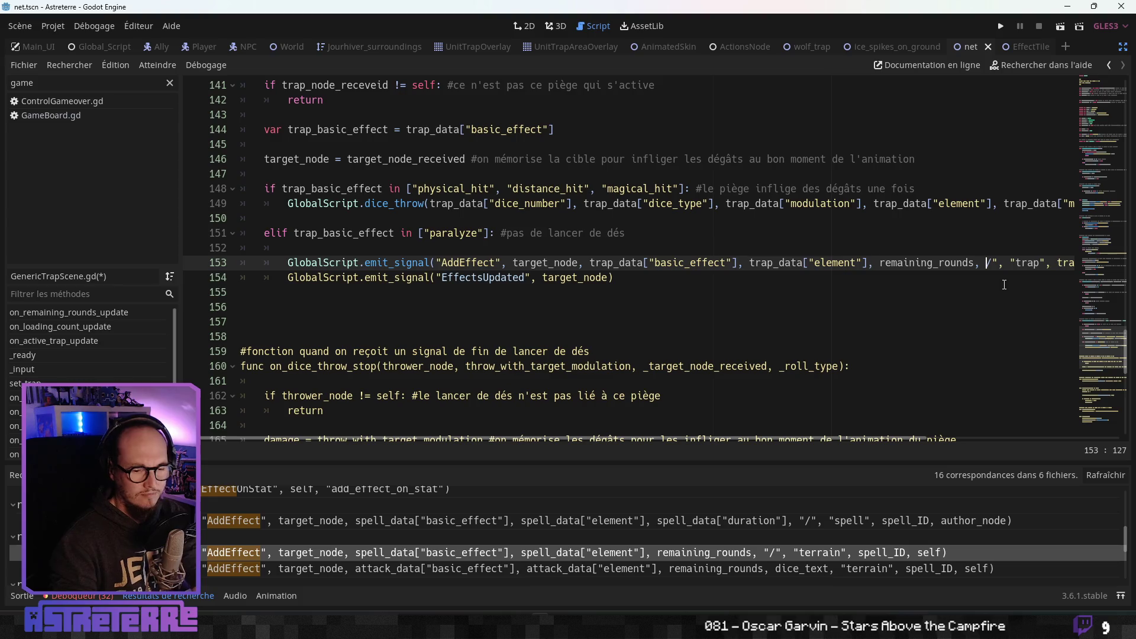
left_click(827, 294)
left_click(997, 263)
type("\"")
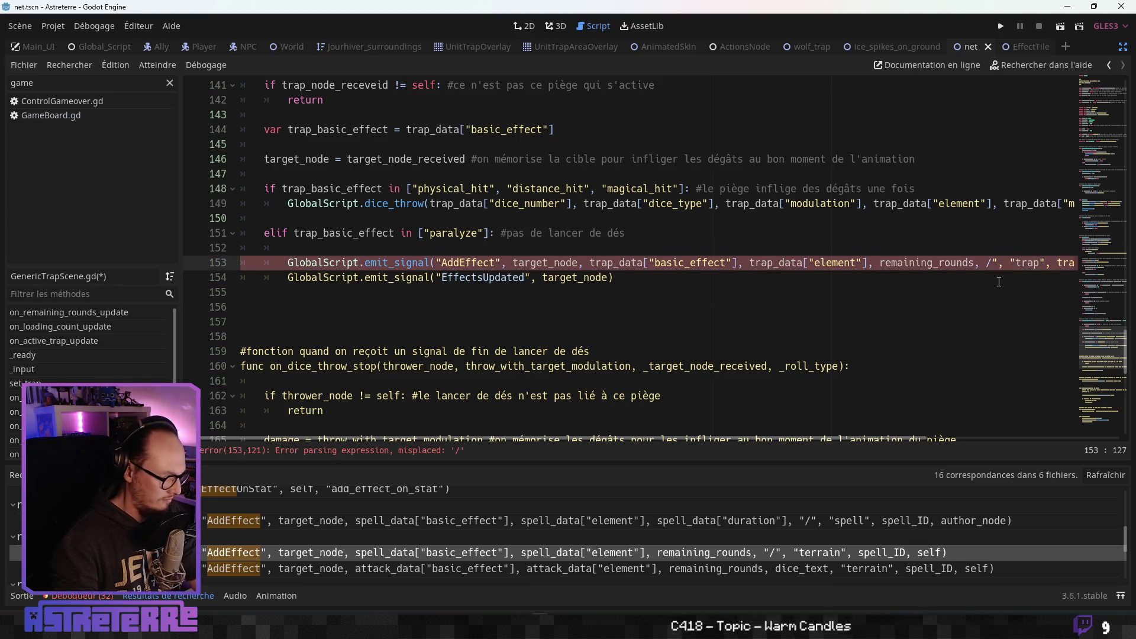
left_click(969, 314)
left_click(994, 263)
key("BackSpace")
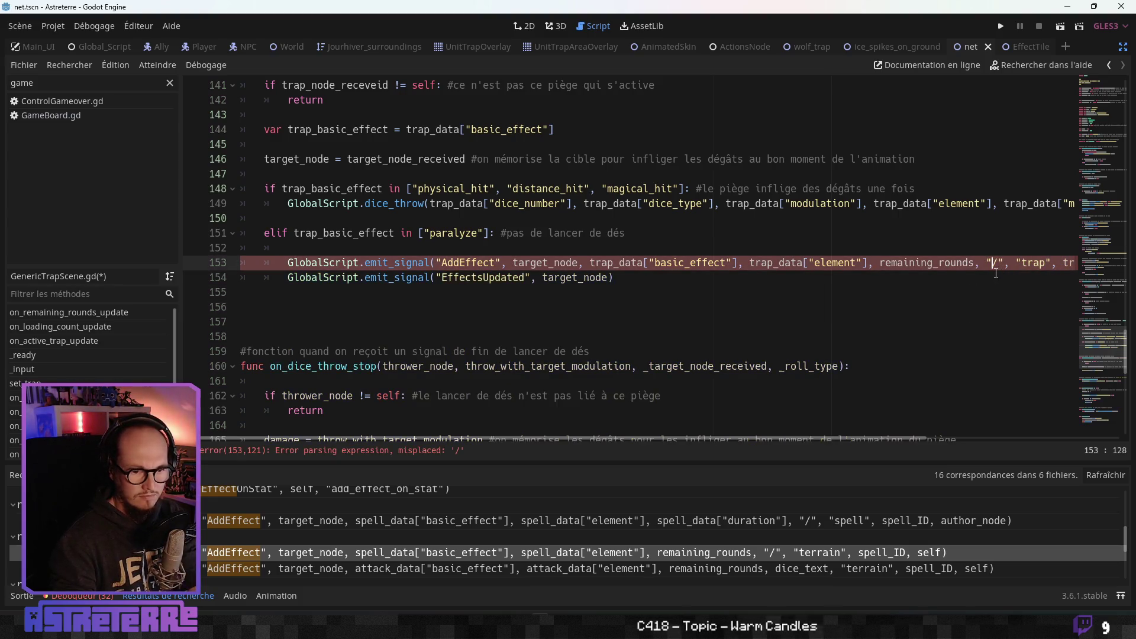
left_click(958, 292)
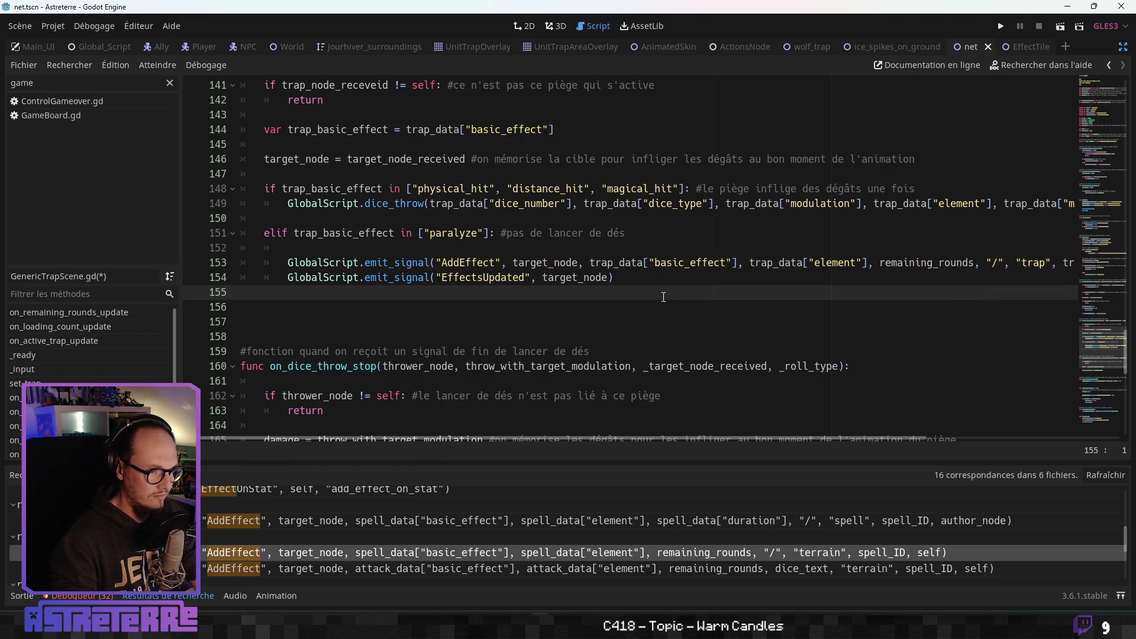
- Check the corrected AddEffect and EffectsUpdated lines, then select animation_player.play("activation") on line 167
left_click(584, 278)
scroll(569, 287, "up", 2)
left_click(569, 286)
left_click(571, 351)
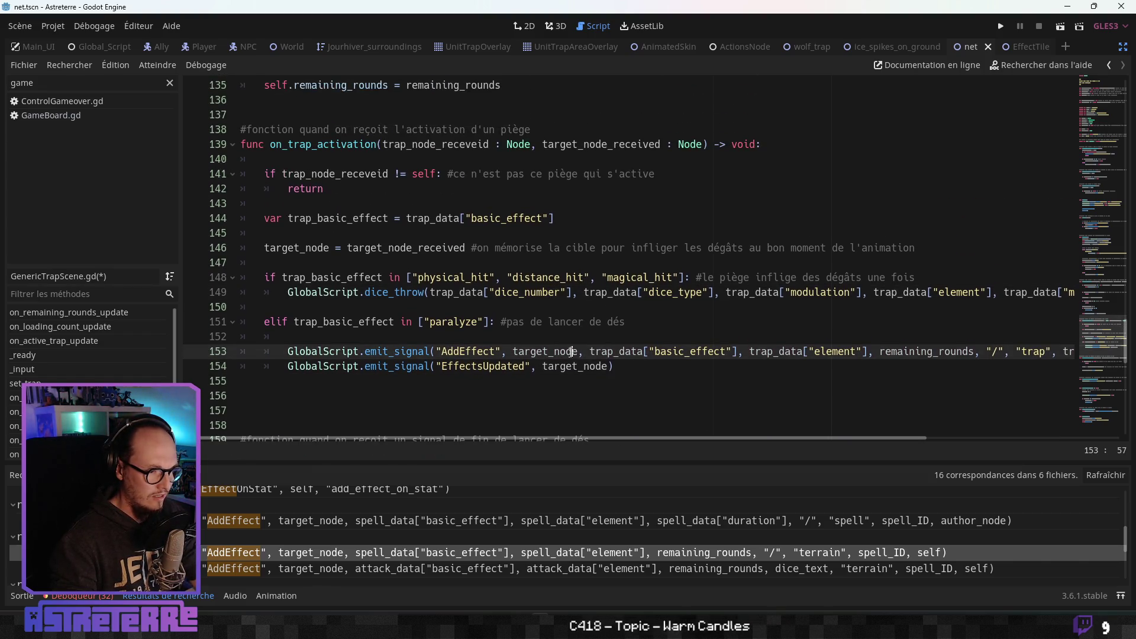
scroll(568, 350, "down", 3)
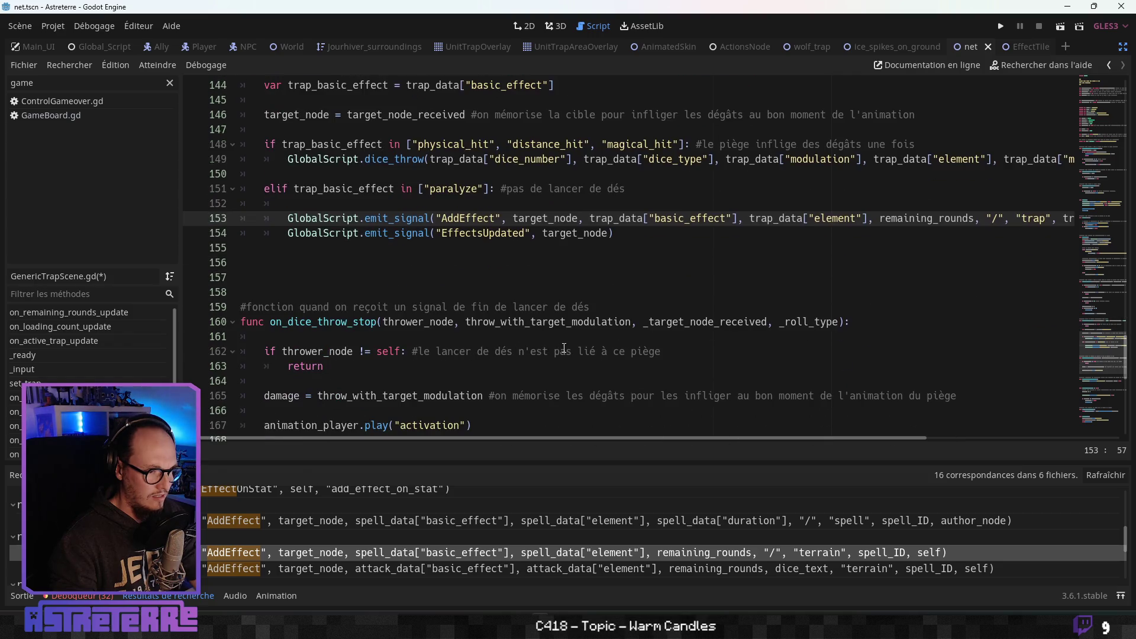
scroll(563, 346, "down", 2)
scroll(564, 346, "up", 2)
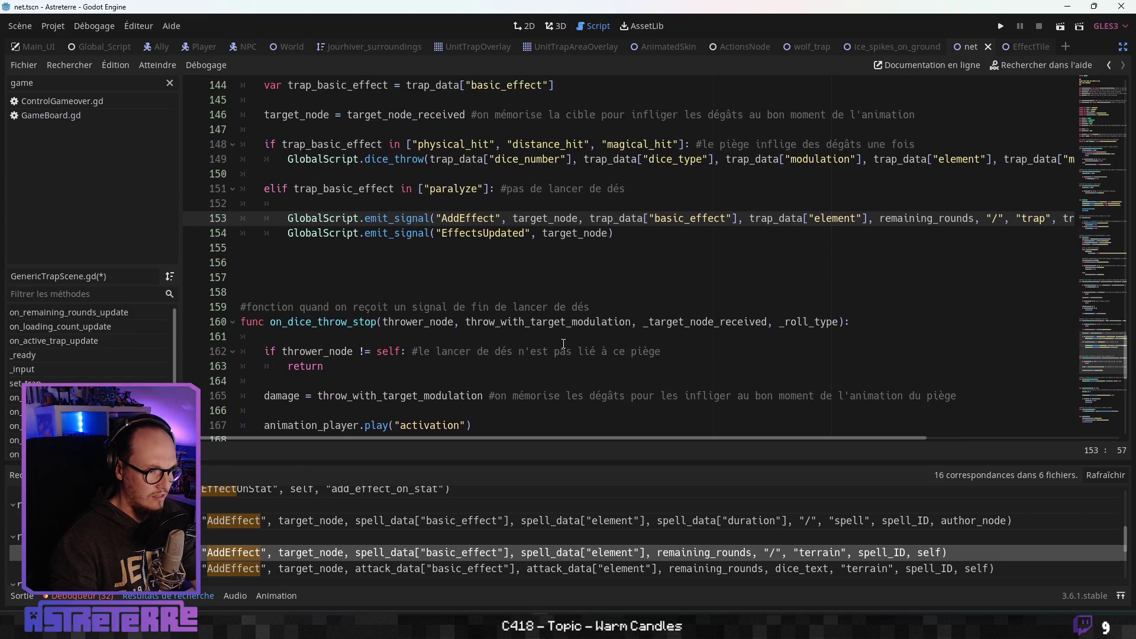
scroll(526, 279, "up", 1)
scroll(493, 277, "down", 1)
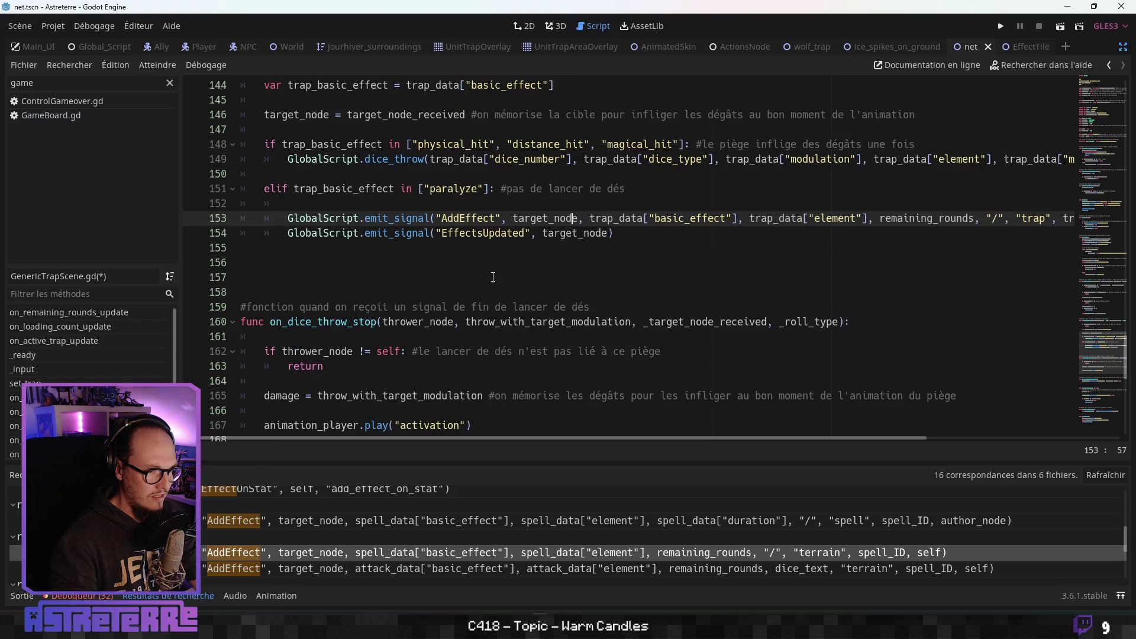
scroll(493, 277, "down", 1)
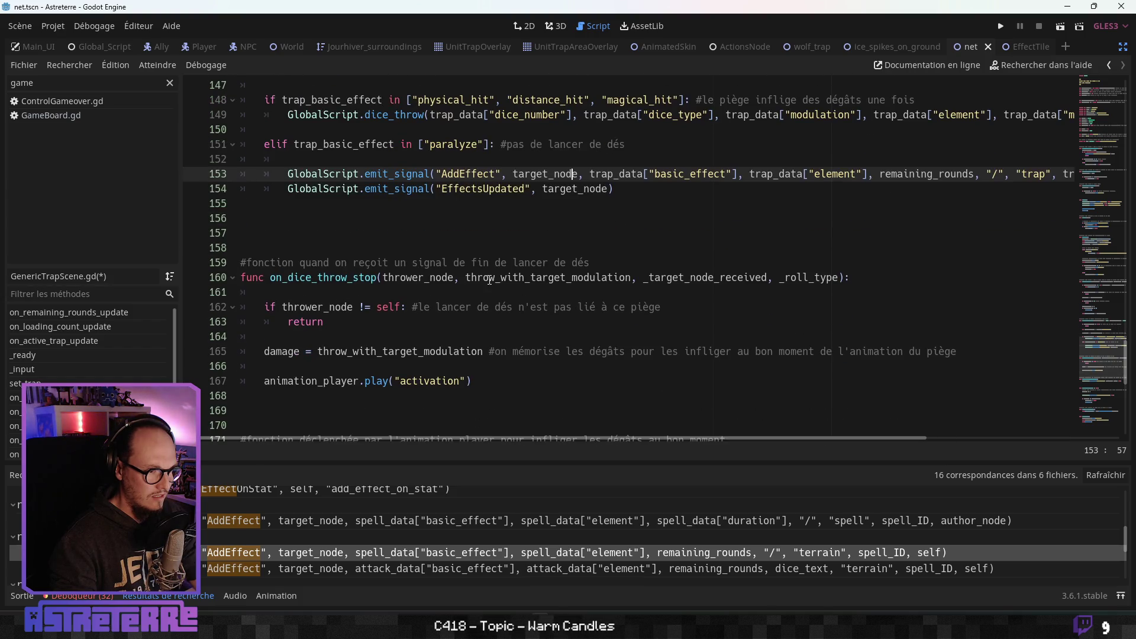
scroll(490, 290, "down", 1)
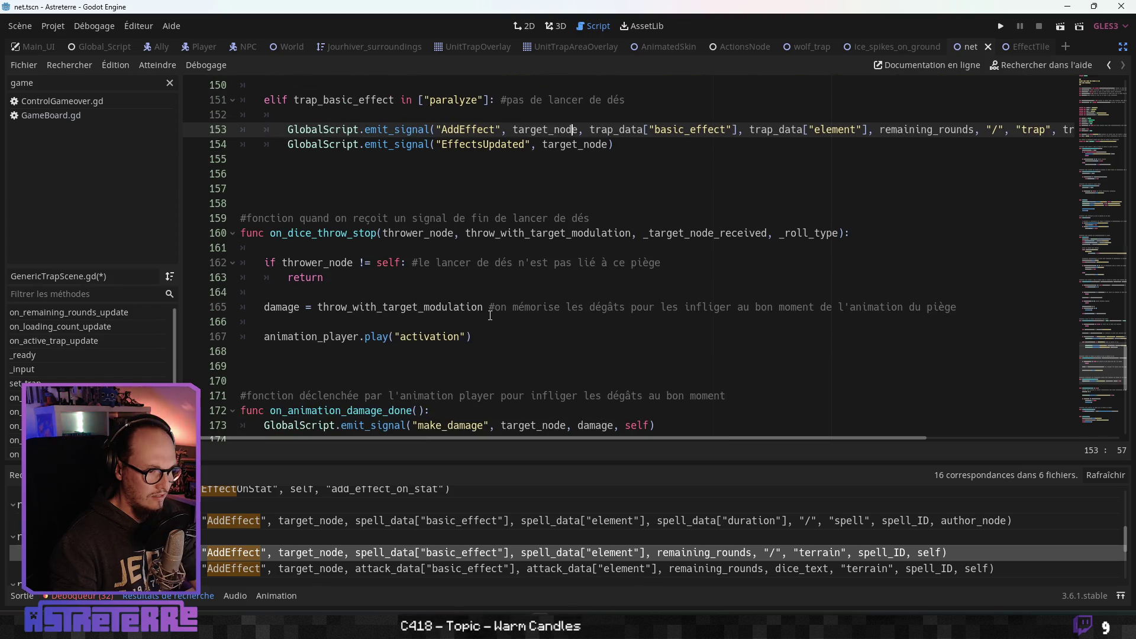
left_click_drag(472, 337, 269, 336)
- Paste animation_player.play("activation") into line 156, indented inside the paralyze branch
key("ctrl+c")
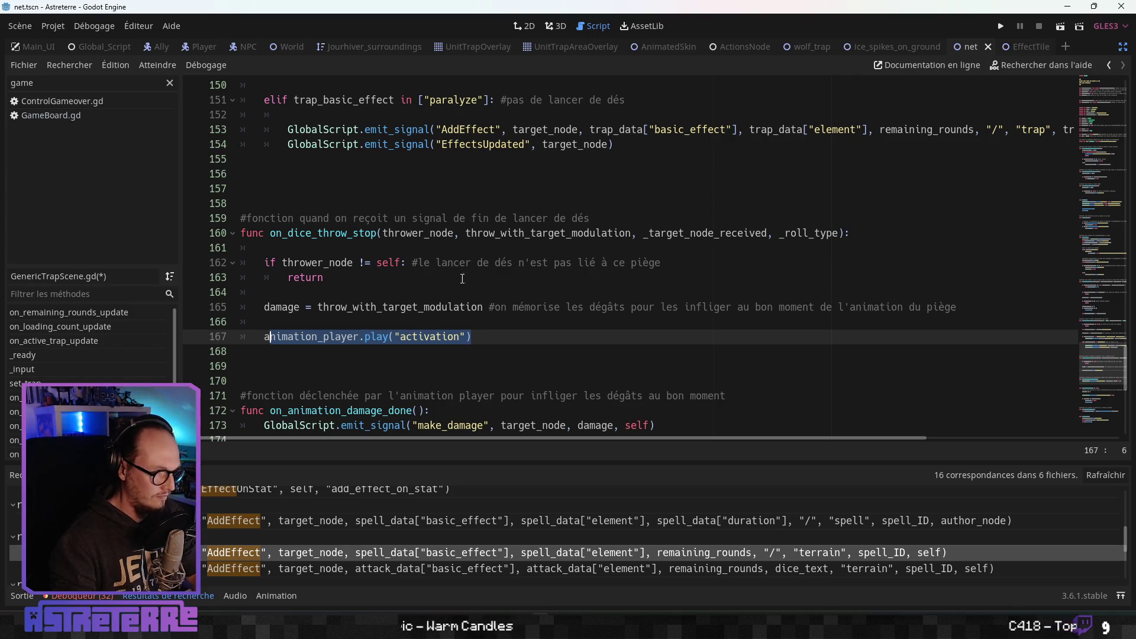
left_click(279, 173)
key("ctrl+v")
key("Home")
key("Tab")
key("Tab")
type("a")
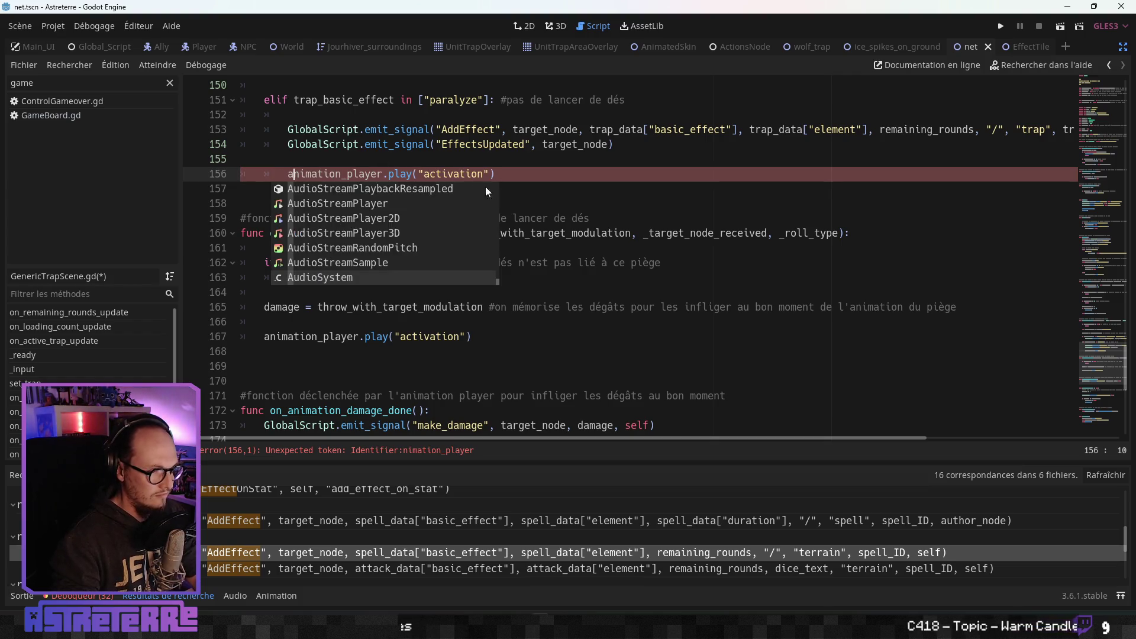
key("Escape")
left_click(597, 218)
- Compare it against the original activation call on line 167 and save GenericTrapScene.gd
scroll(417, 291, "up", 3)
left_click(361, 305)
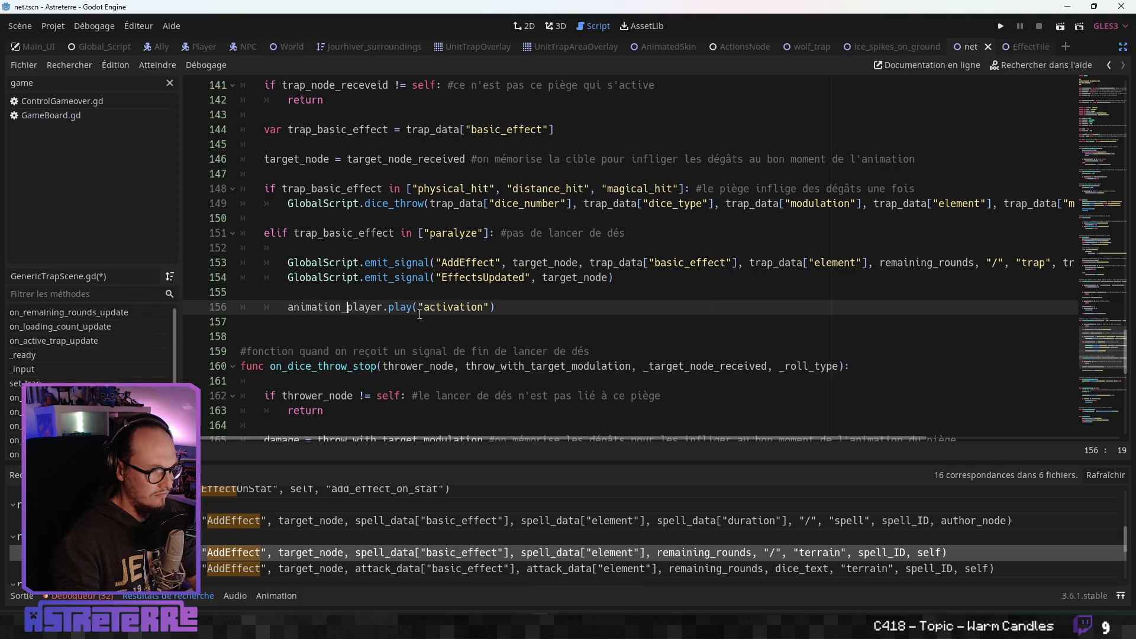
scroll(361, 304, "down", 5)
left_click(400, 247)
scroll(421, 302, "up", 4)
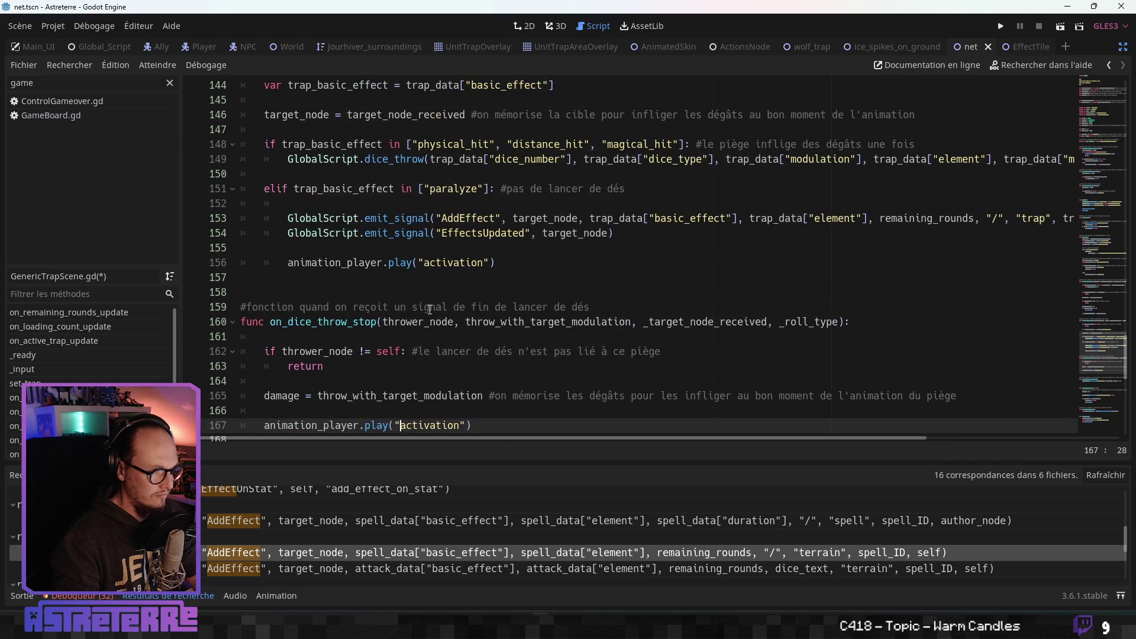
left_click(441, 249)
key("Up")
key("ctrl+s")
left_click(503, 262)
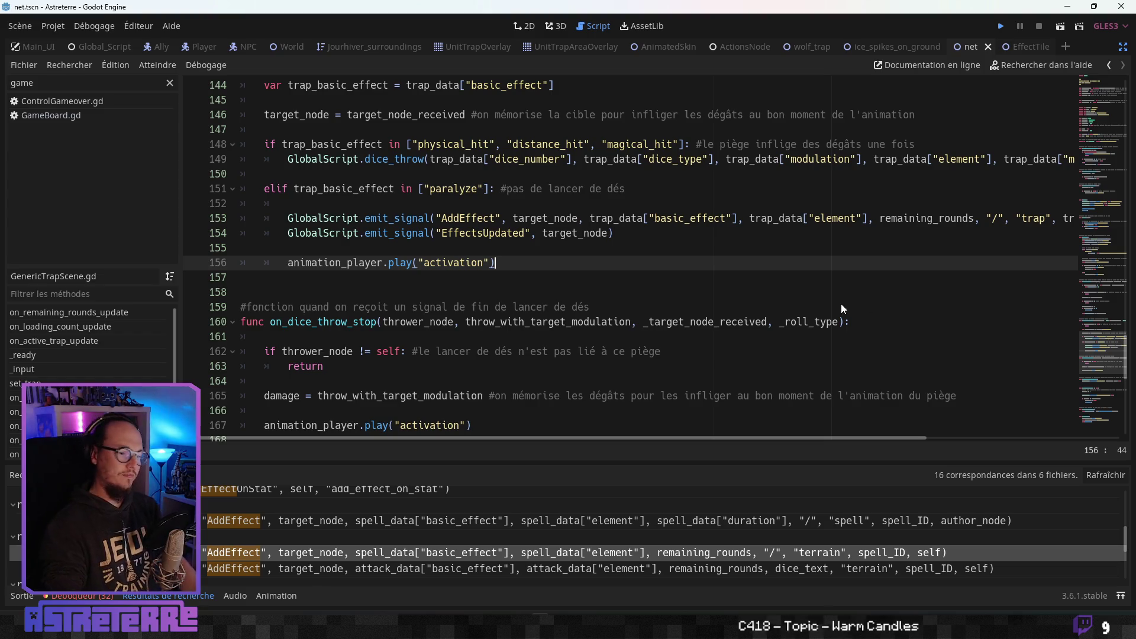
- Run the game with F5 and unequip the player's gold helmet and chestplate
key("F5")
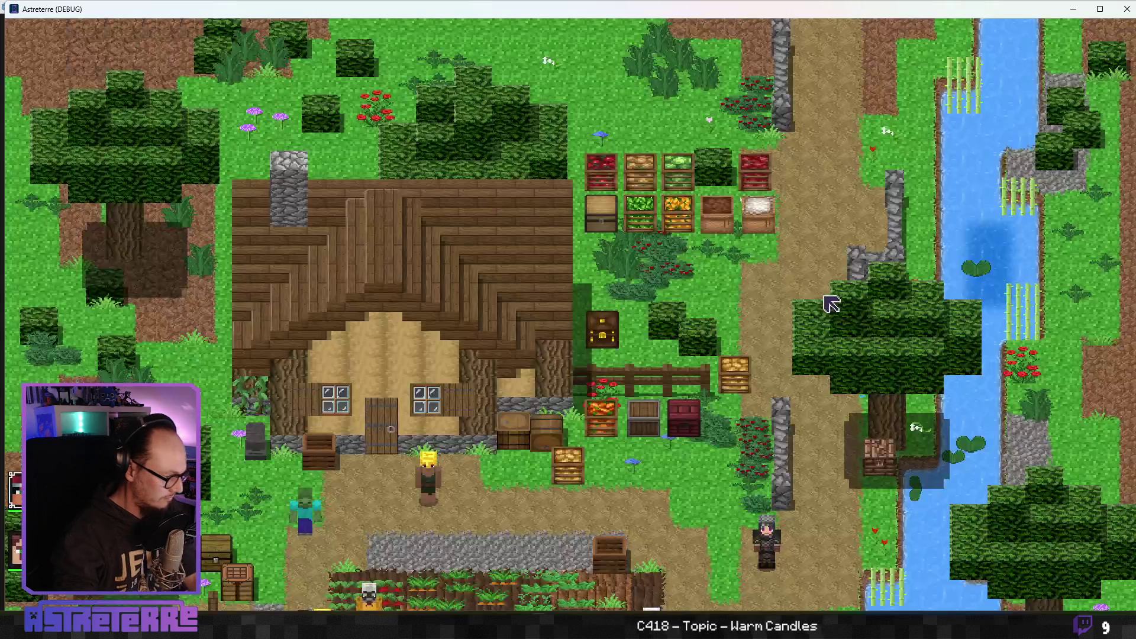
key("d")
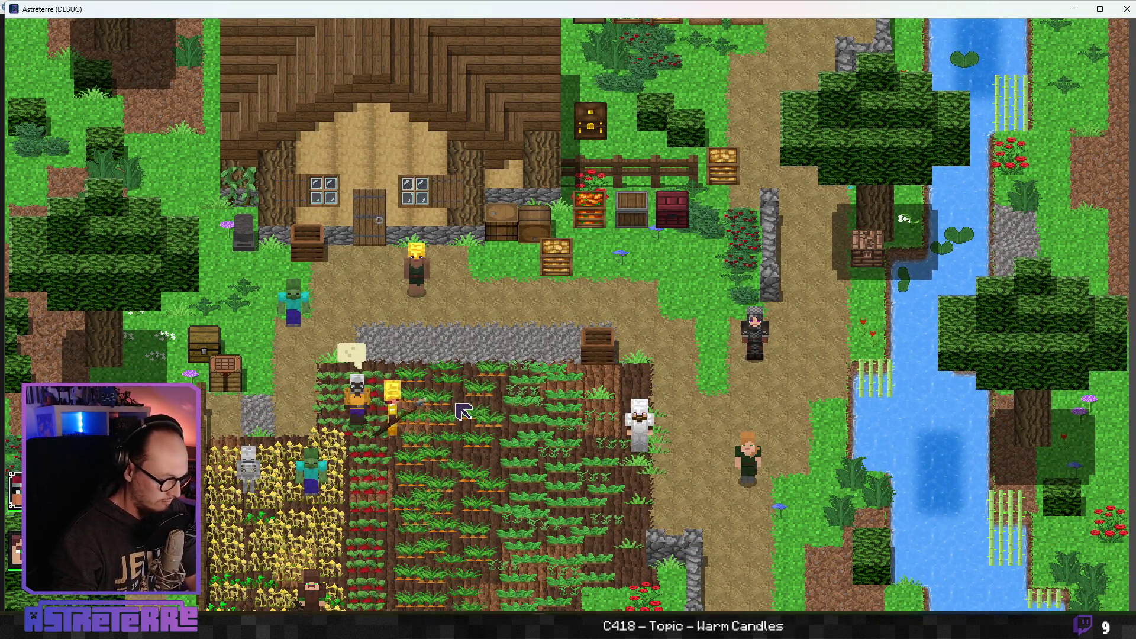
key("i")
left_click(320, 535)
left_click(372, 525)
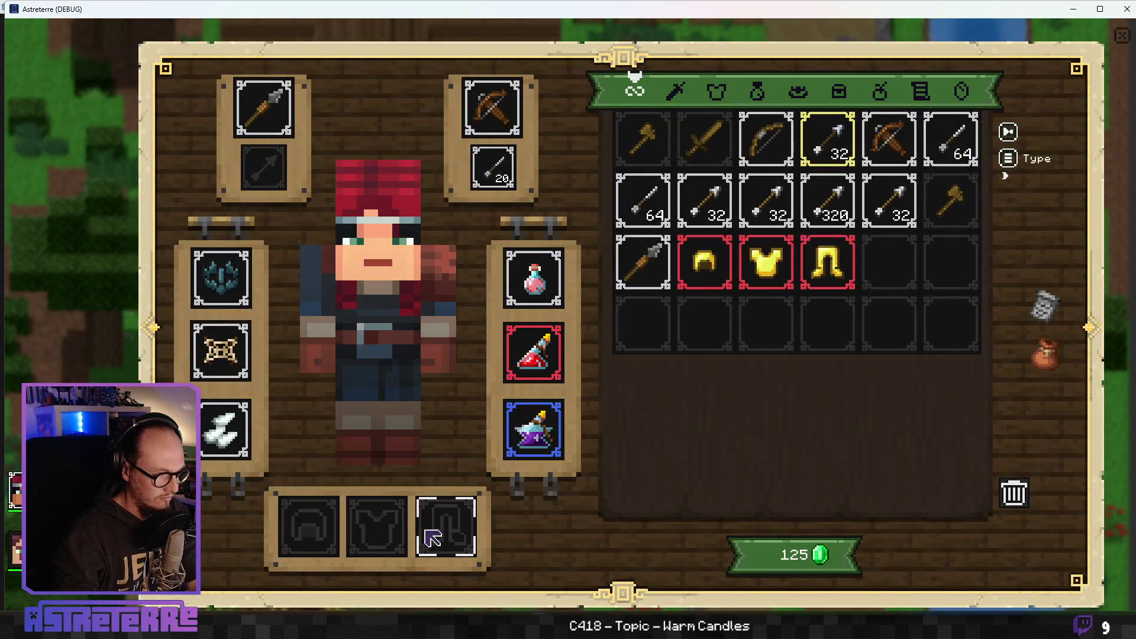
key("i")
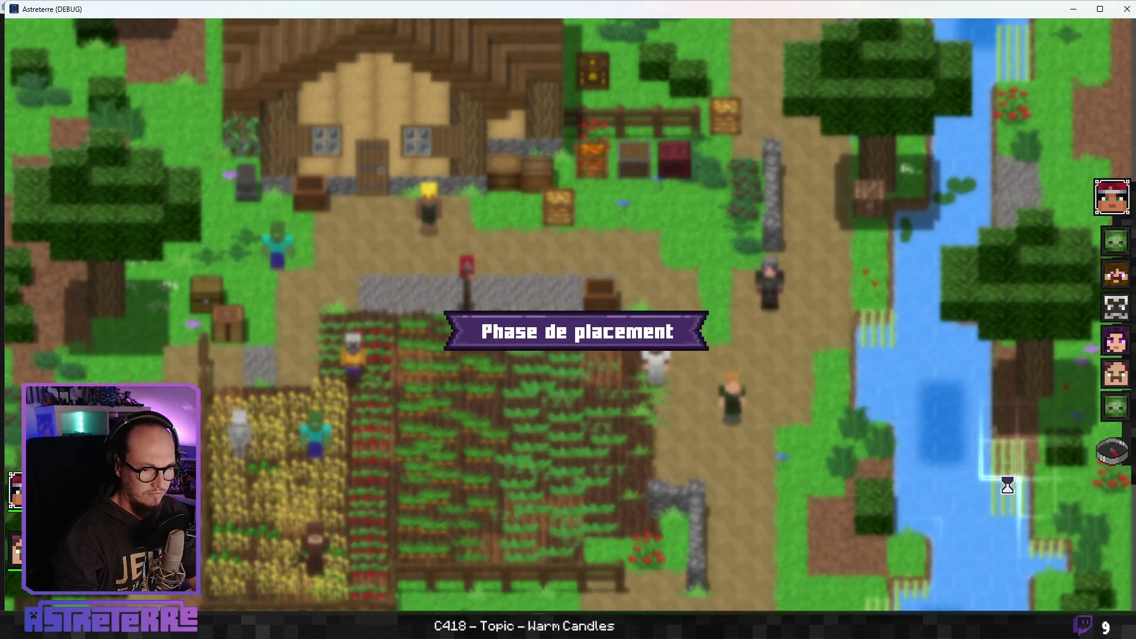
- End placement, drop the Filet net trap beside the player, and move one tile right
left_click(1121, 464)
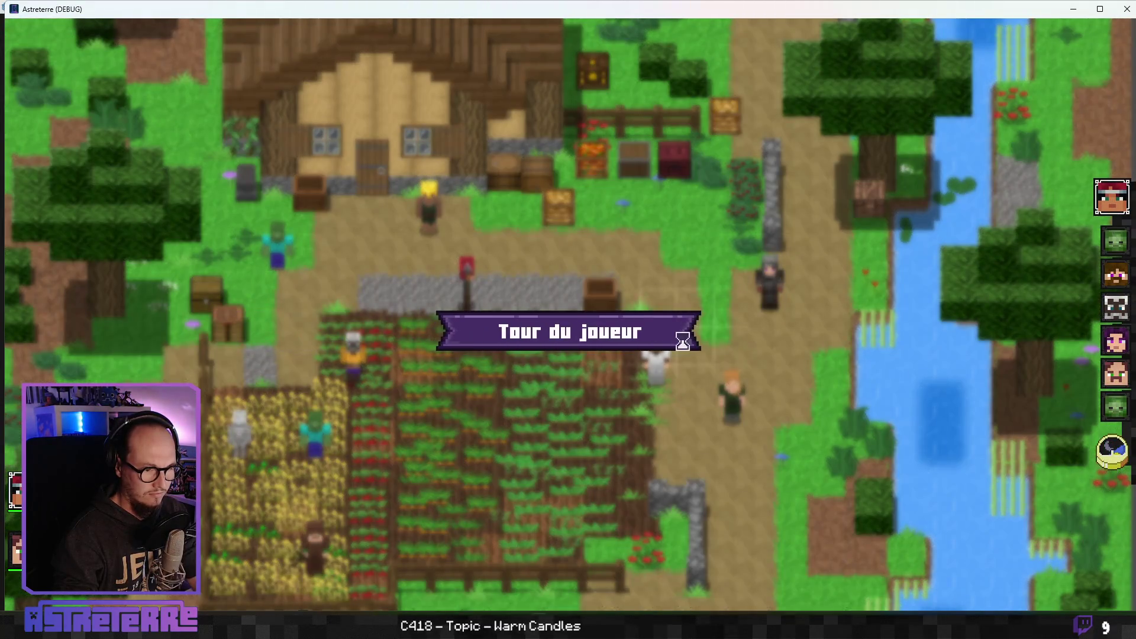
mouse_move(663, 570)
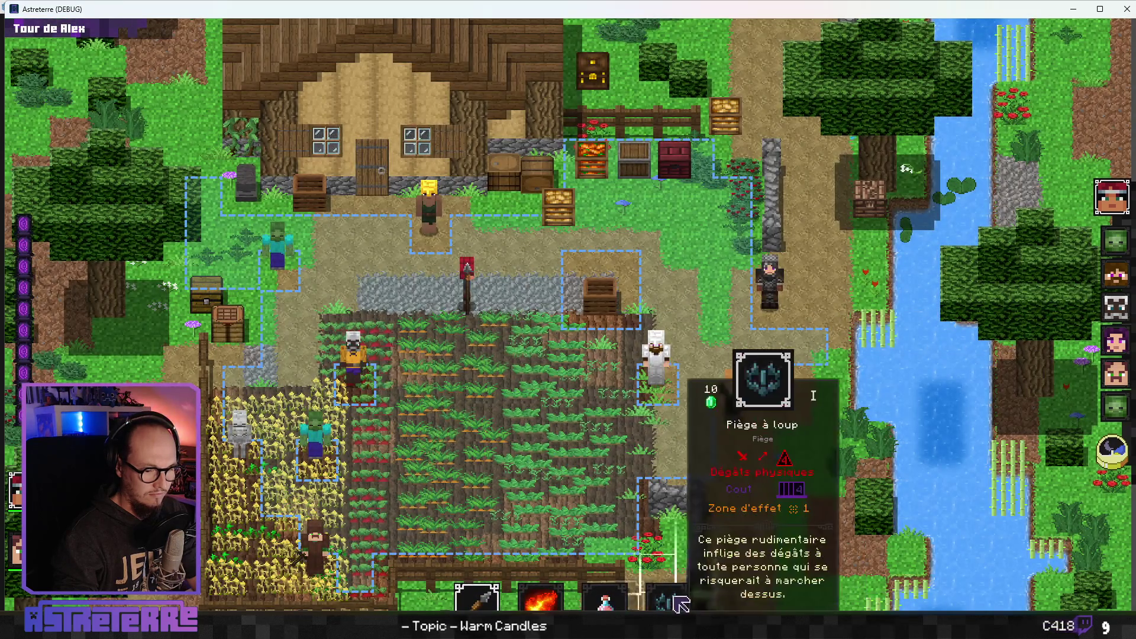
left_click_drag(663, 570, 506, 305)
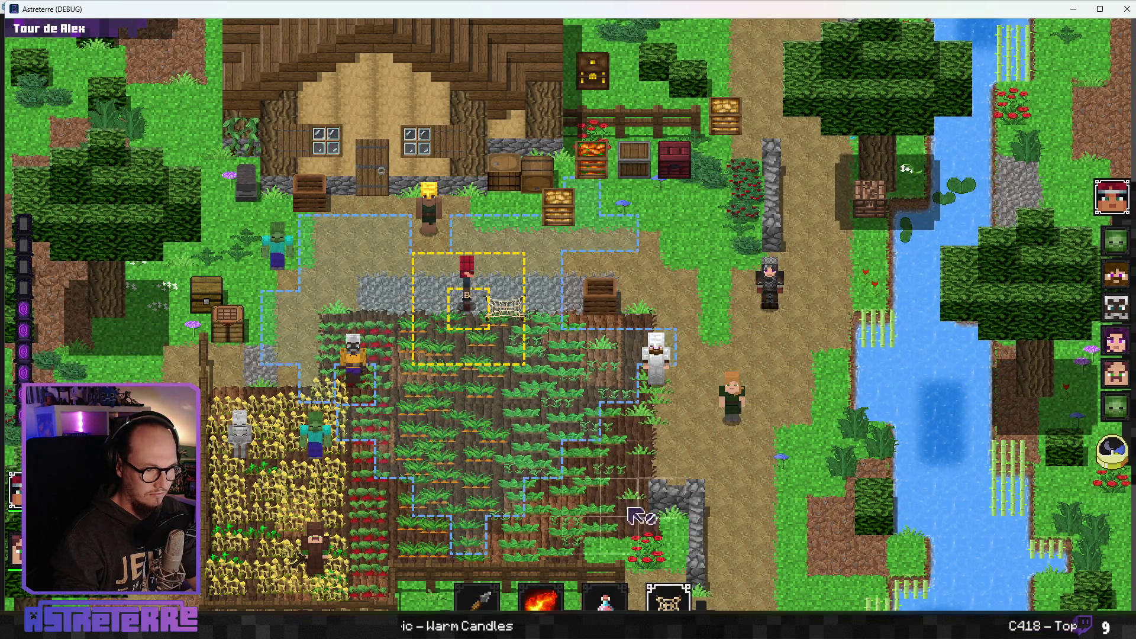
left_click(510, 283)
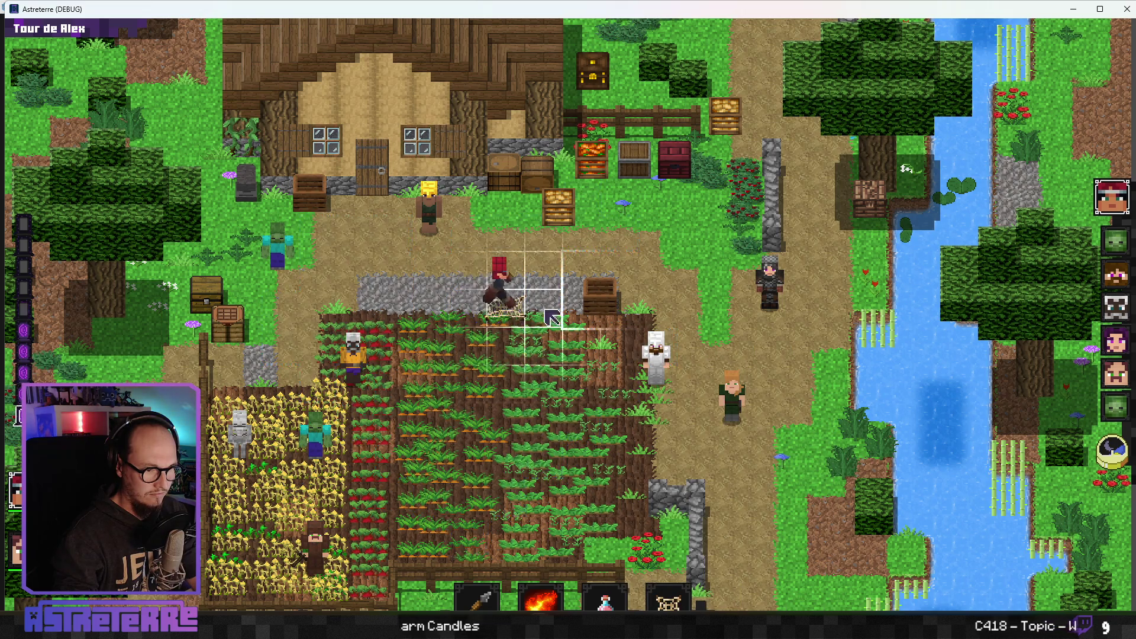
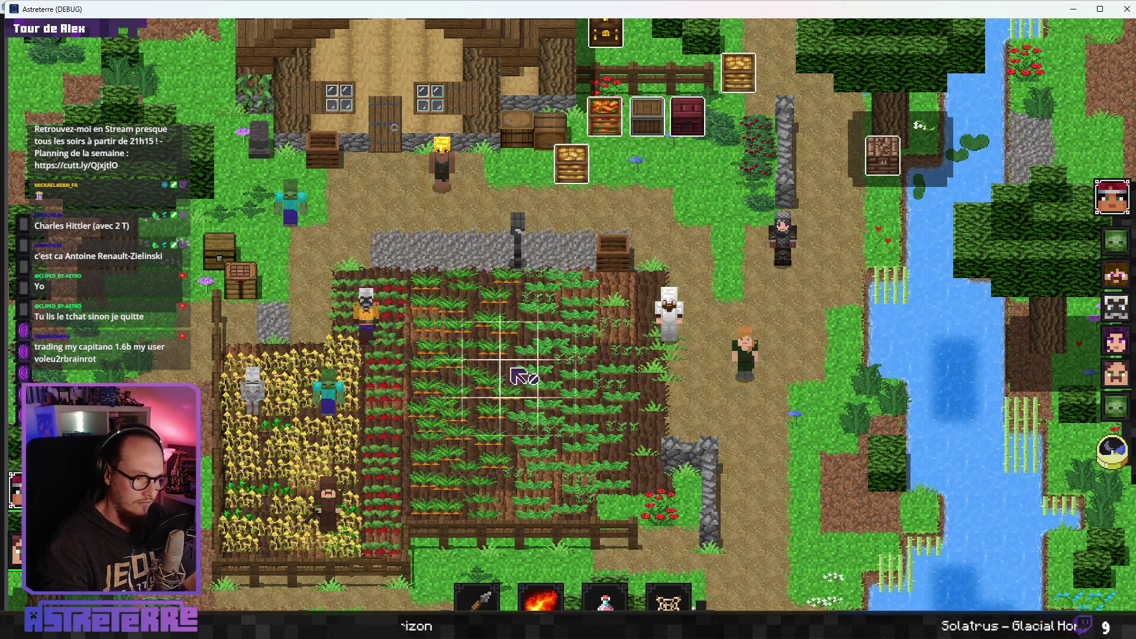
- Toggle the creature health overlay several times, then pick the Filet net trap near the lamp post
key("alt")
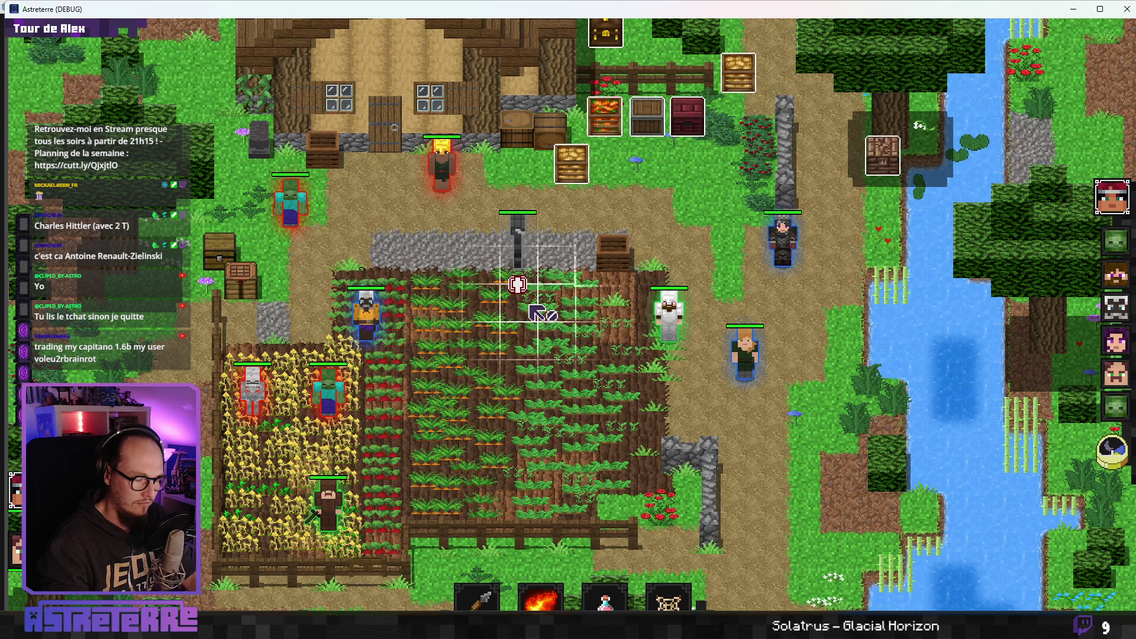
key("alt")
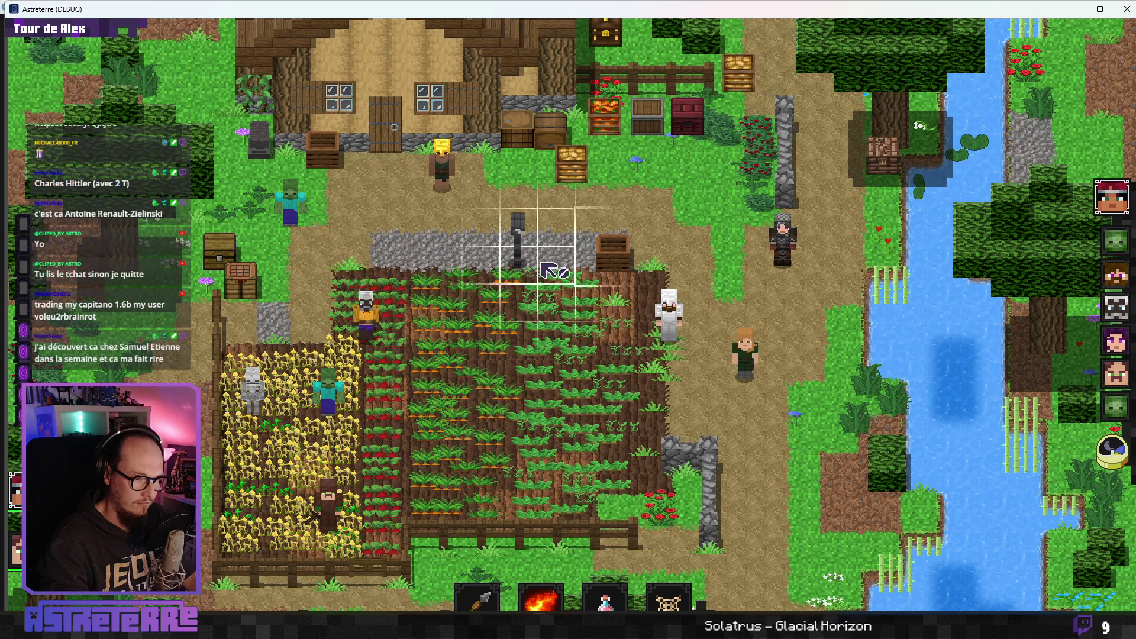
key("alt")
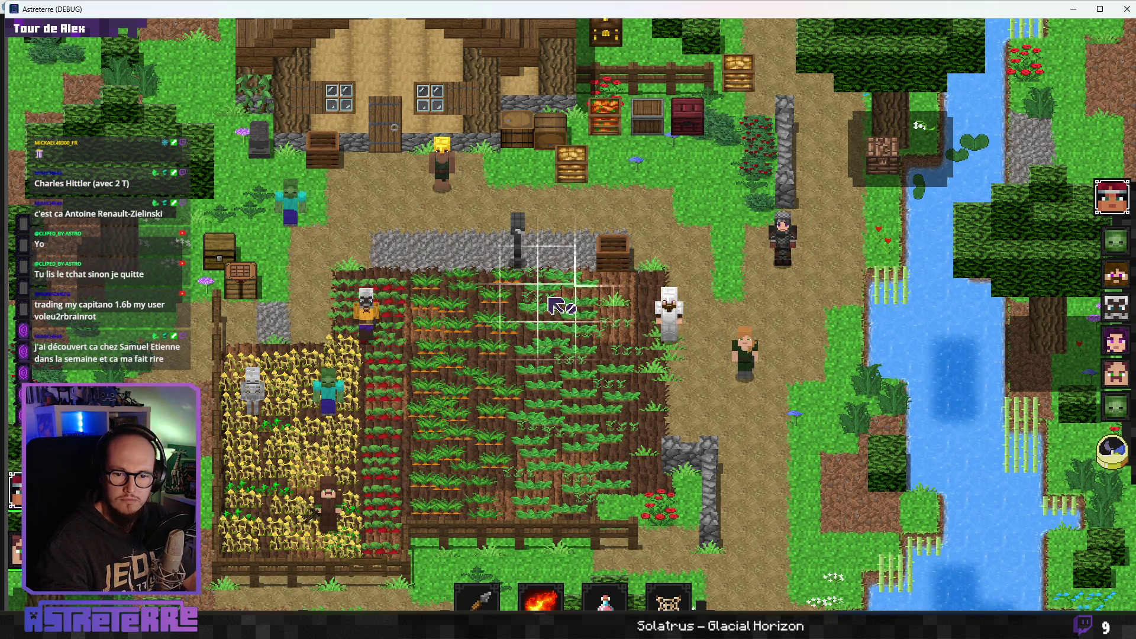
key("alt")
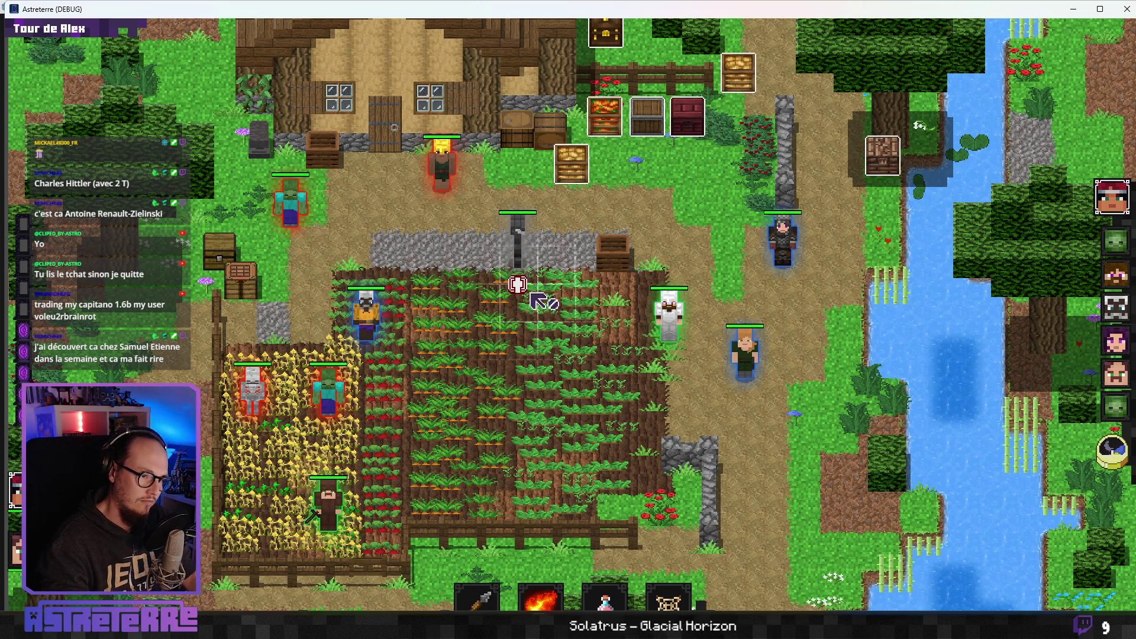
key("alt")
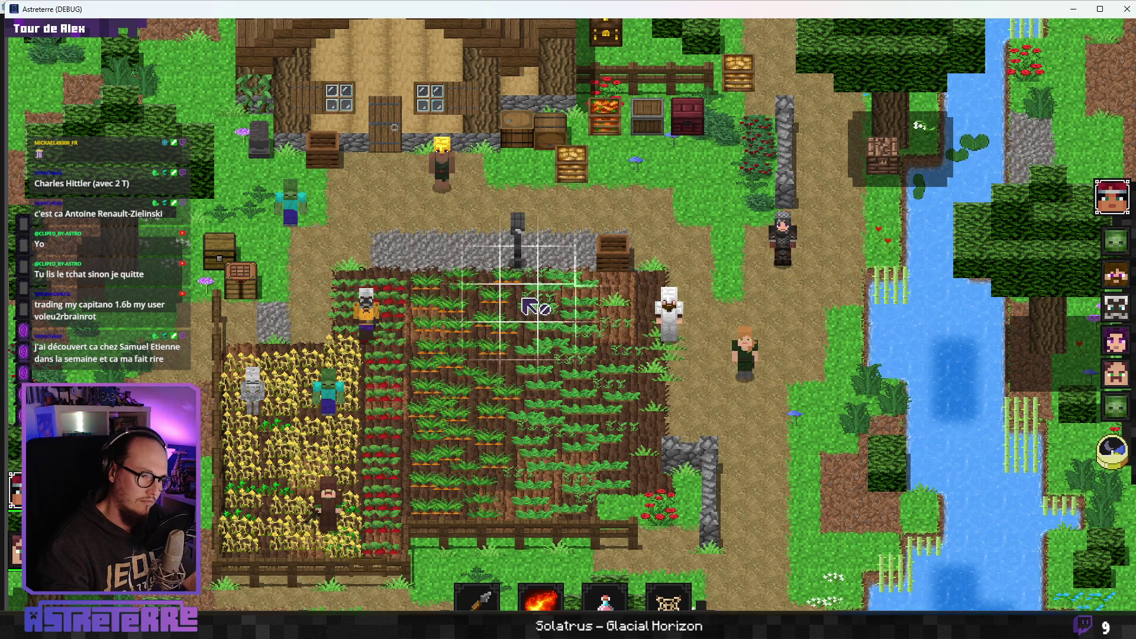
left_click(529, 391)
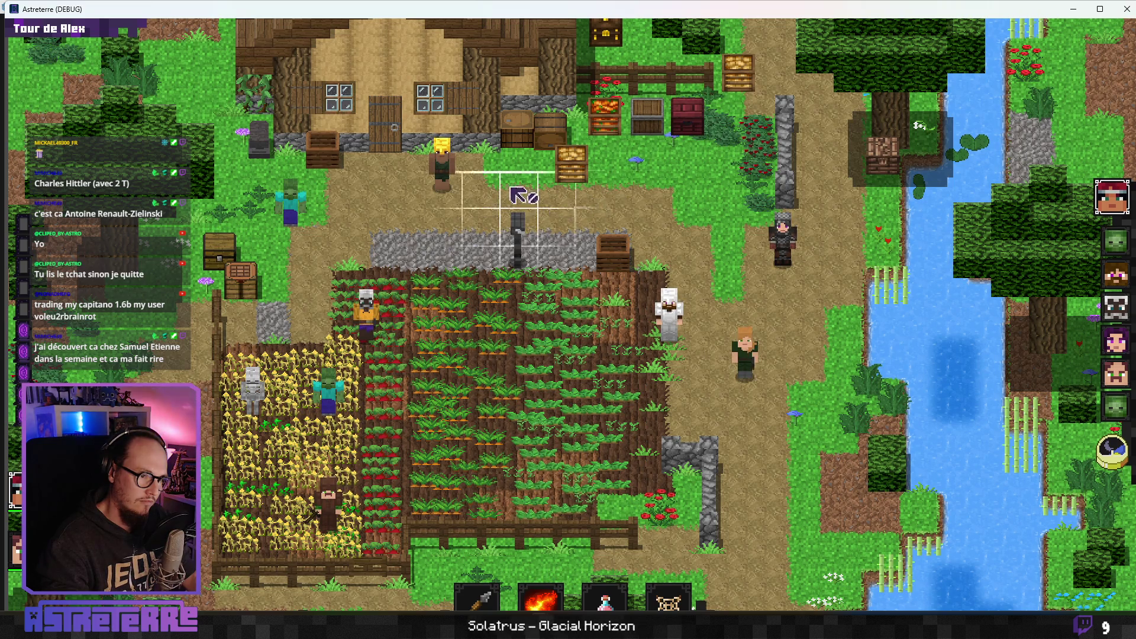
left_click(668, 601)
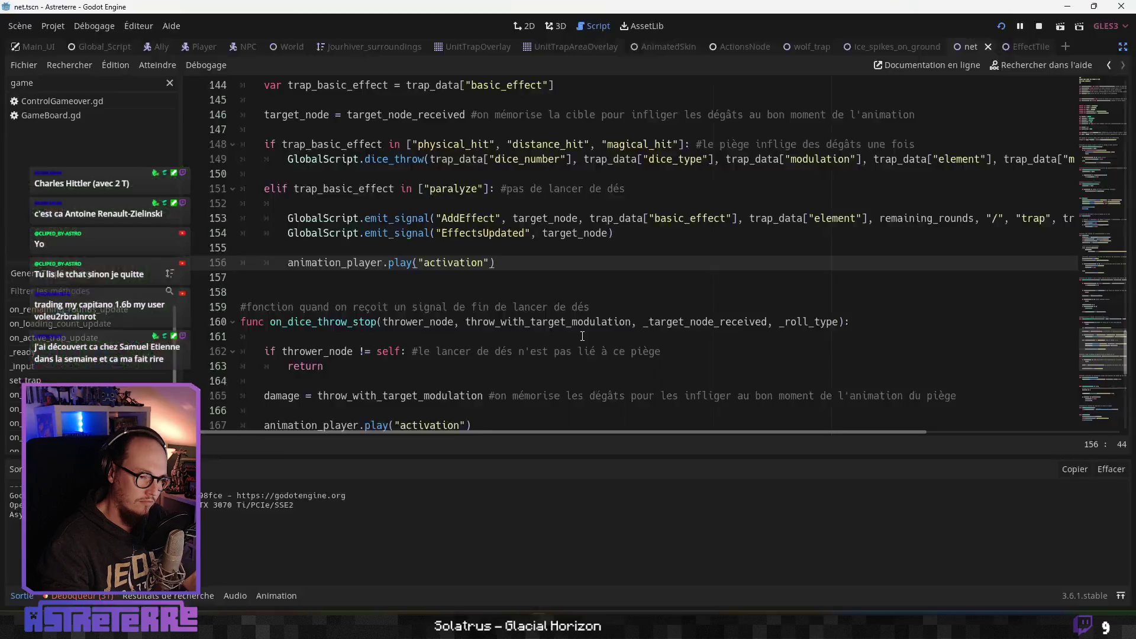
- Inspect the path-drawing draw() code around lines 33–38 behind the Nil-base error
left_click(488, 294)
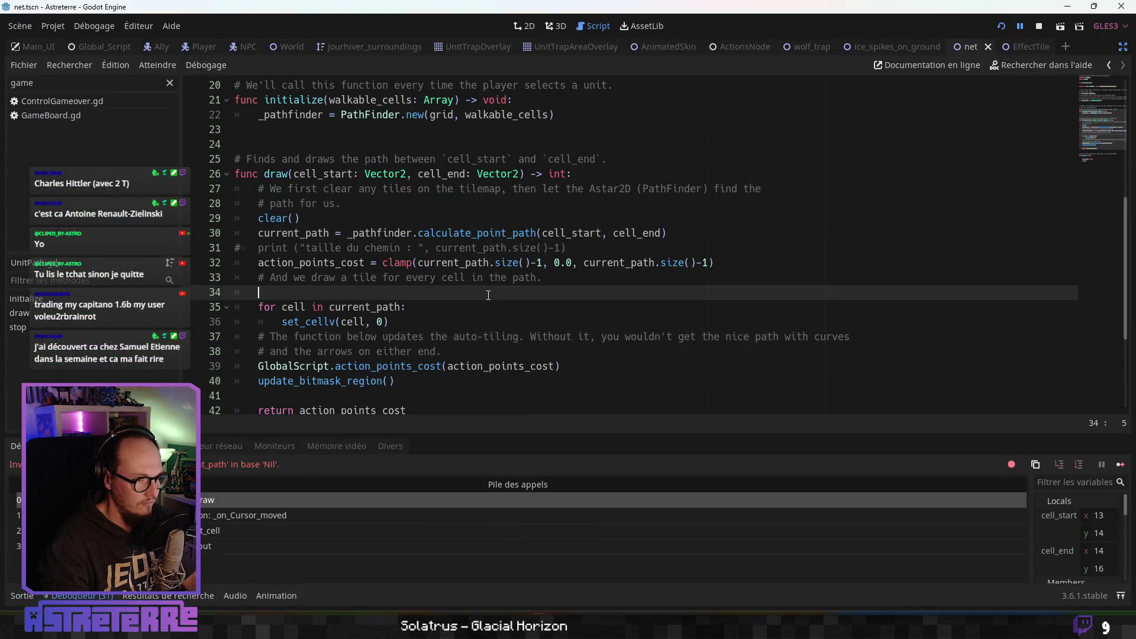
left_click(484, 349)
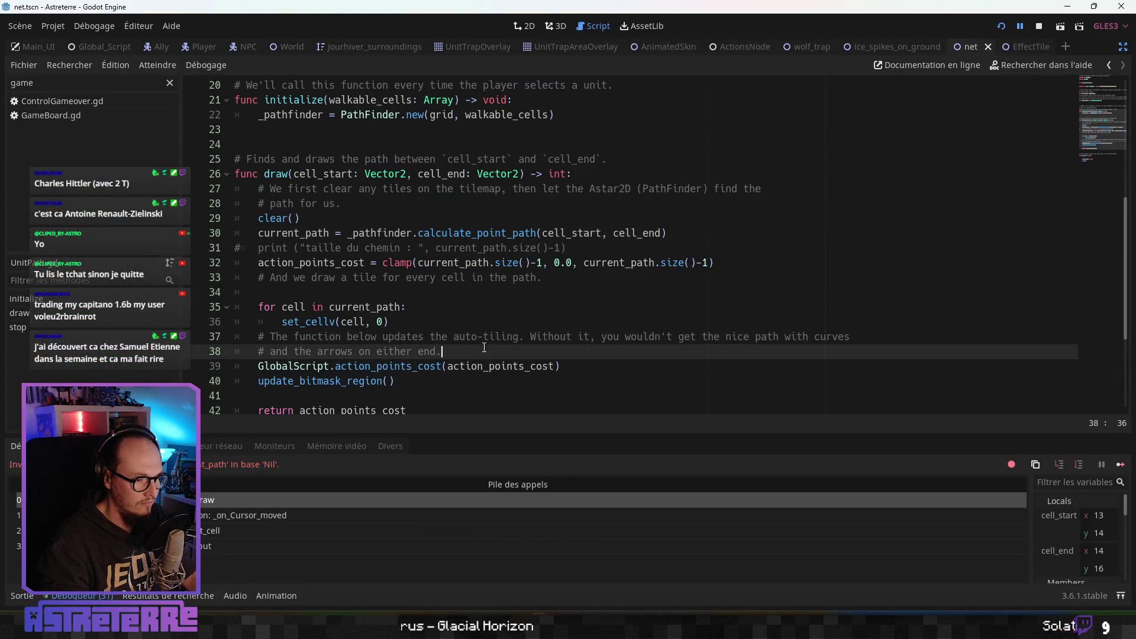
scroll(484, 357, "up", 1)
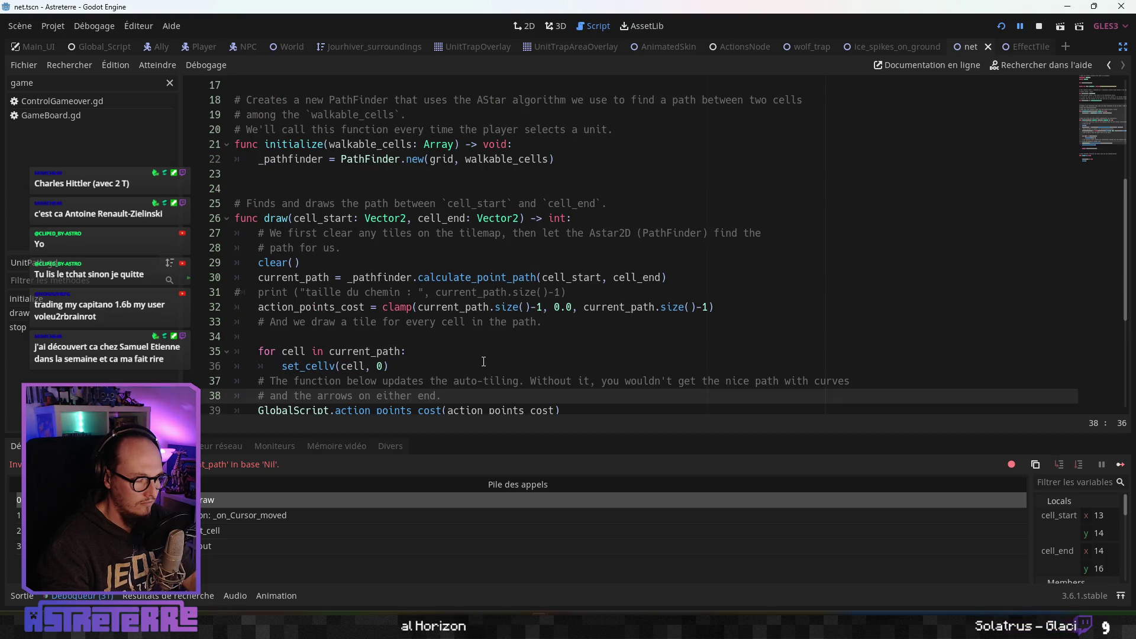
mouse_move(540, 627)
left_click(569, 565)
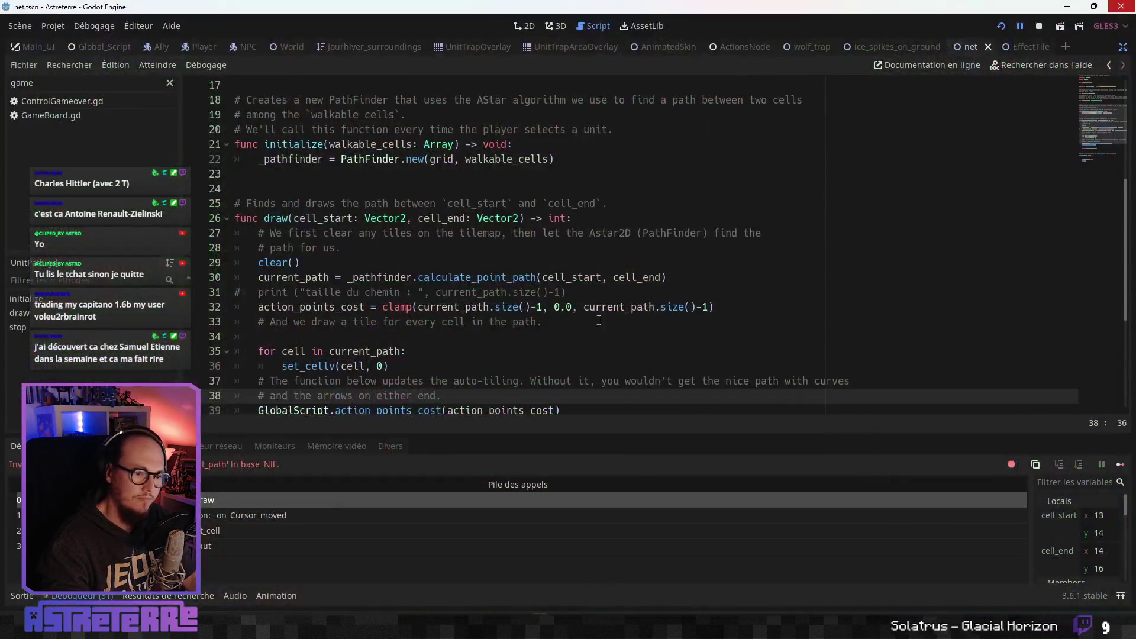
left_click(477, 321)
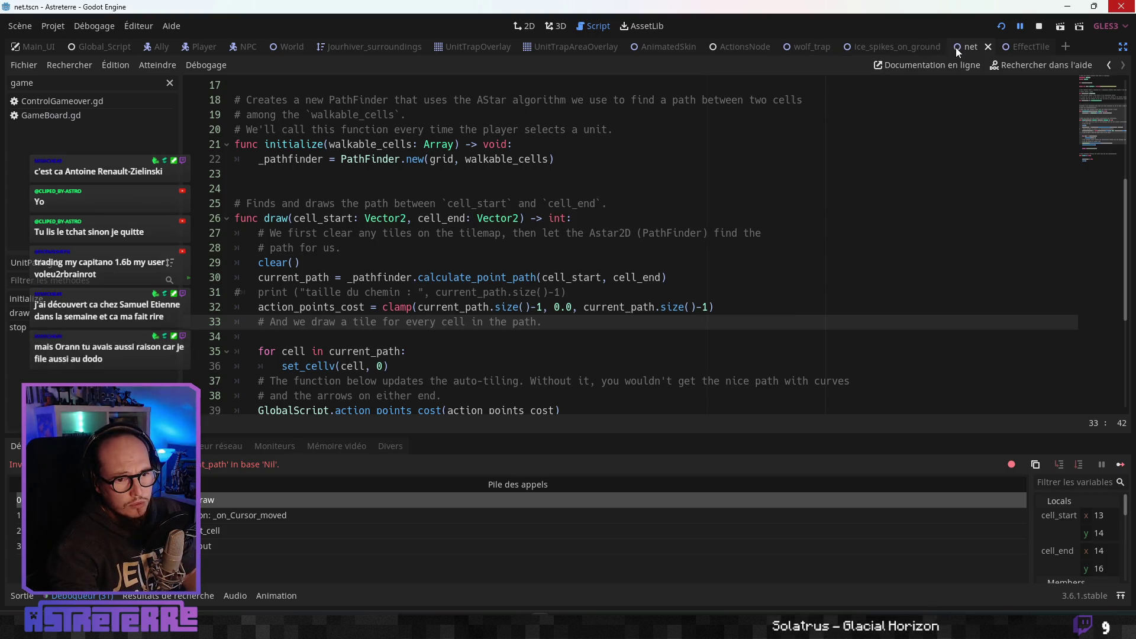
- Glance at the EffectTile script, then return to the net trap's on_dice_throw_stop function
left_click(1012, 47)
left_click(975, 46)
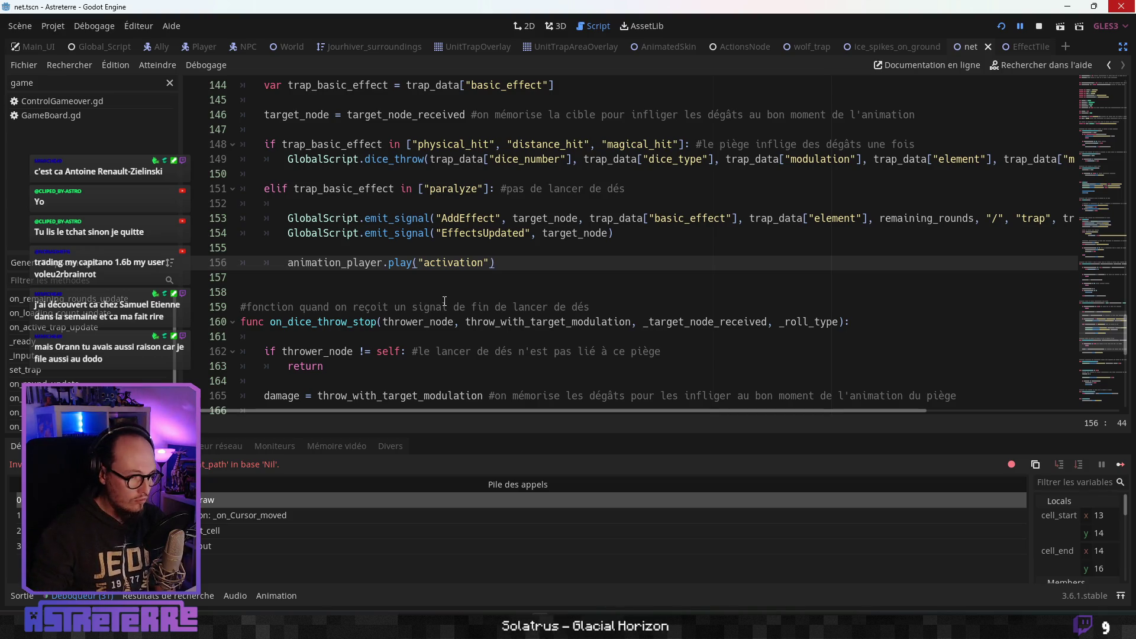
left_click(400, 322)
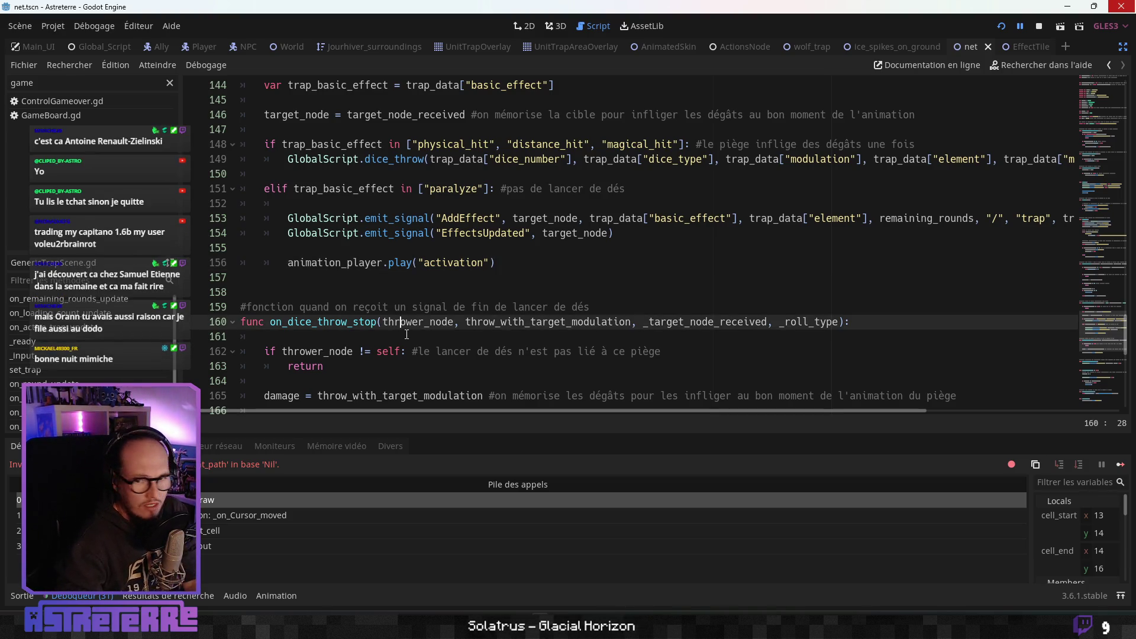
- Append 'and number_of_uses' to the trap removal condition on line 183
scroll(396, 323, "down", 5)
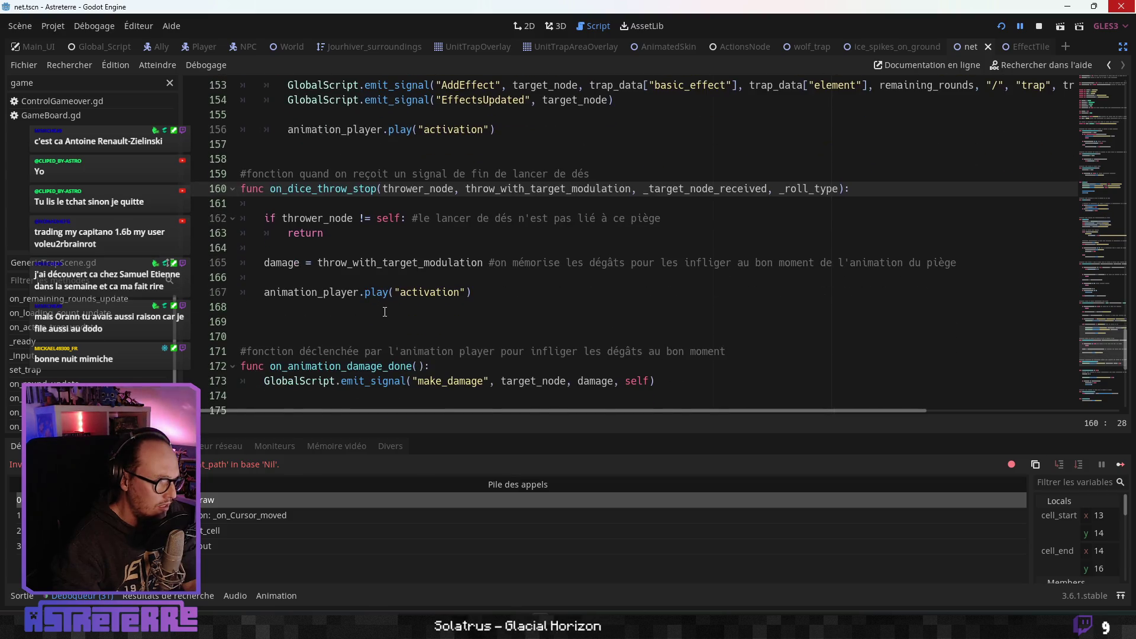
scroll(385, 312, "down", 6)
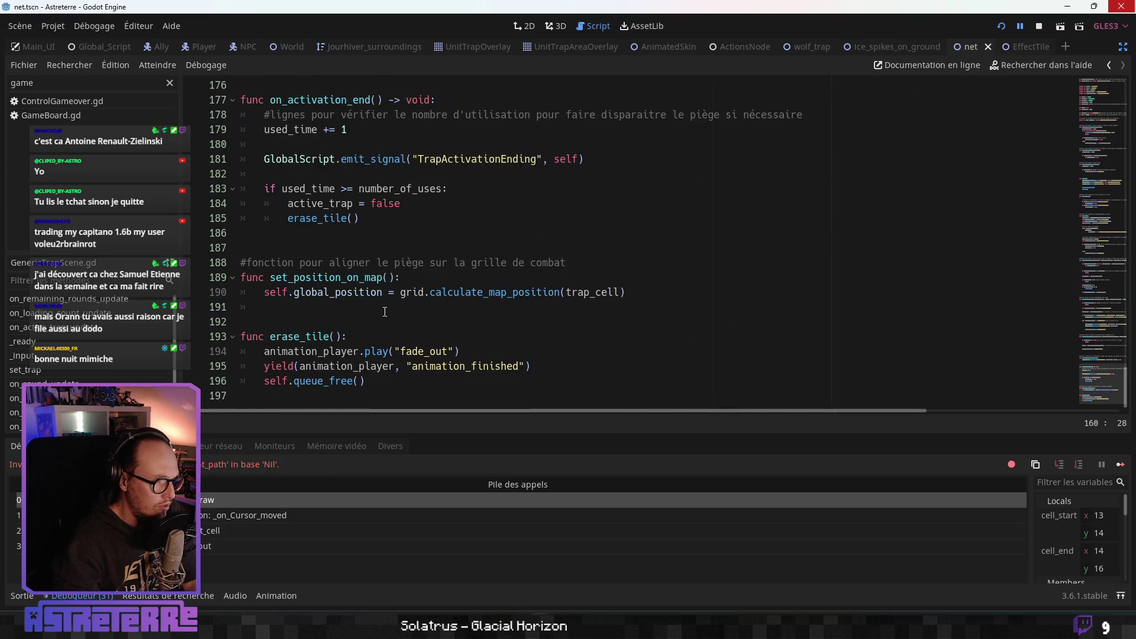
left_click(339, 346)
scroll(334, 308, "up", 2)
left_click(330, 276)
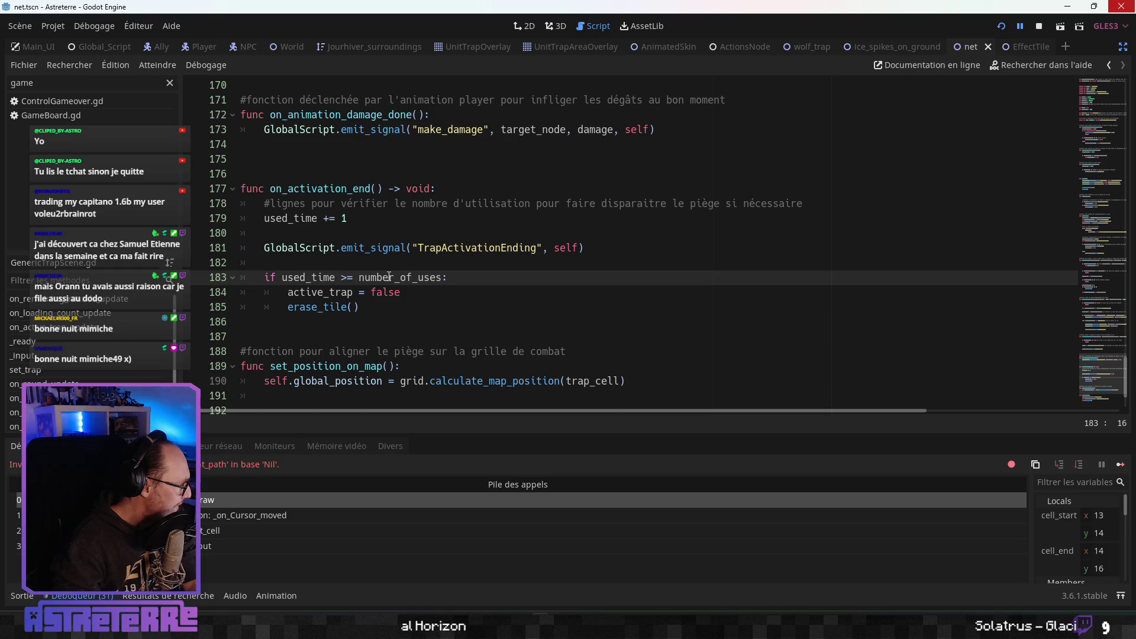
left_click(445, 276)
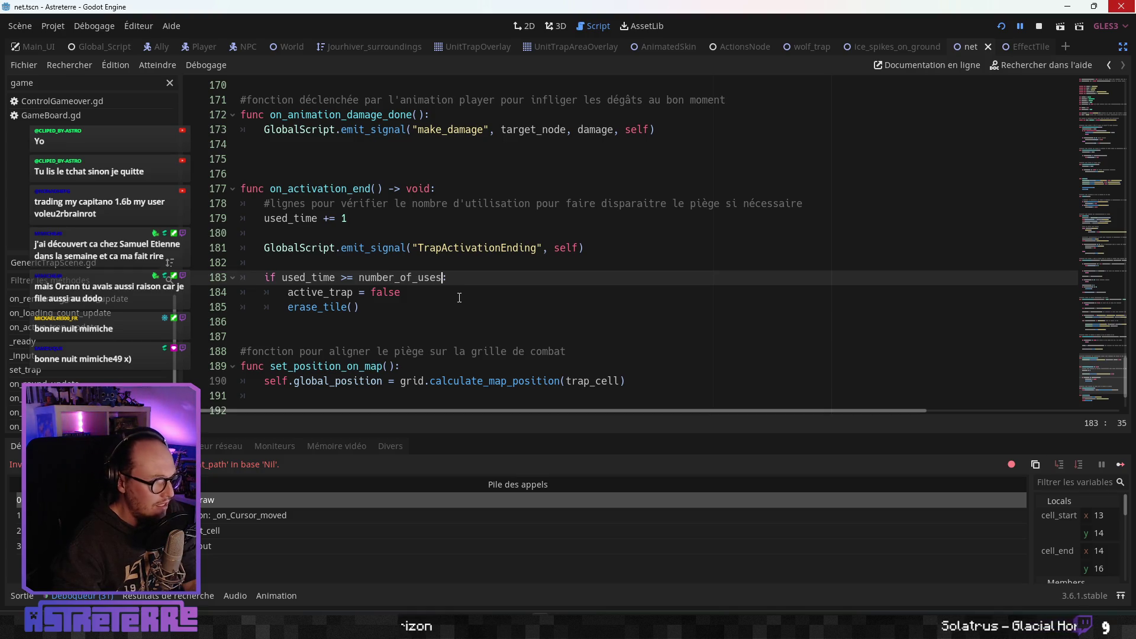
type("and n")
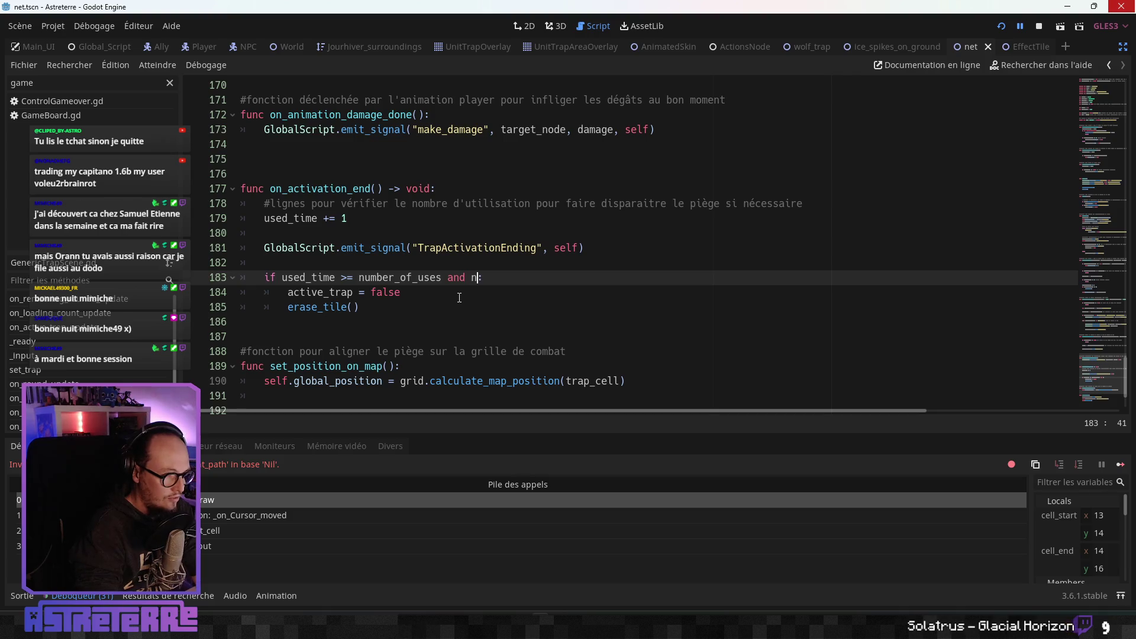
key("Down")
key("Down")
key("Down")
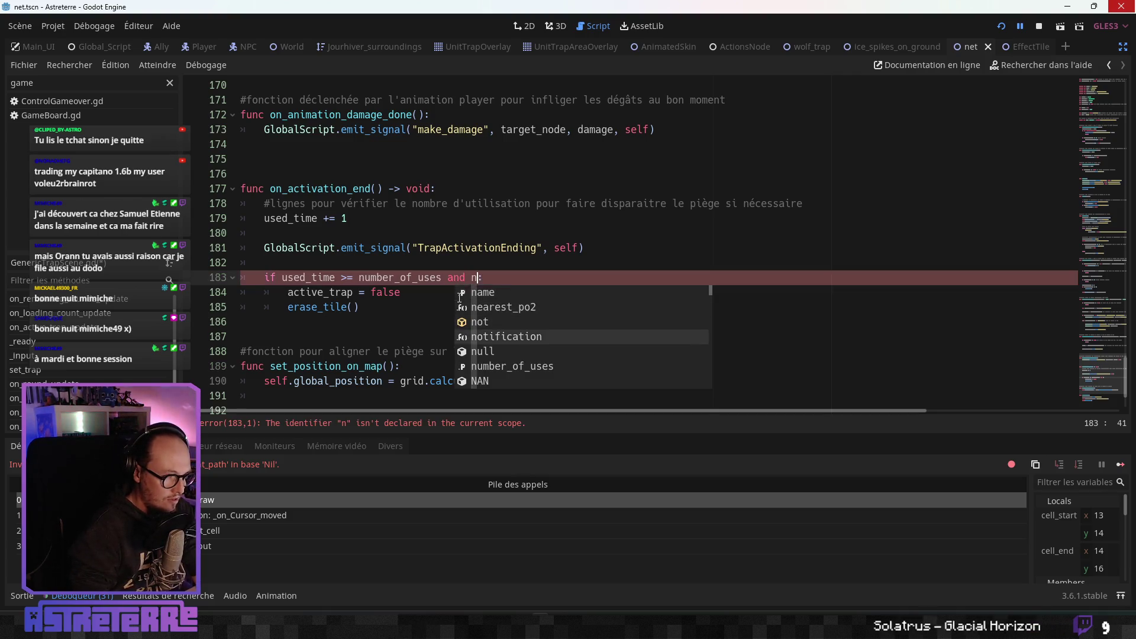
key("Return")
- Finish with '!= 0:' plus comment 'si number_of_uses == 0, c'est que le piège ne disparait pas tout de suite'
type("!= 0:")
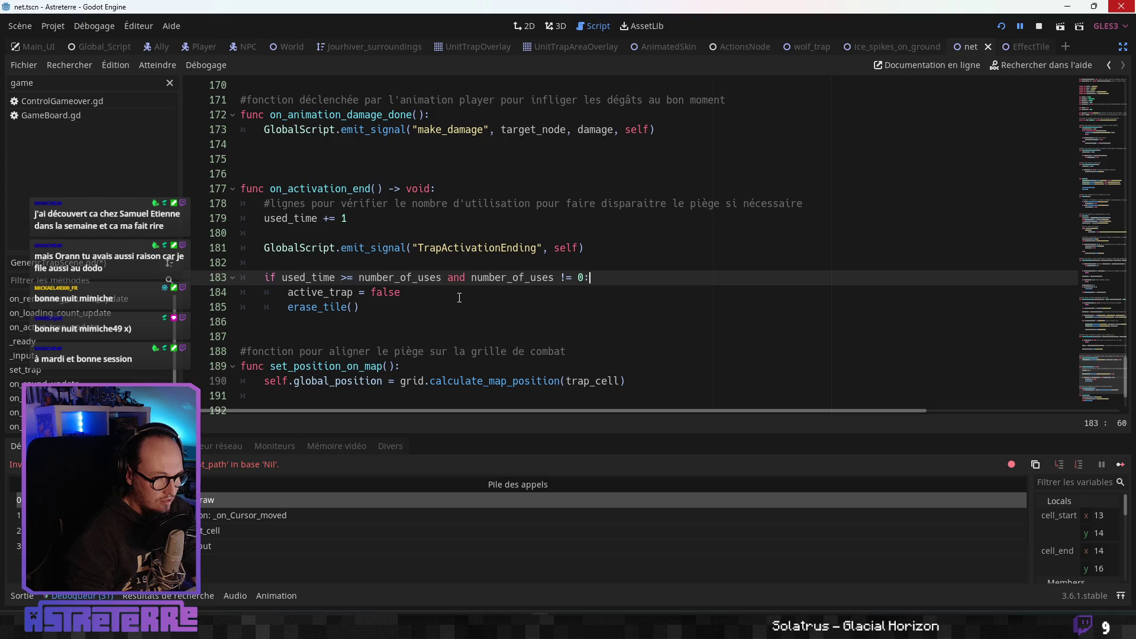
type(" #si number_of_sus")
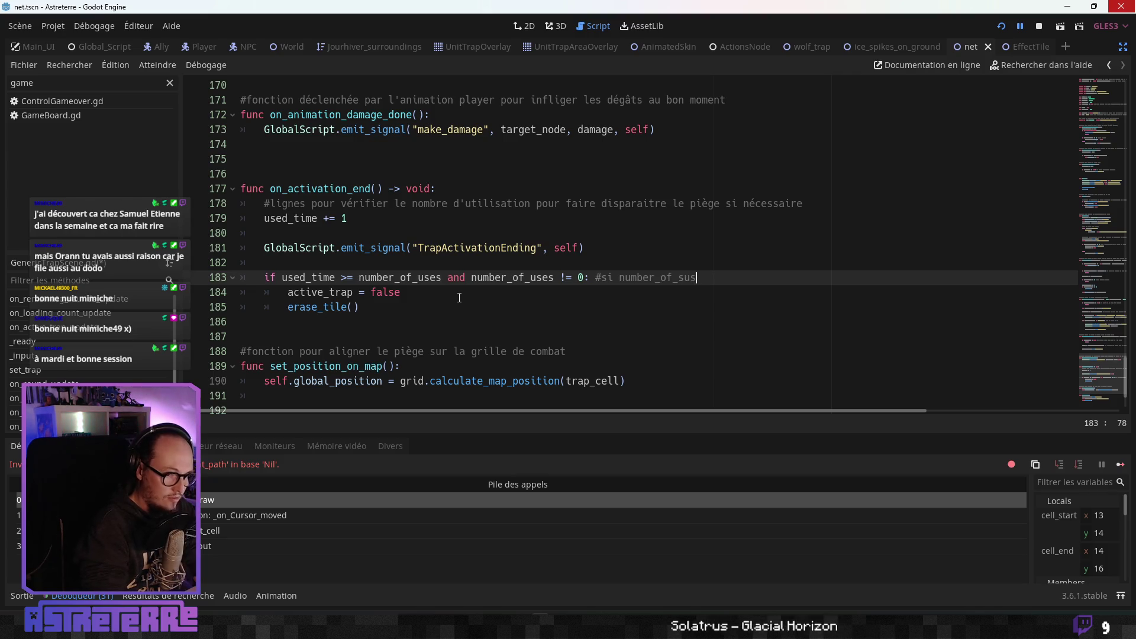
key("BackSpace")
key("BackSpace")
key("BackSpace")
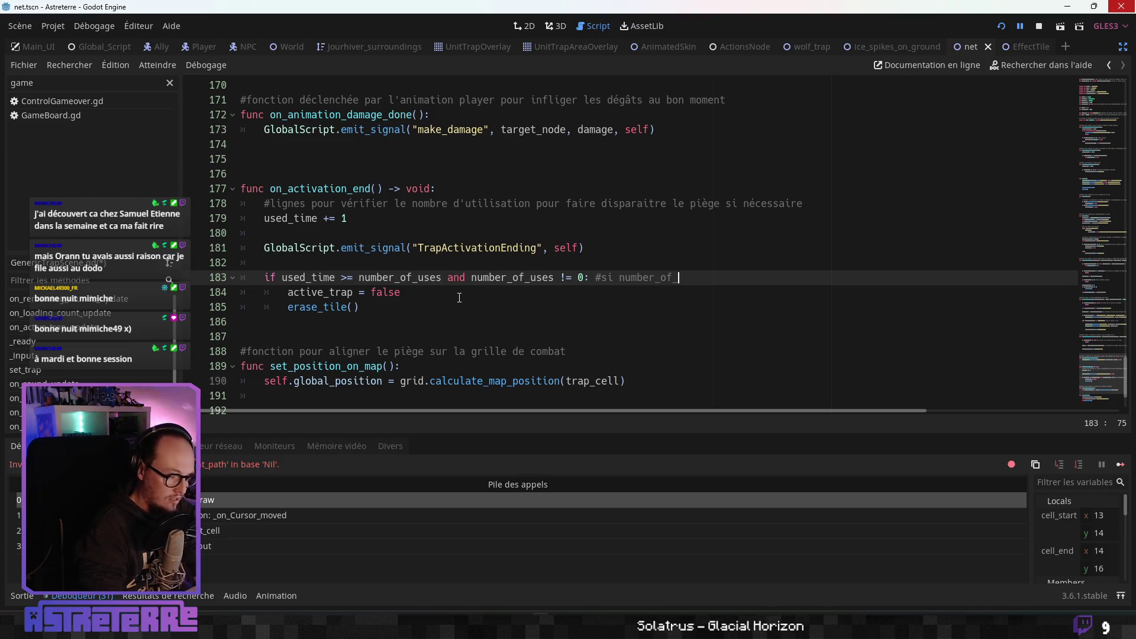
type("ueuses ")
type("== 0, c'est qie")
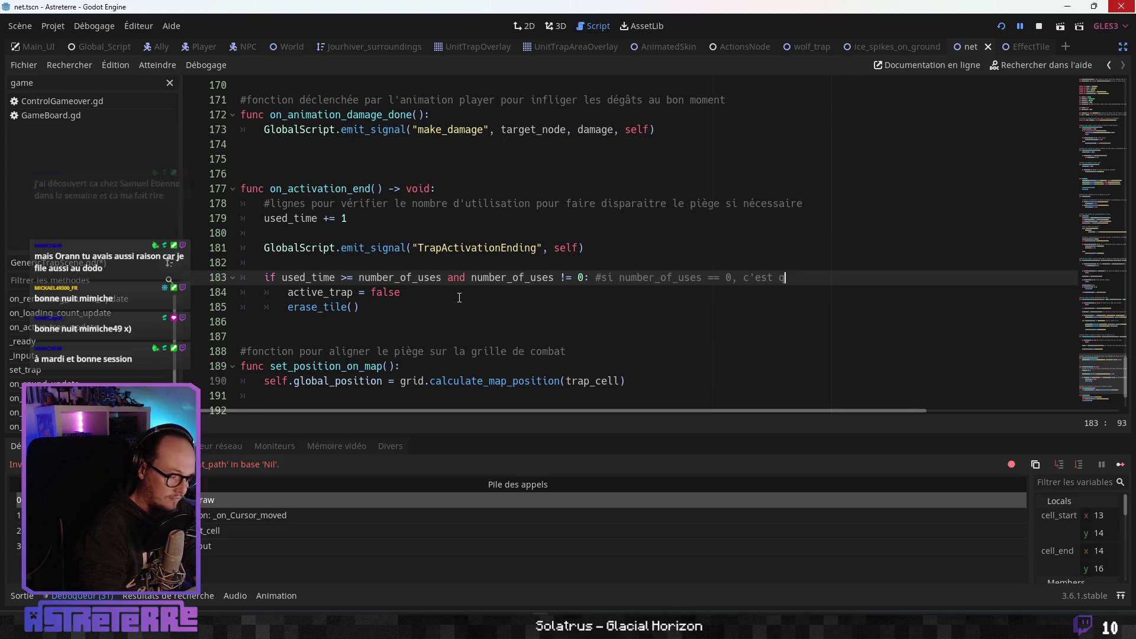
key("BackSpace")
key("BackSpace")
type("ue le piège ,e ")
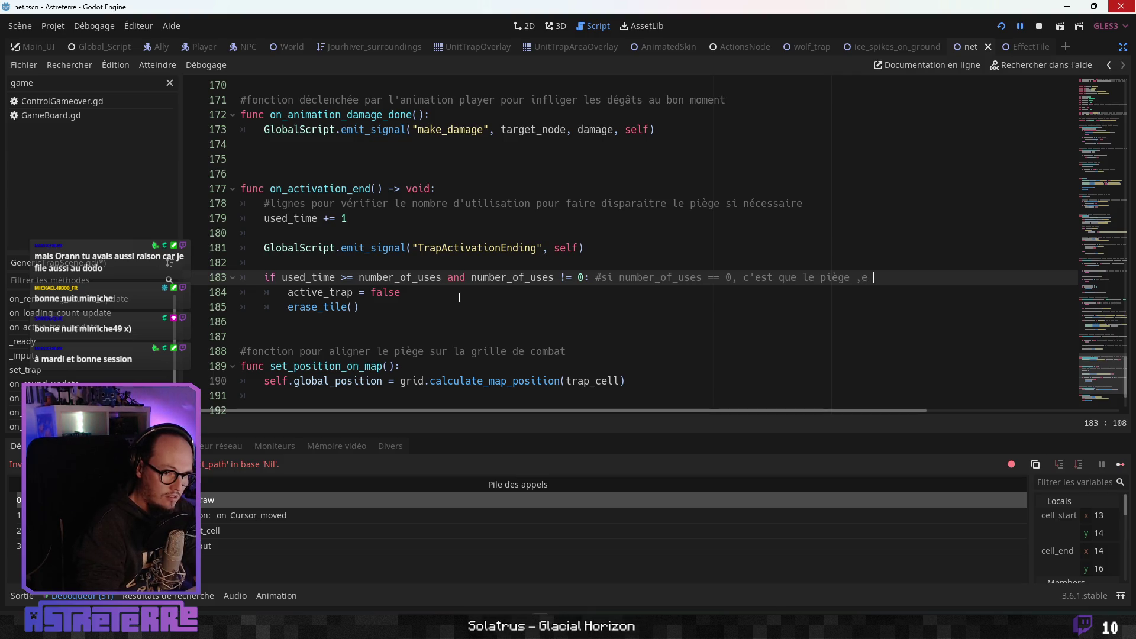
key("BackSpace")
key("BackSpace")
key("BackSpace")
type("ne dis")
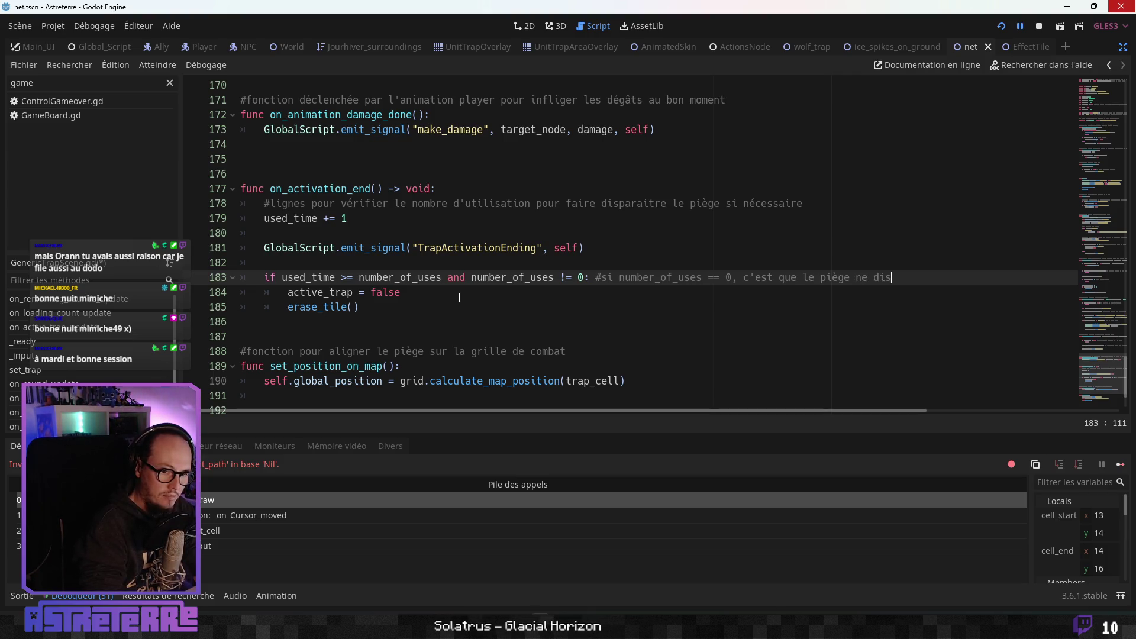
type("parait pas tout")
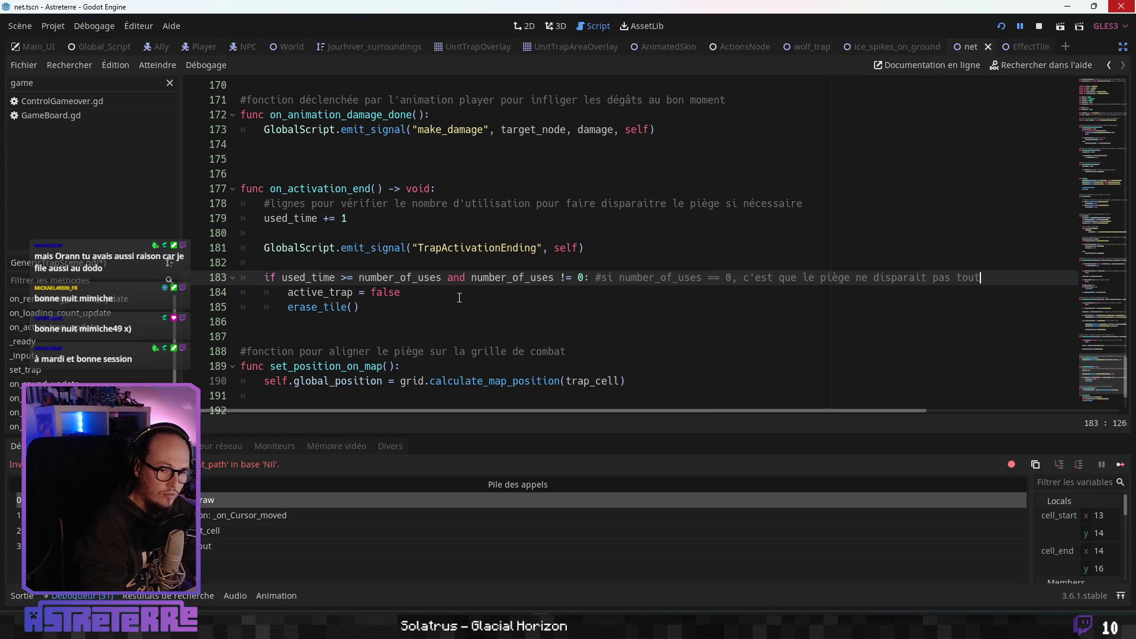
type(" de suite")
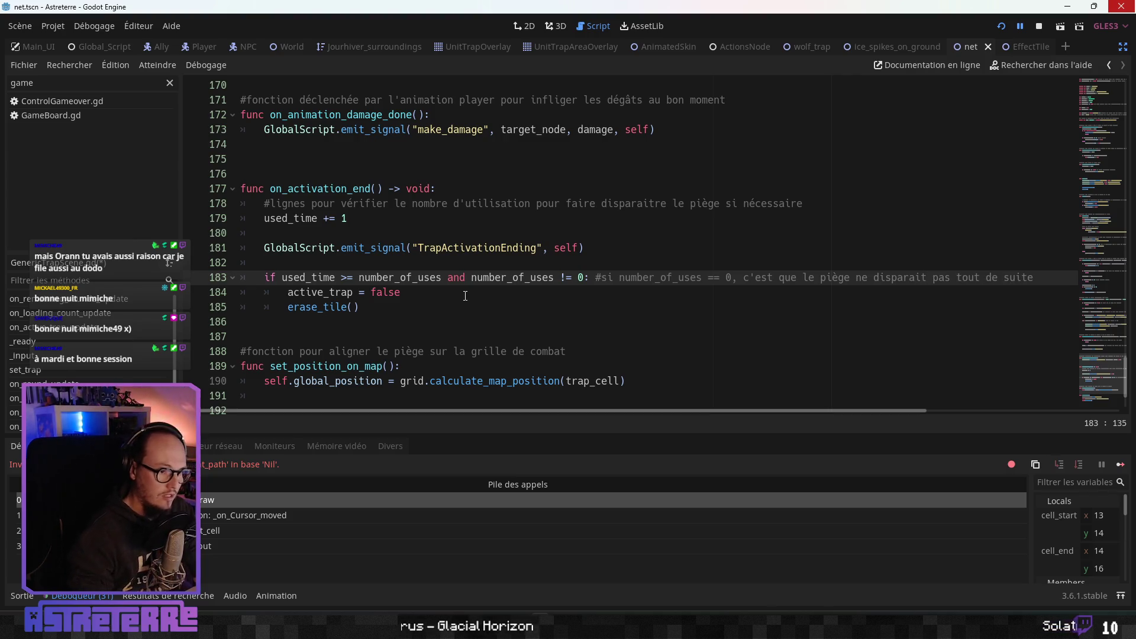
left_click(432, 298)
left_click(424, 312)
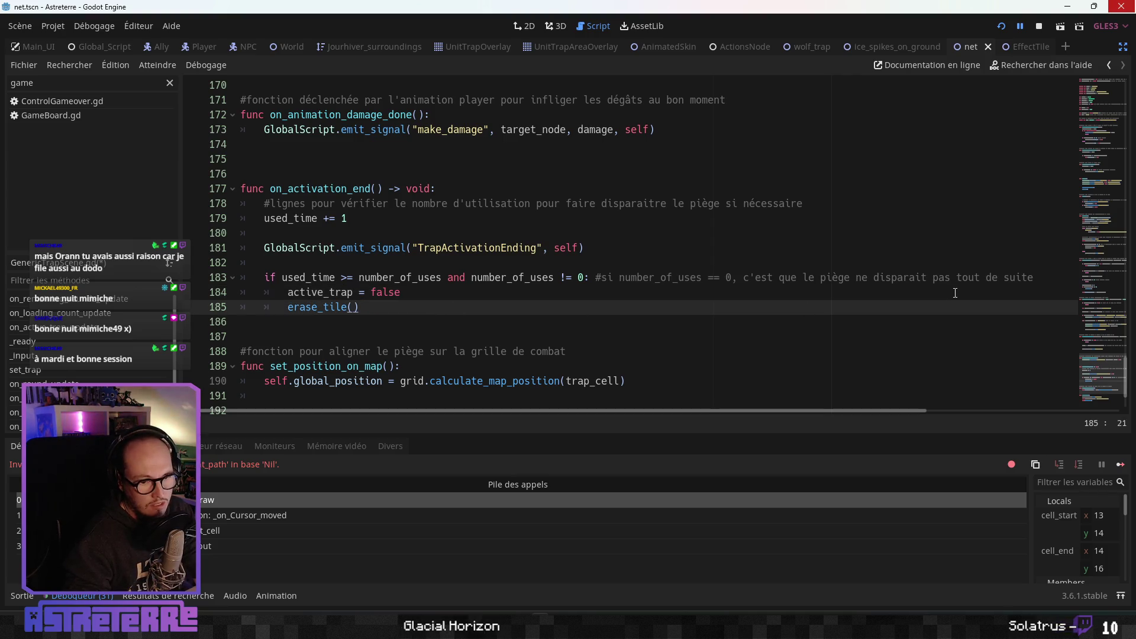
left_click(1041, 276)
left_click(414, 308)
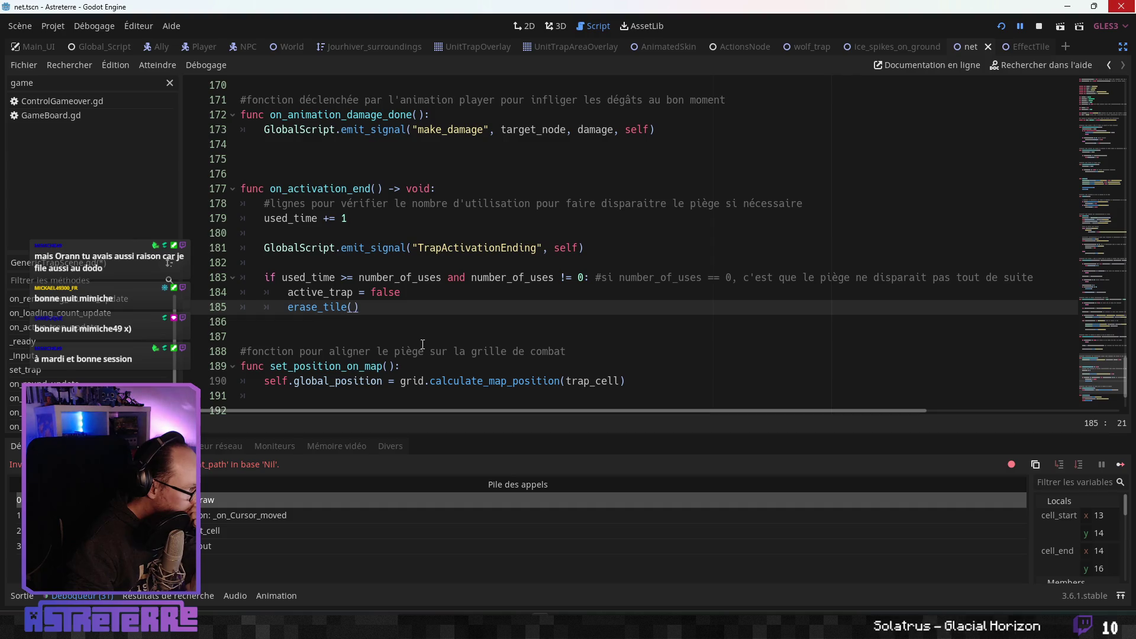
scroll(421, 343, "up", 1)
key("Up")
key("Up")
key("Up")
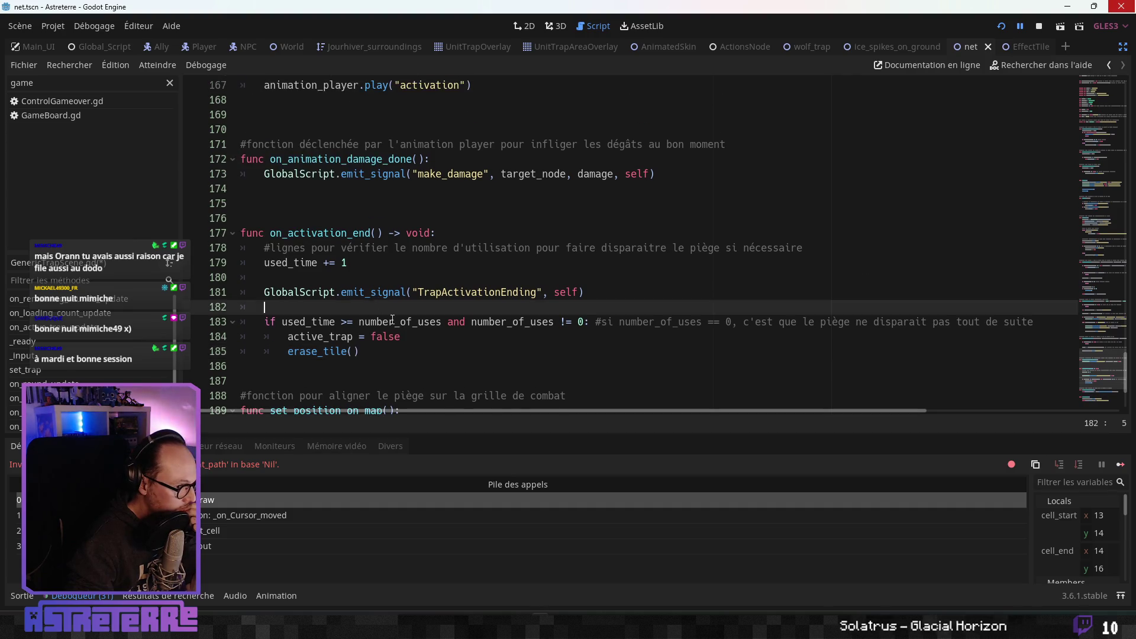
scroll(418, 331, "up", 8)
scroll(417, 327, "up", 20)
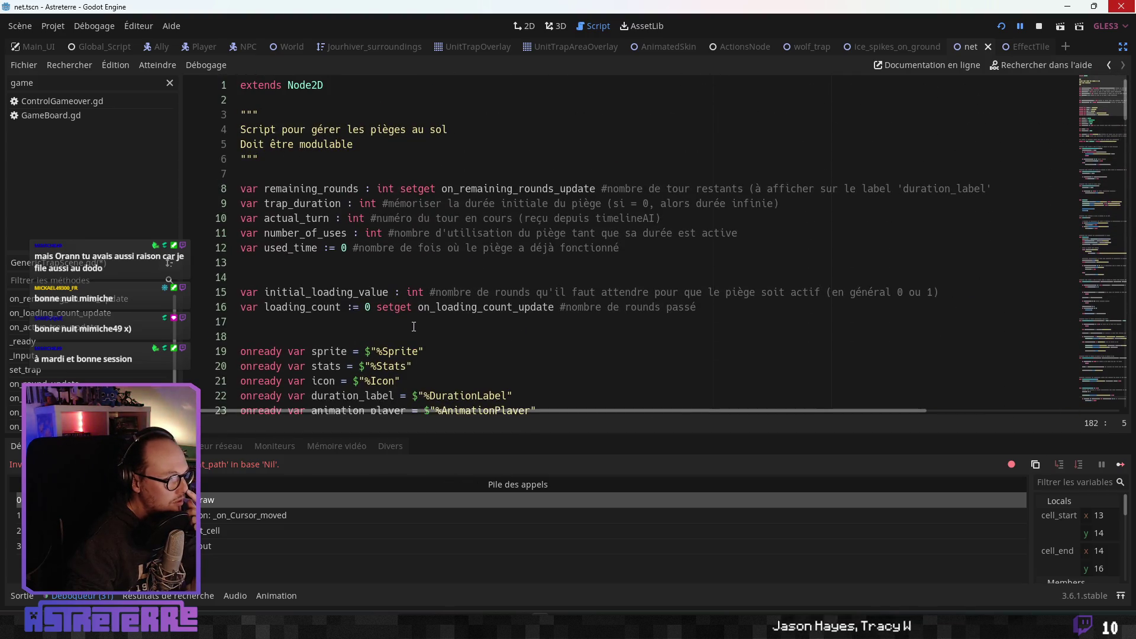
scroll(414, 326, "down", 10)
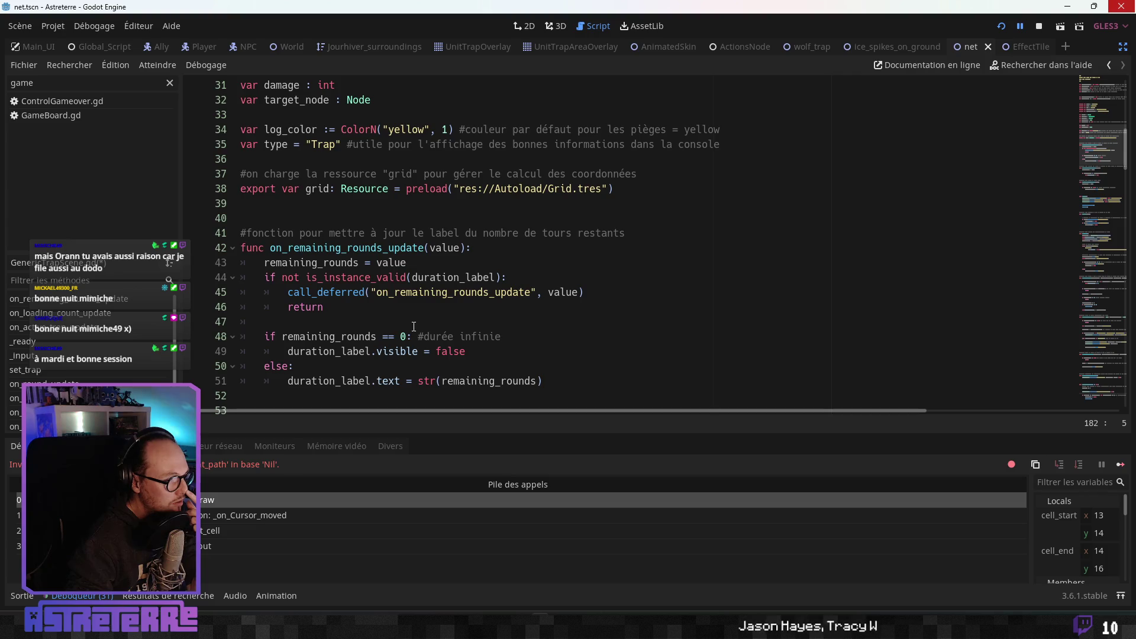
scroll(414, 327, "down", 3)
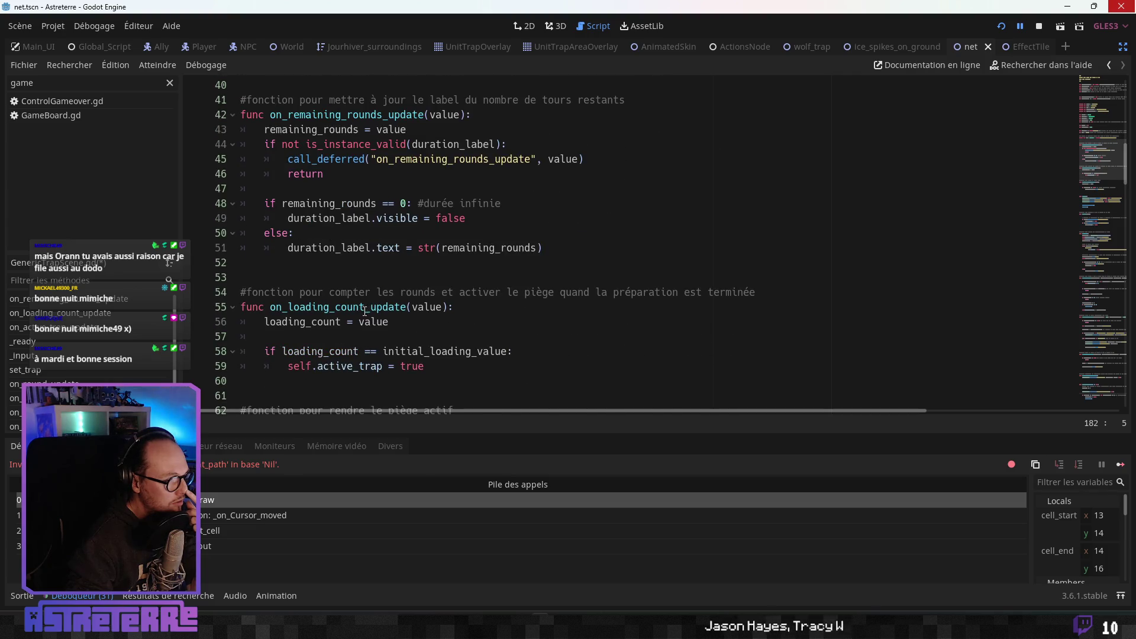
left_click(350, 321)
scroll(354, 335, "down", 2)
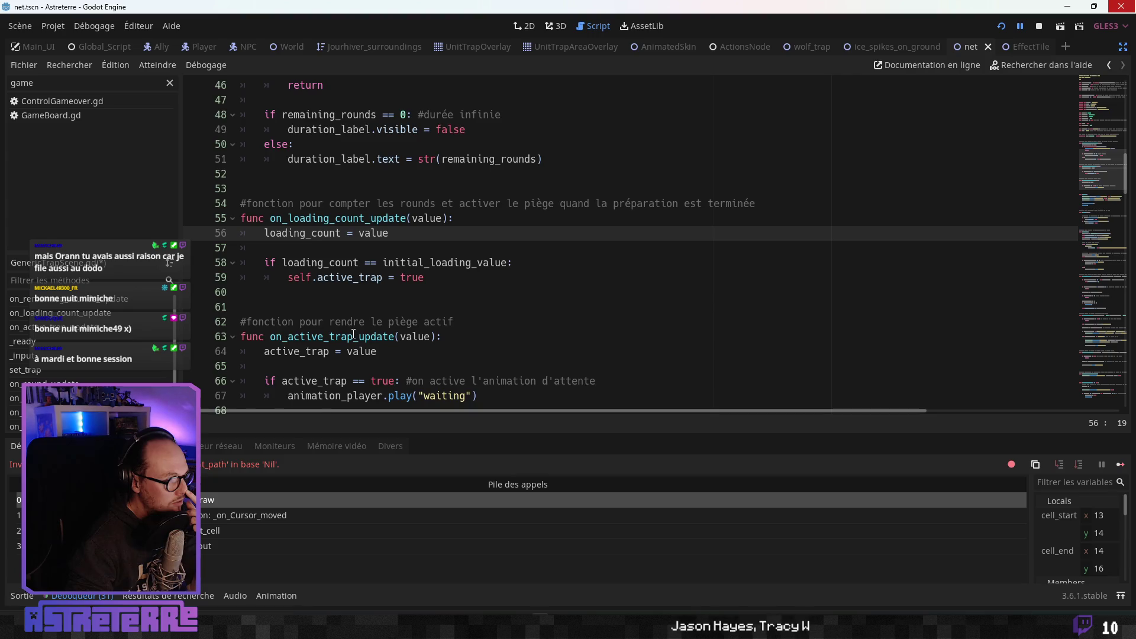
scroll(353, 335, "down", 2)
scroll(355, 322, "down", 2)
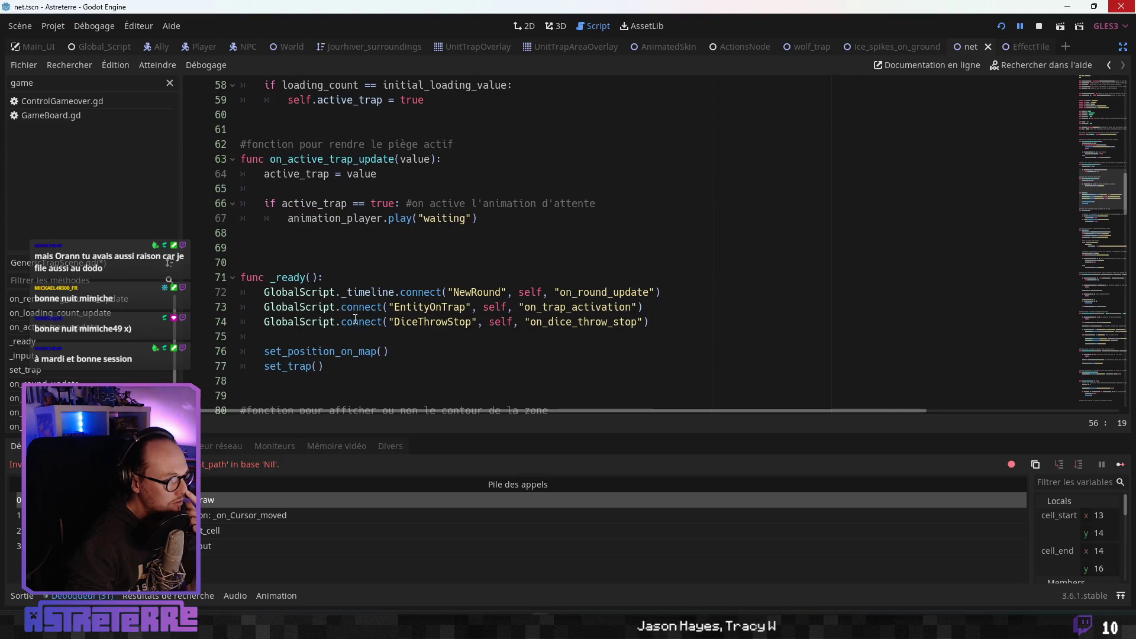
scroll(354, 319, "down", 2)
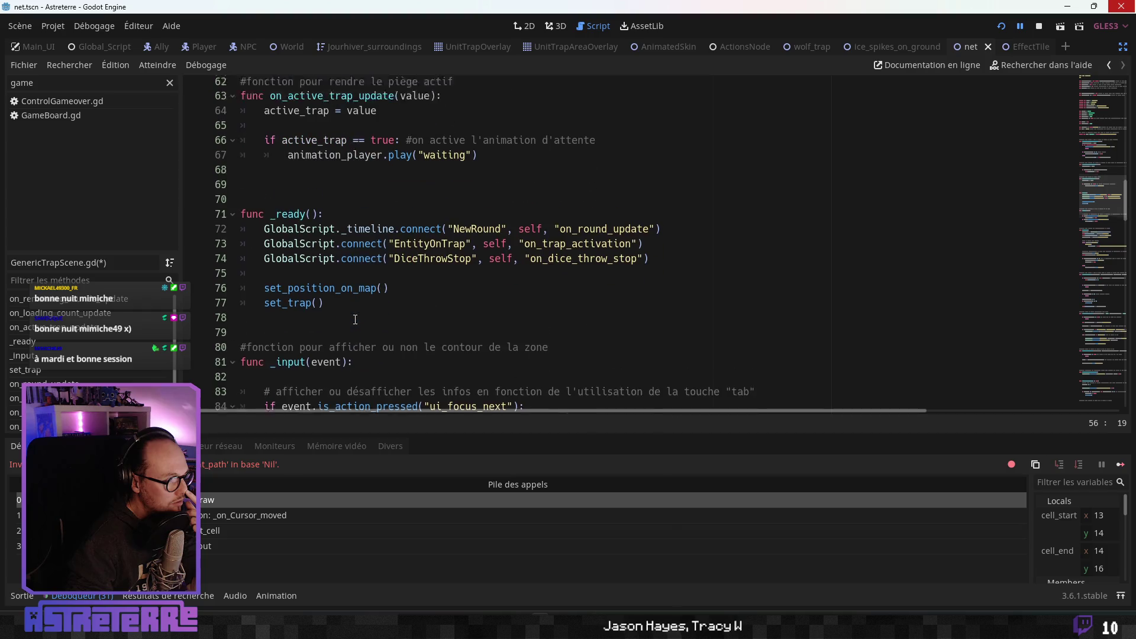
scroll(355, 320, "down", 1)
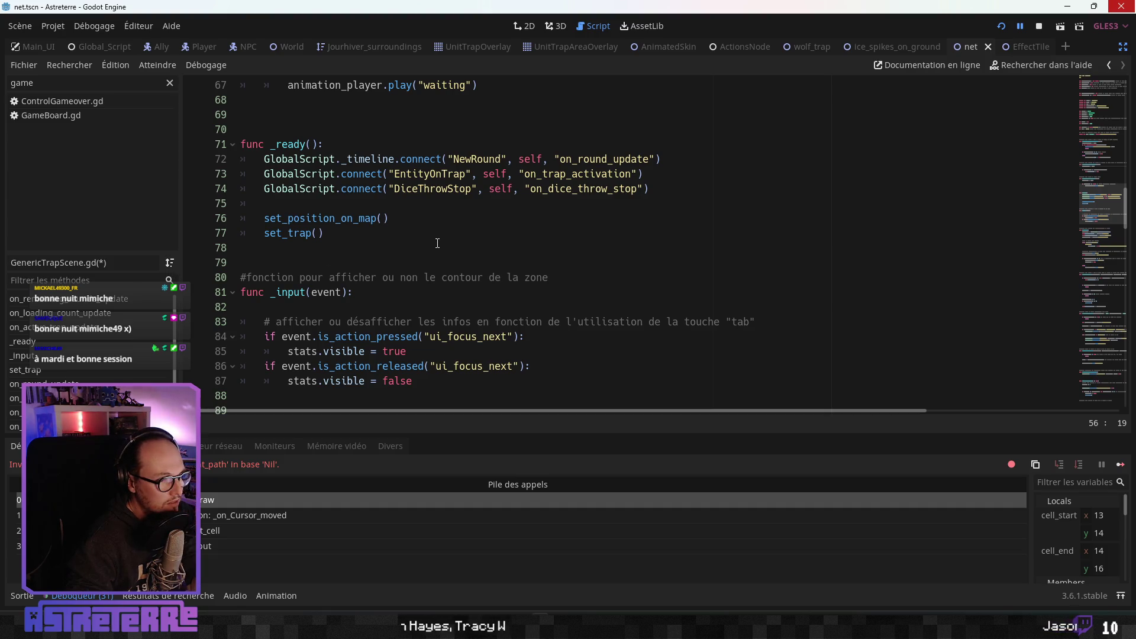
left_click(437, 210)
scroll(389, 290, "down", 2)
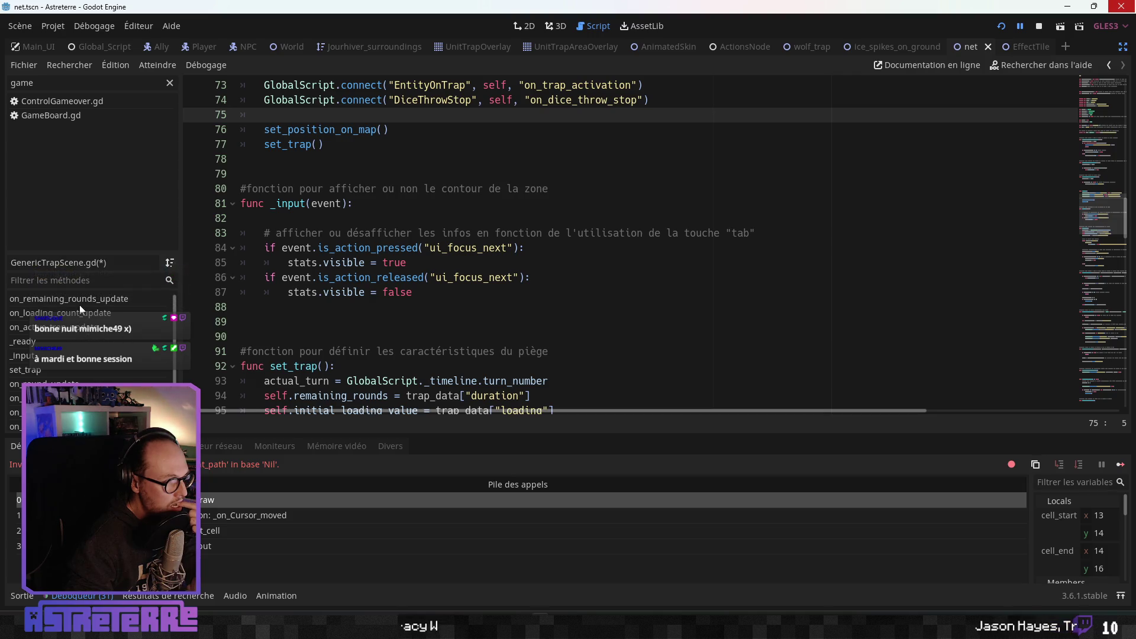
left_click(44, 384)
- Read through on_round_update from the return on line 124 to remaining_rounds on line 135
scroll(400, 249, "up", 1)
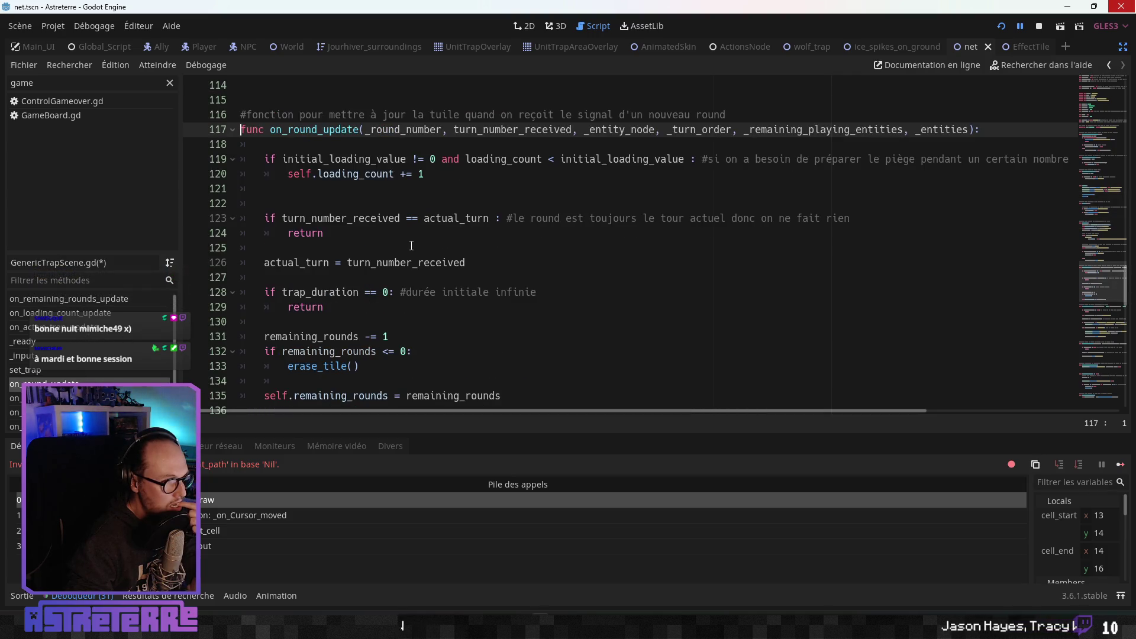
left_click(416, 235)
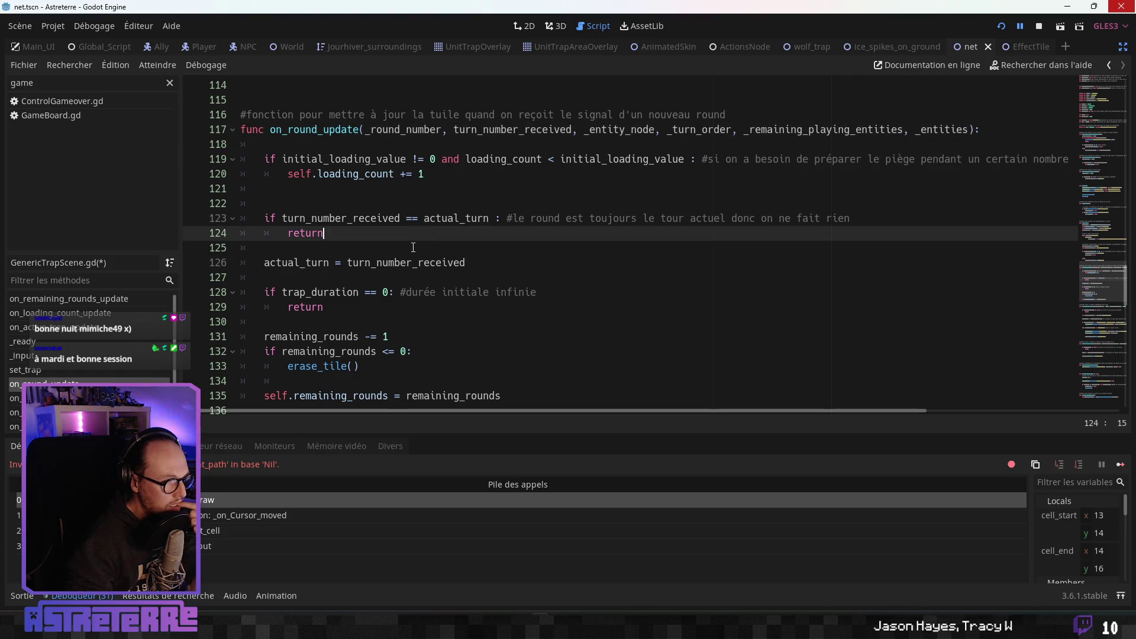
left_click(402, 263)
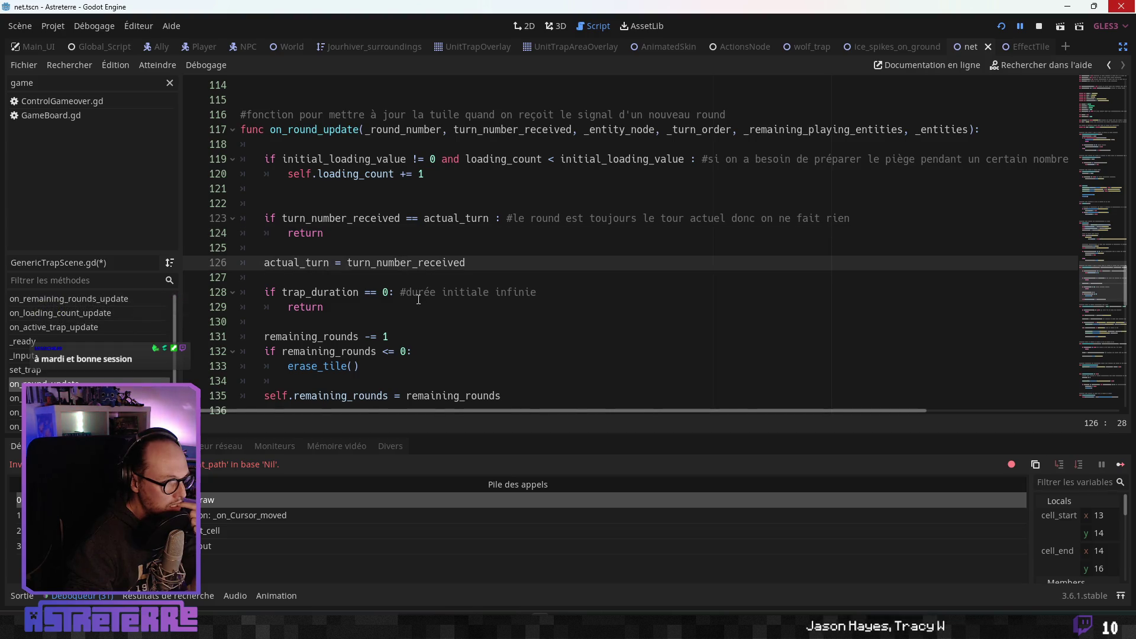
scroll(418, 299, "down", 1)
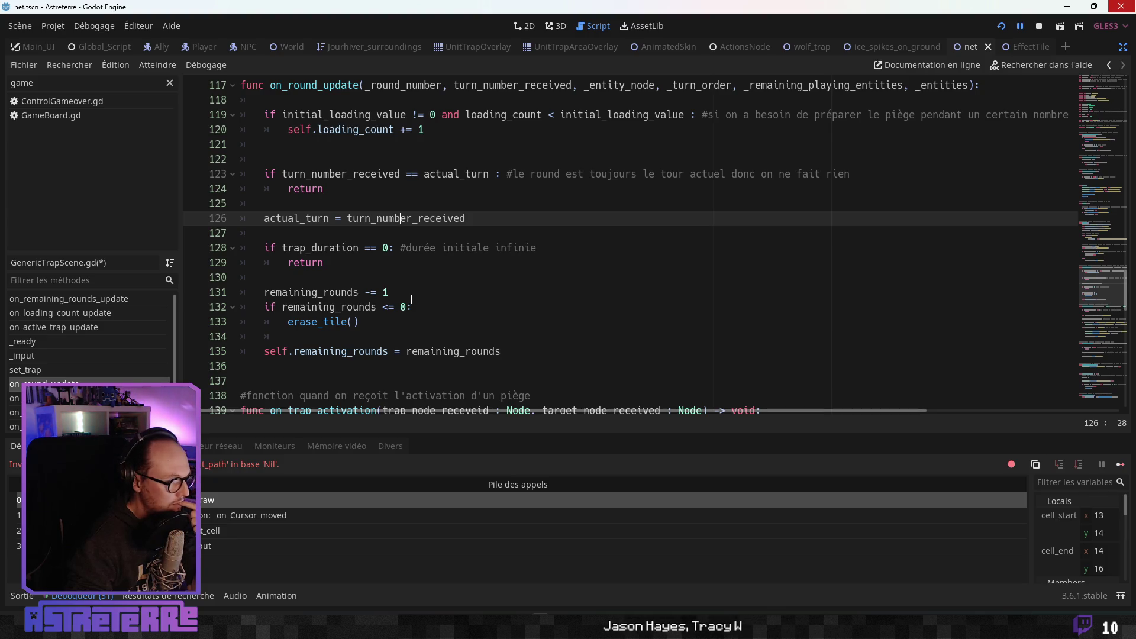
left_click(378, 351)
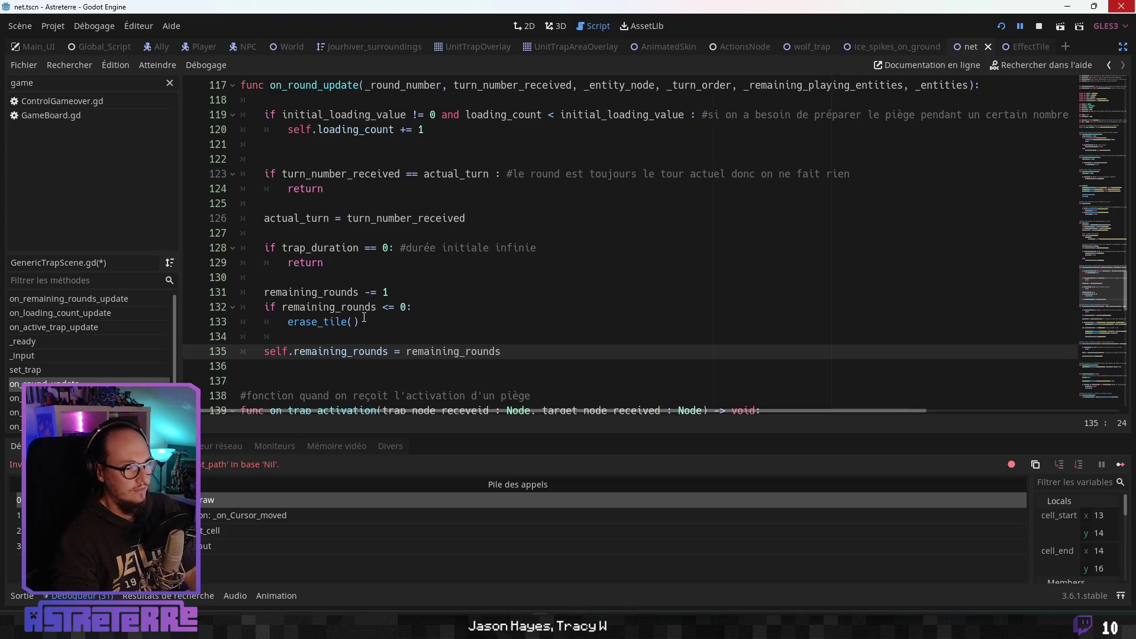
- Jump to erase_tile's definition, read down to queue_free, and relaunch the game with F5
left_click(311, 322, "ctrl")
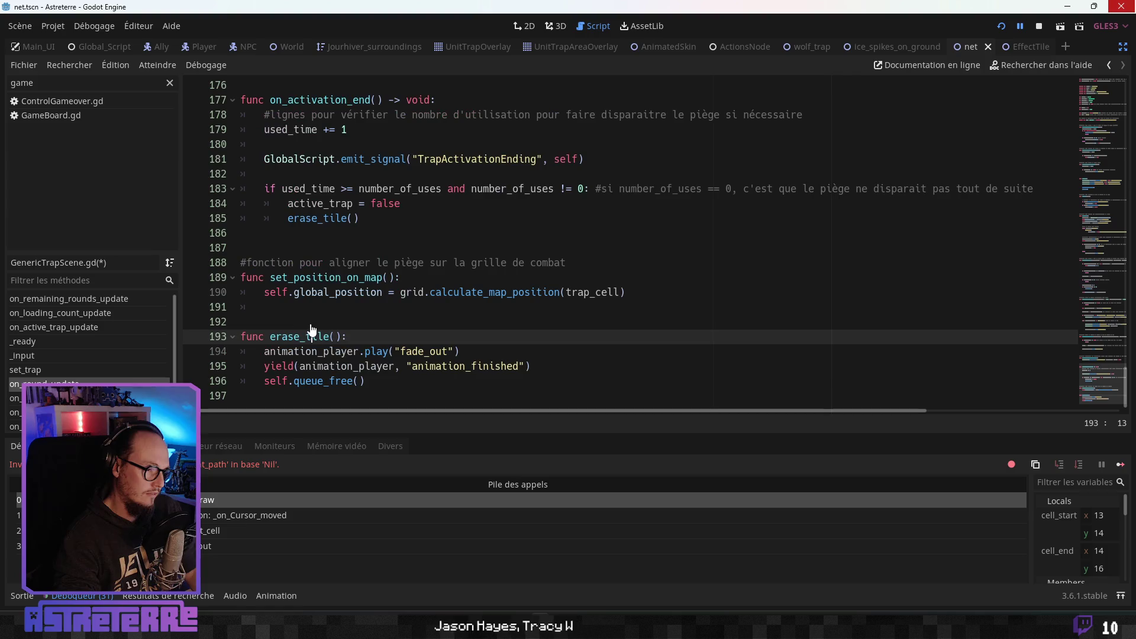
left_click(378, 352)
left_click(379, 366)
left_click(385, 380)
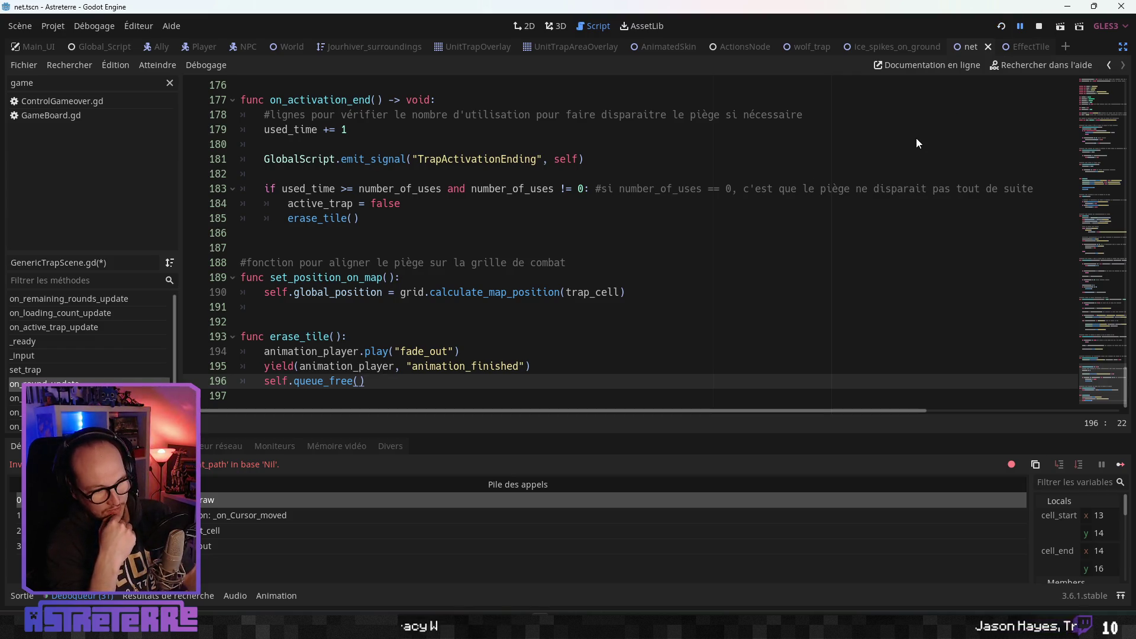
key("F5")
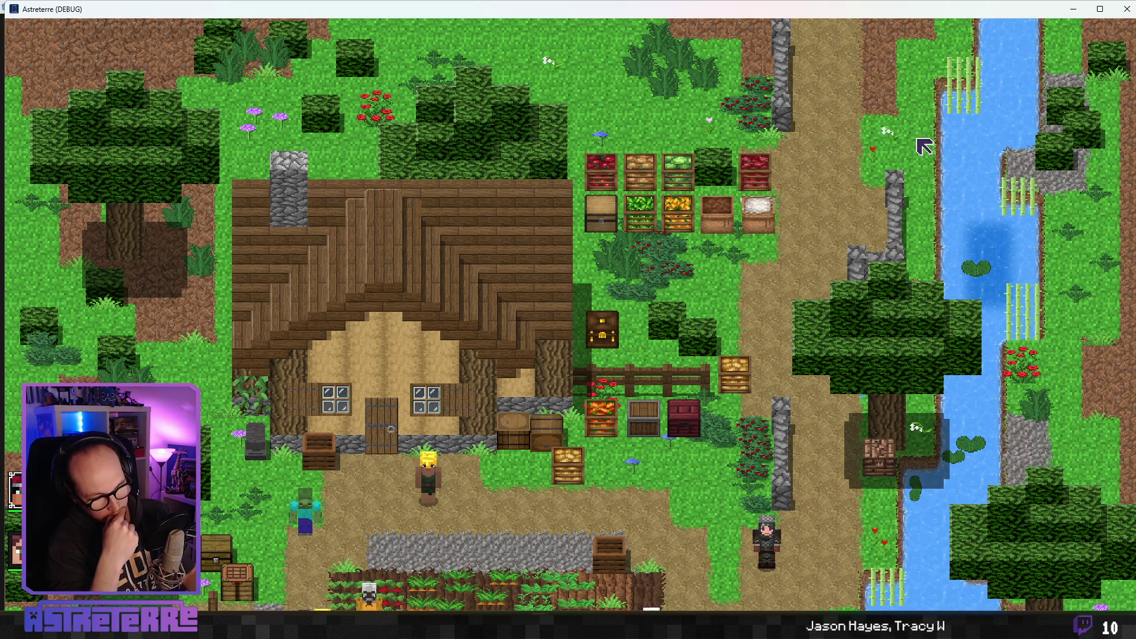
- Walk the character, then unequip the gold helmet, chestplate and leggings in the inventory
key("w")
key("e")
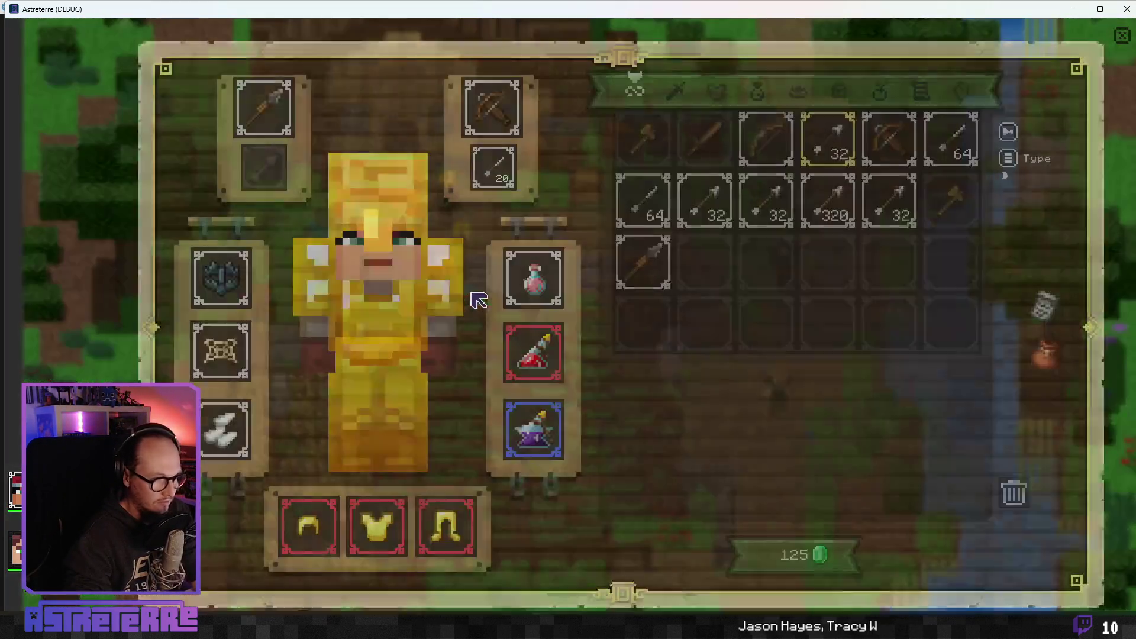
left_click(313, 528)
left_click(388, 535)
left_click(444, 527)
key("e")
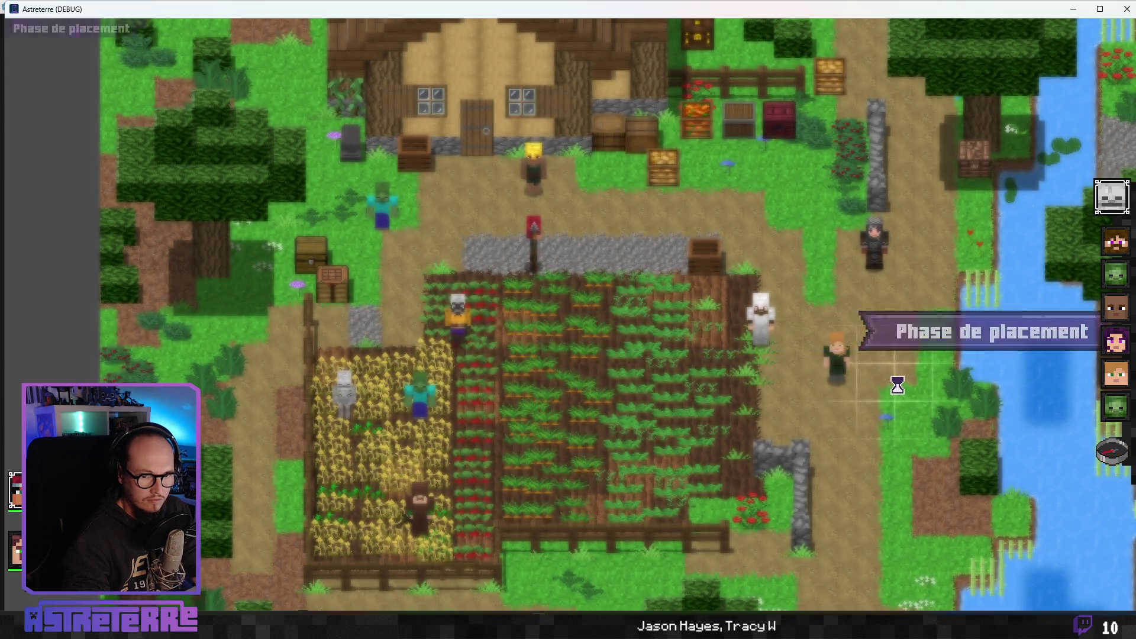
- End the placement phase and cast Souffle de feu on the field
left_click(1127, 457)
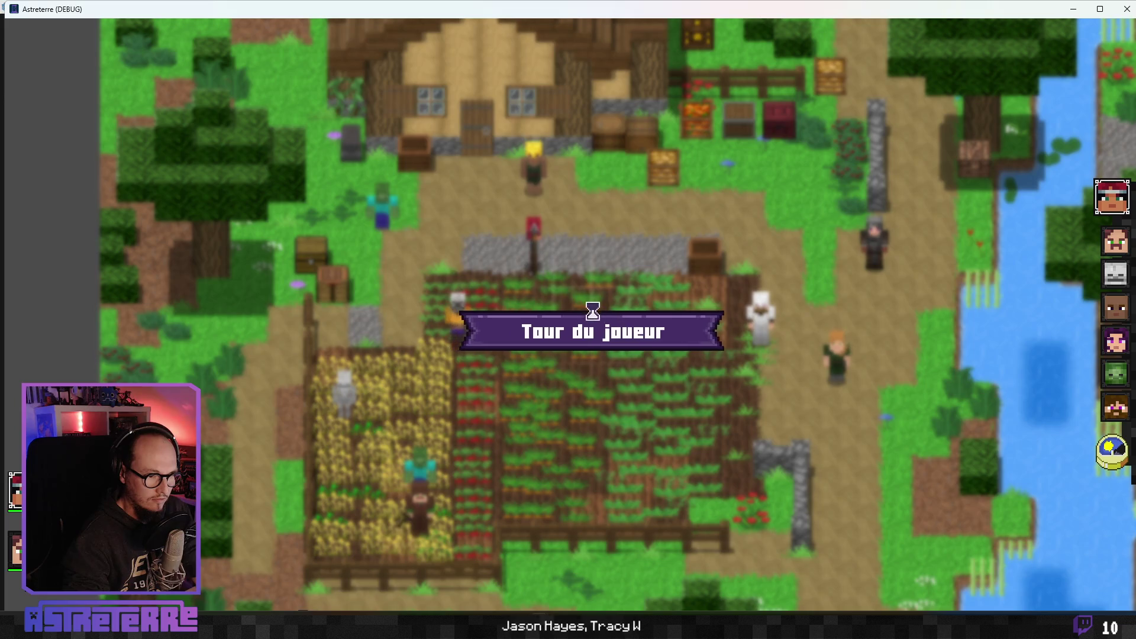
left_click(557, 604)
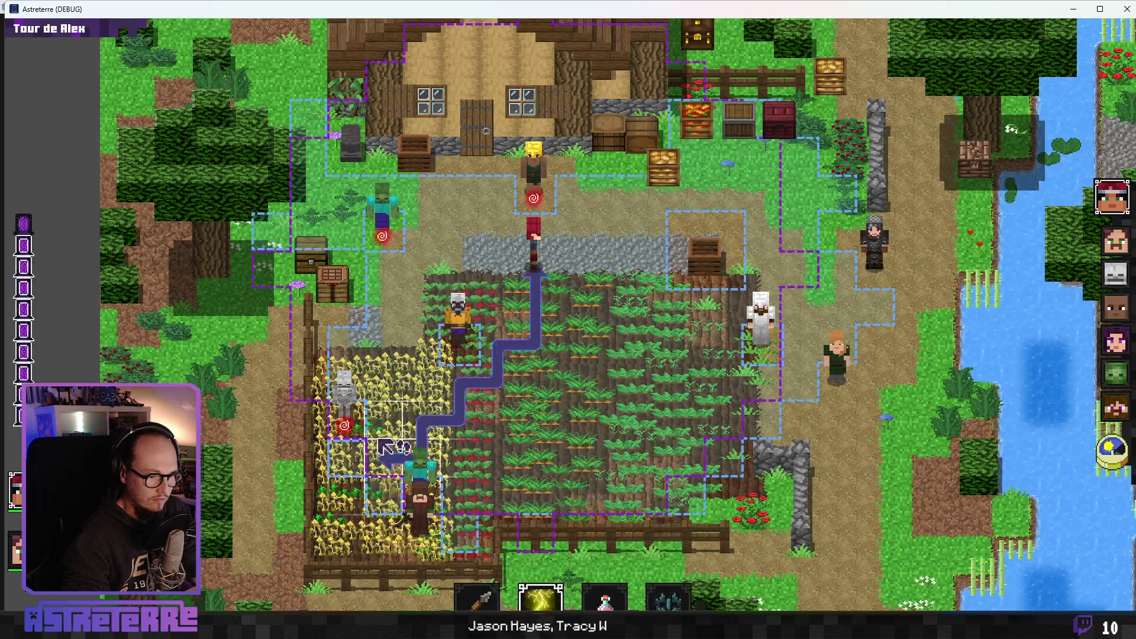
left_click(491, 399)
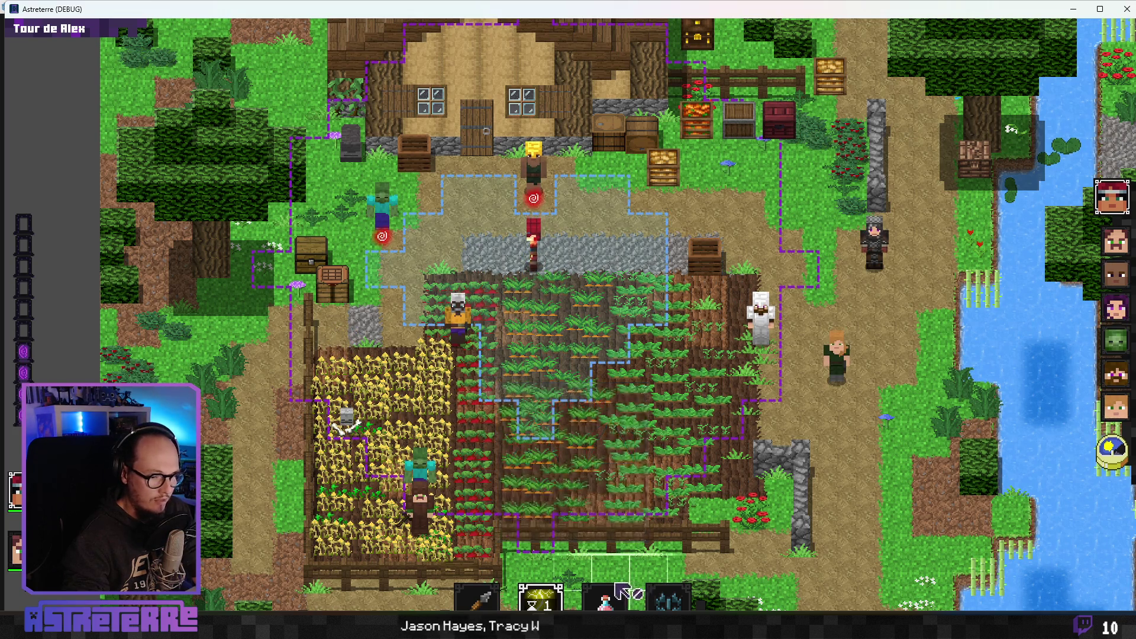
- Place the net trap beside Alex, add action points via console, step Alex onto it, end turn
left_click(669, 600)
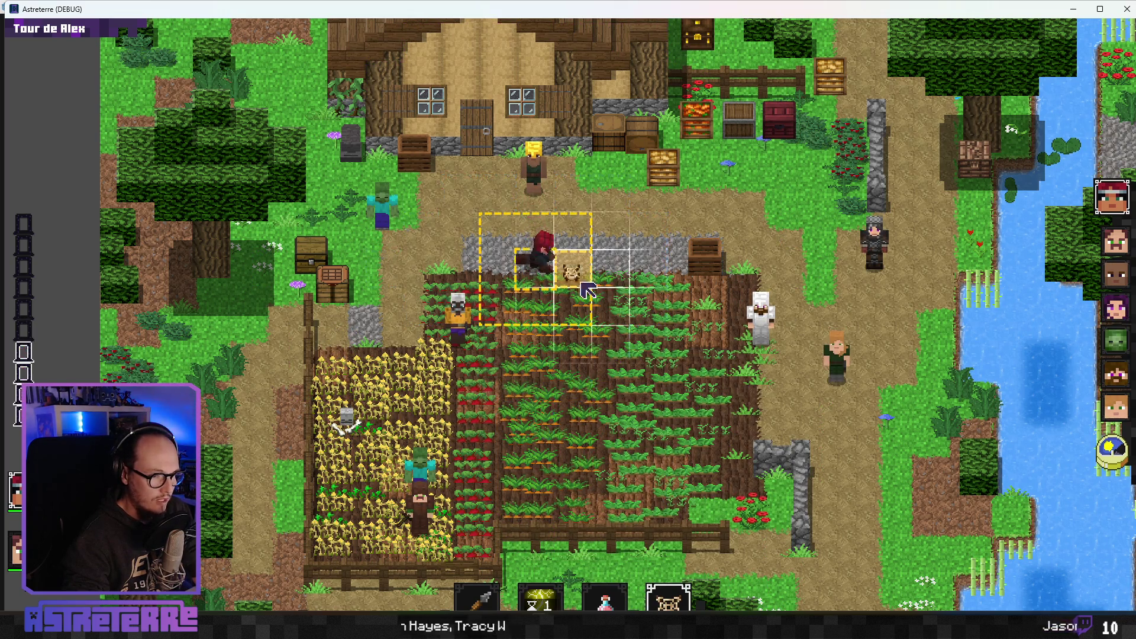
left_click(575, 273)
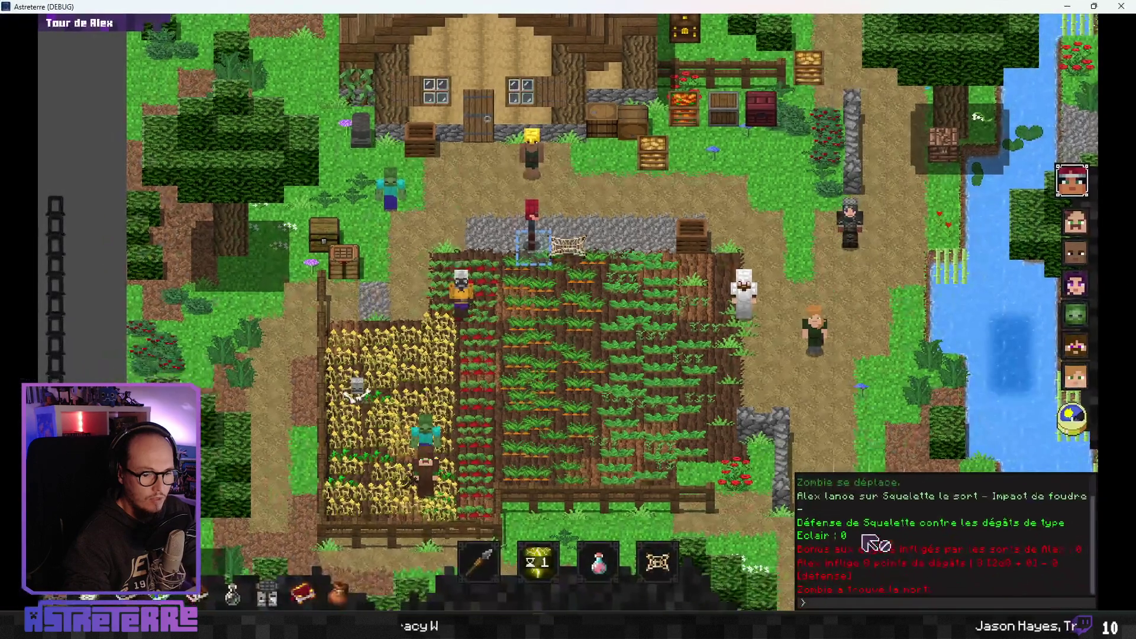
left_click(818, 603)
type("add action_points 10")
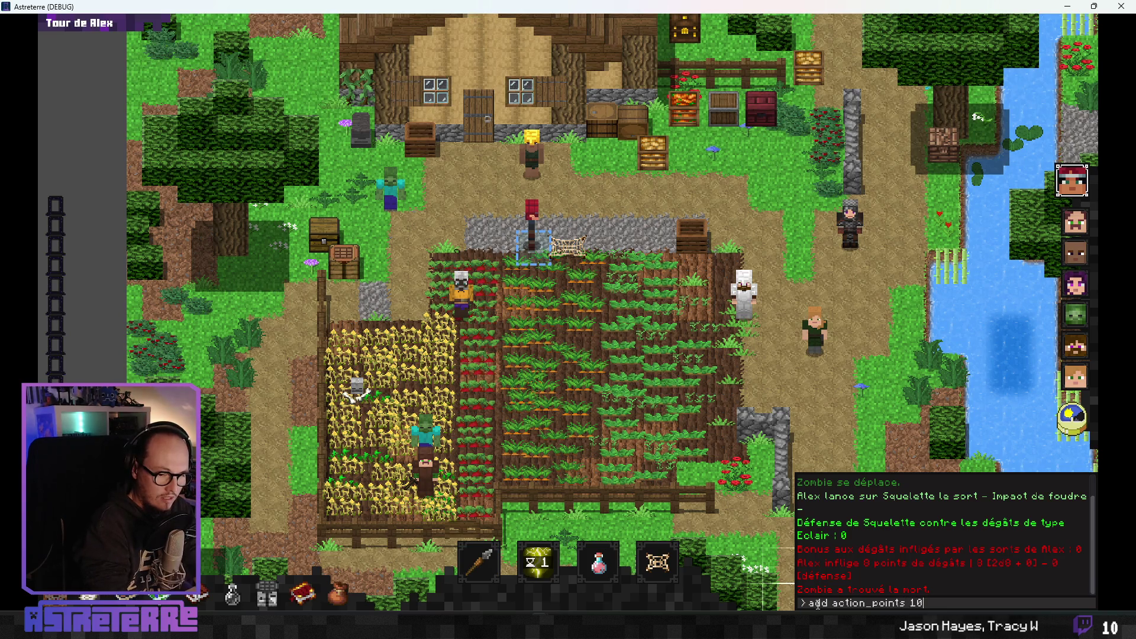
key("Return")
left_click(568, 243)
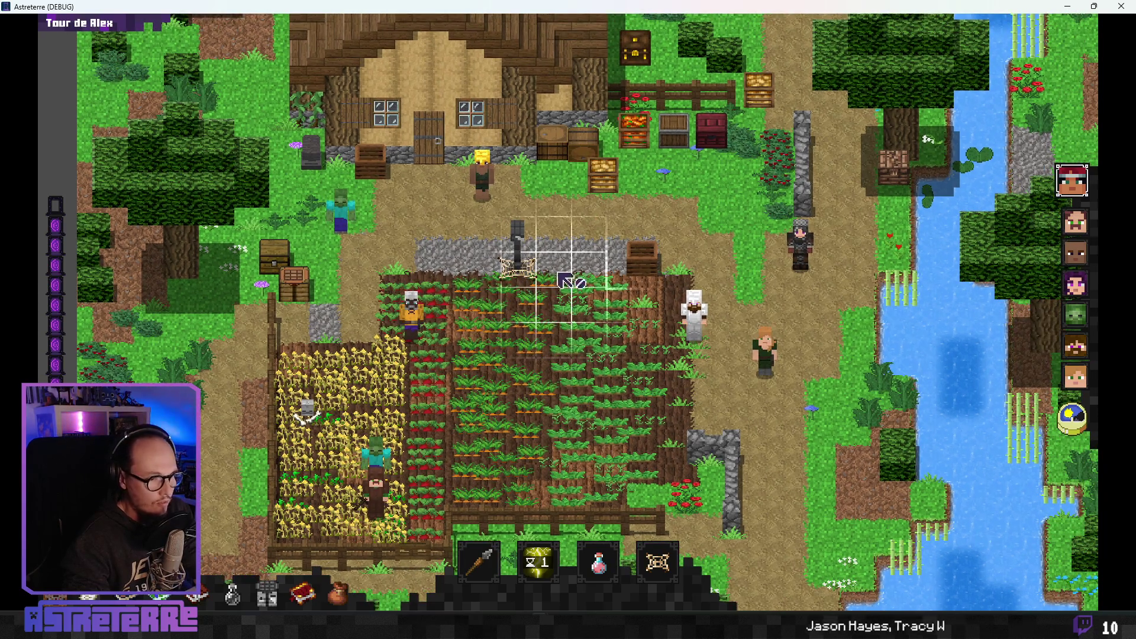
left_click(1071, 420)
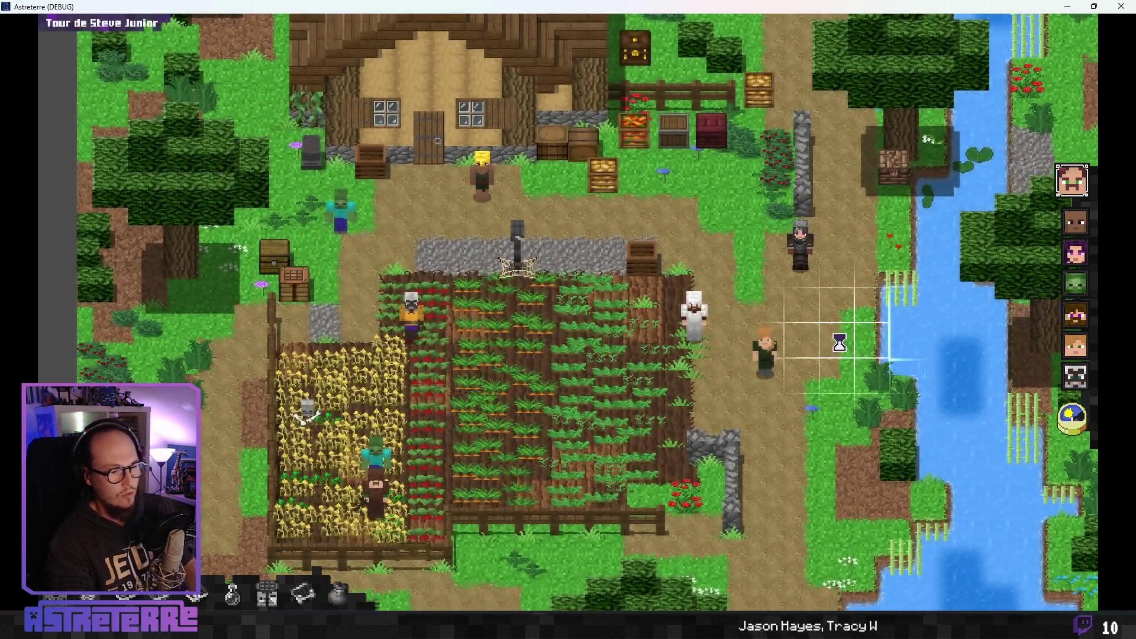
- Toggle the health-bar and trap-counter overlay to inspect the net trap, then end Steve Junior's turn
key("alt")
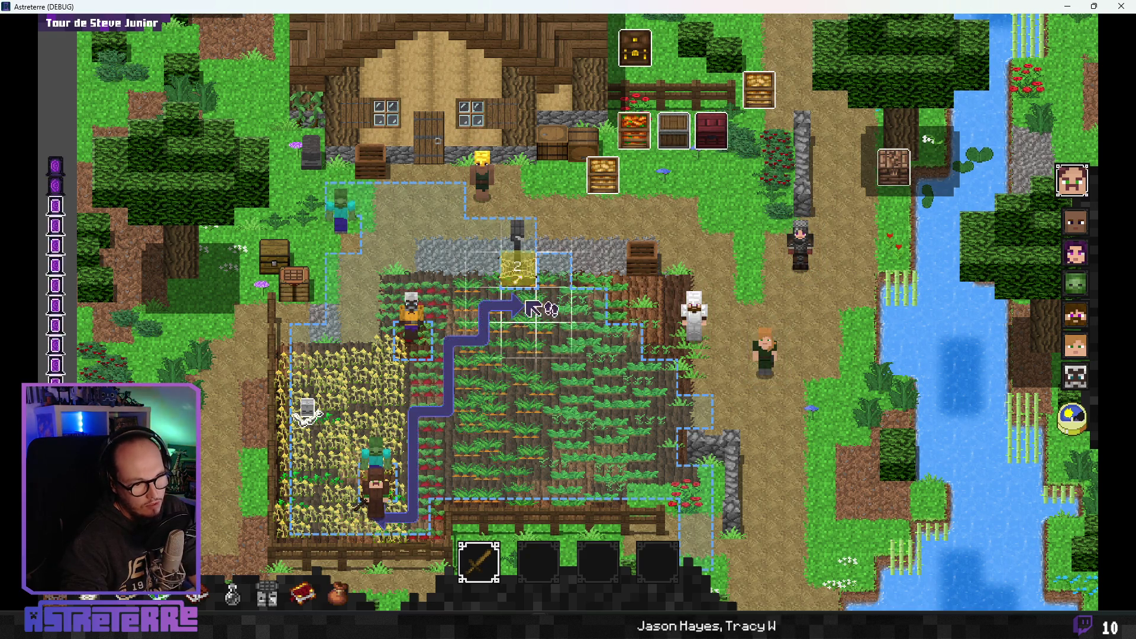
key("alt")
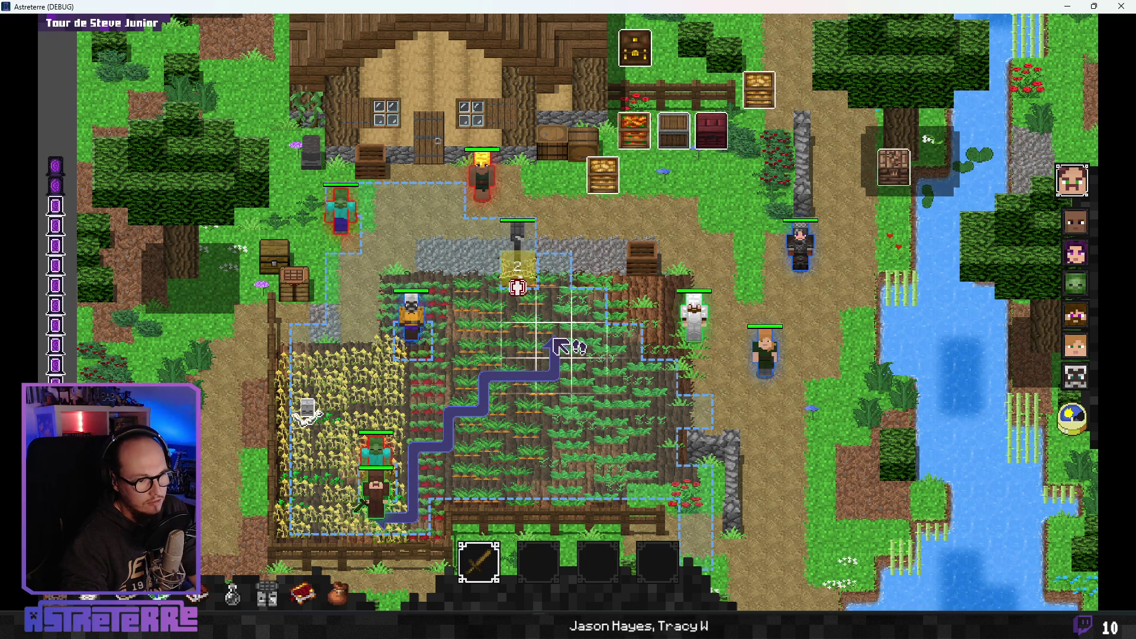
key("alt")
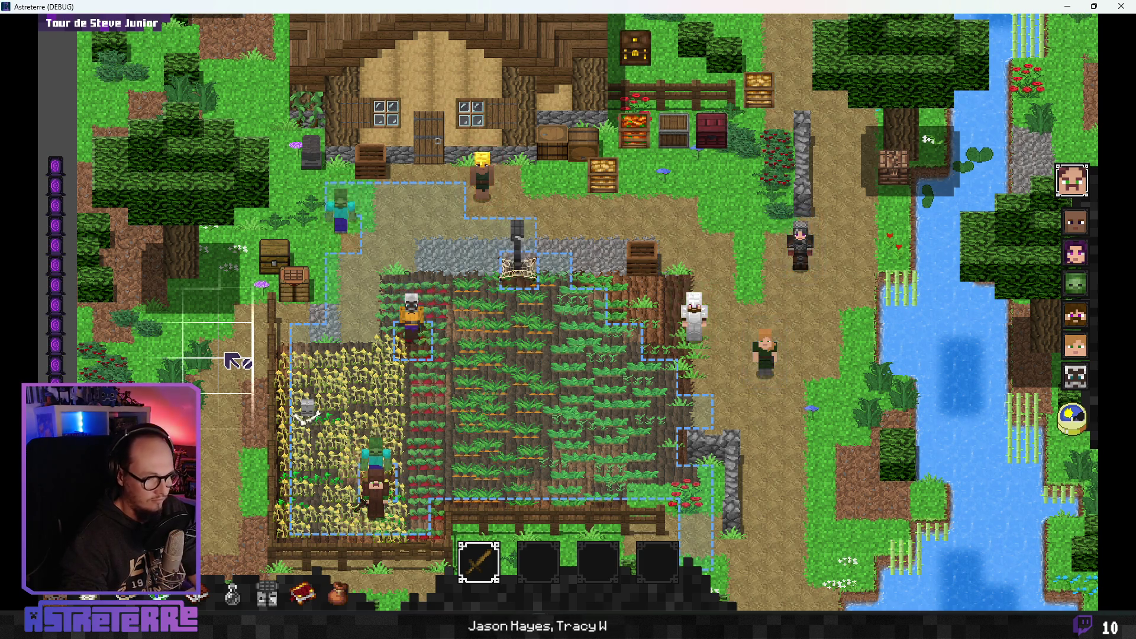
key("alt")
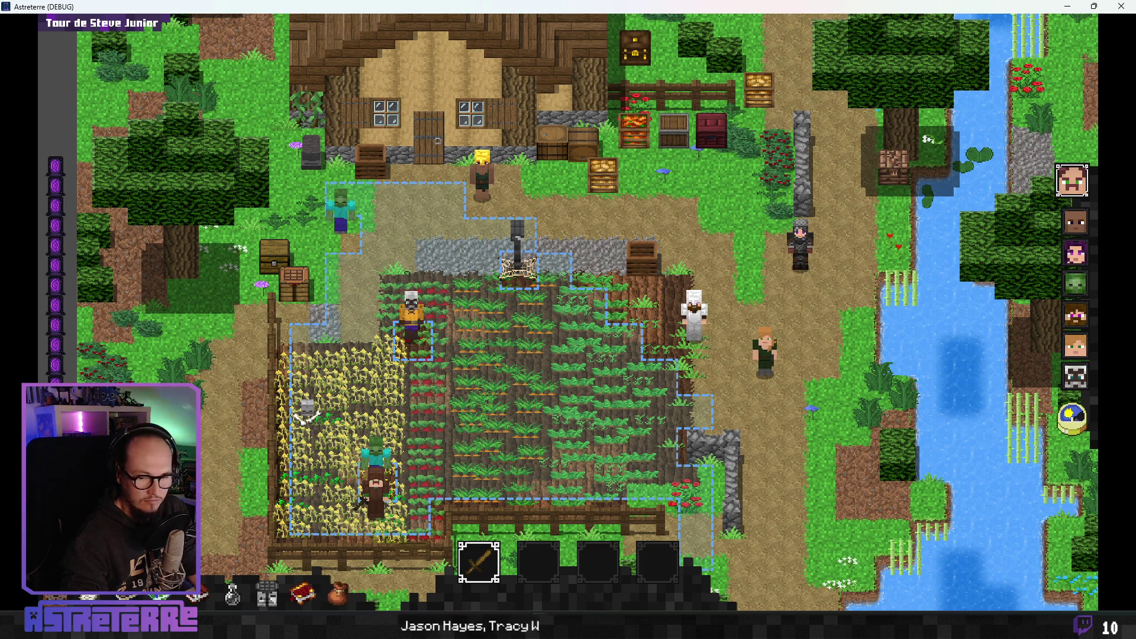
left_click(1073, 419)
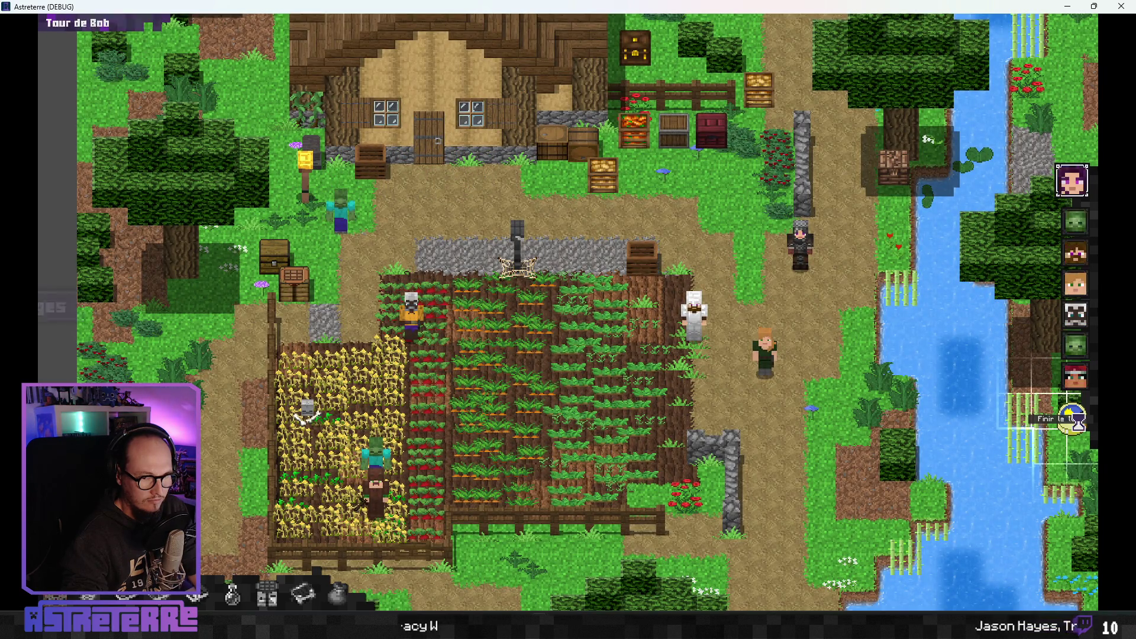
- End Bob's, Alice's, Steve's and Jack's turns to cycle back to Alex
left_click(1073, 418)
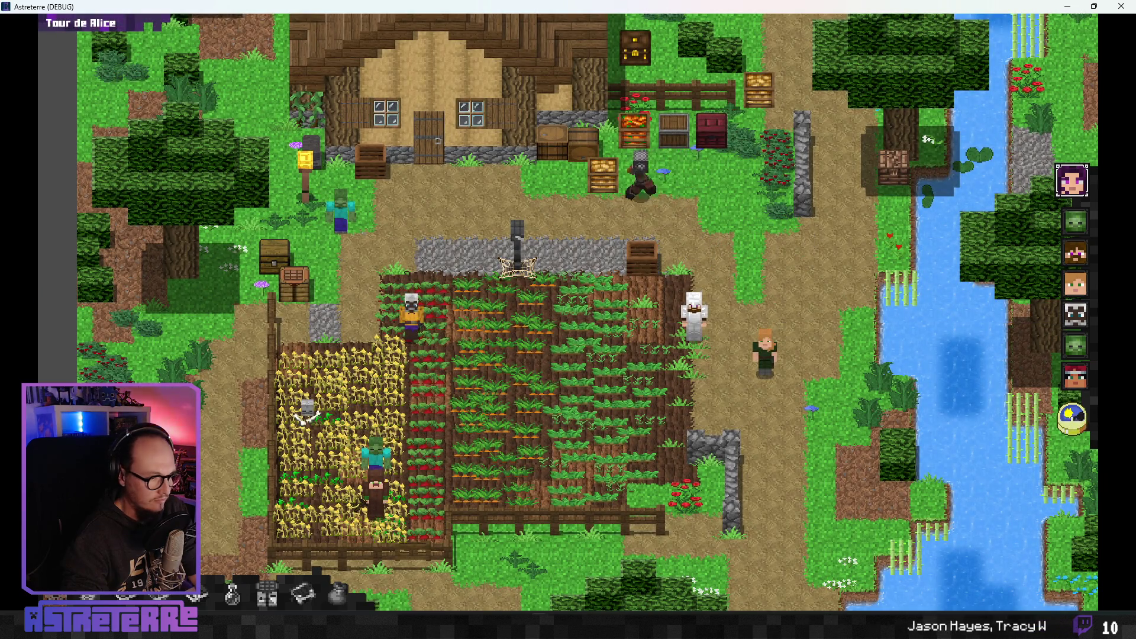
left_click(1066, 424)
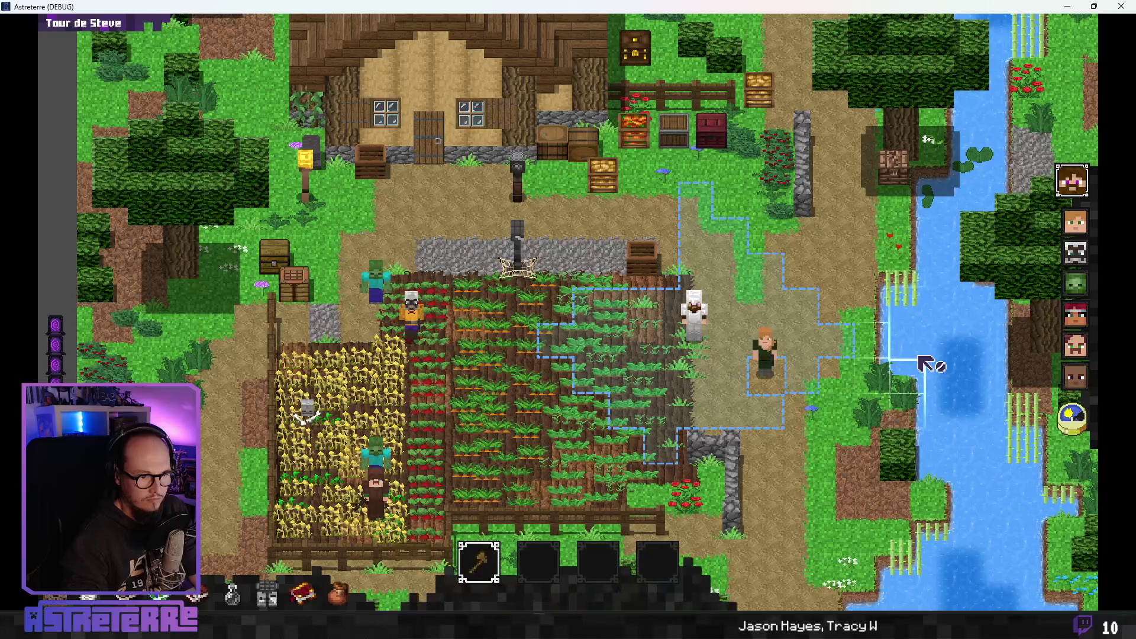
left_click(1077, 417)
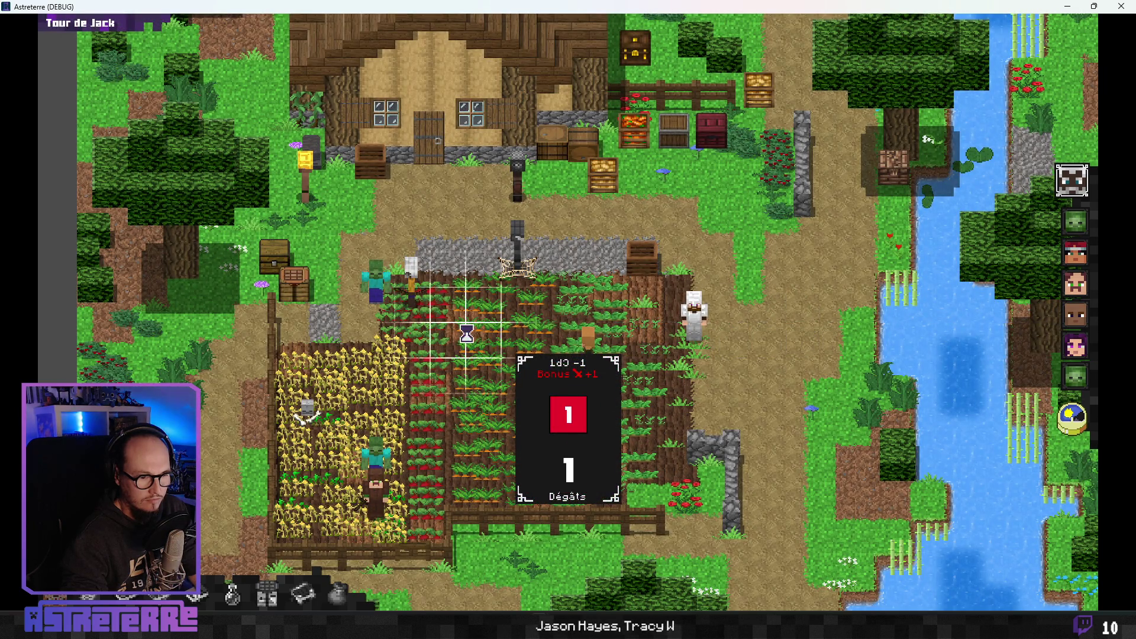
left_click(1082, 420)
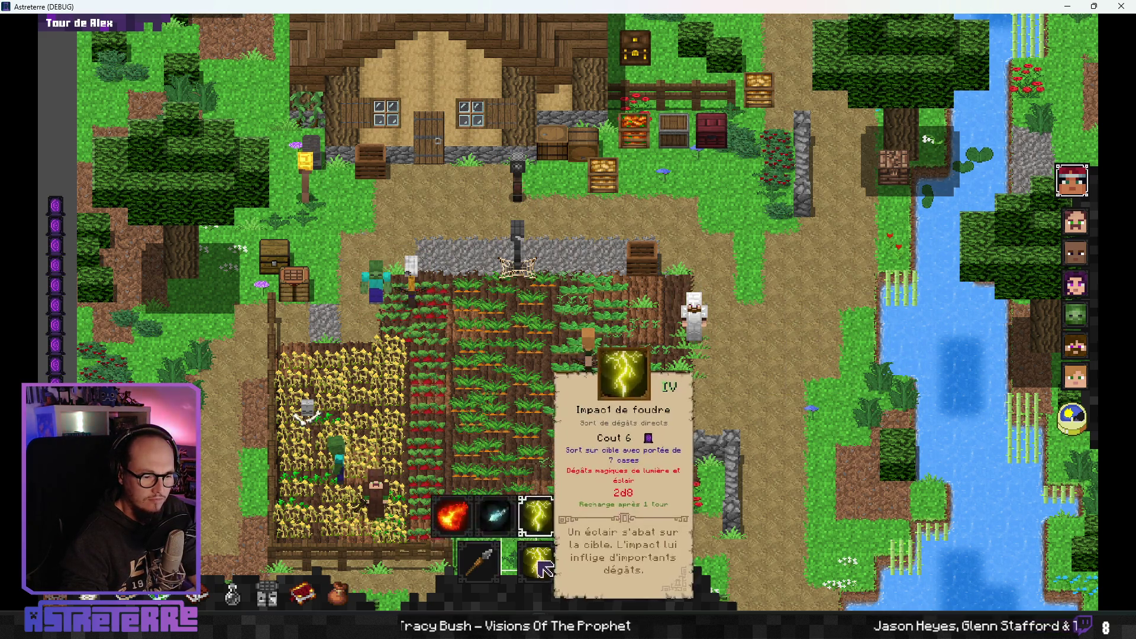
- On Alex's turn, try the spear, Impact de foudre spell and potion slots
left_click(485, 557)
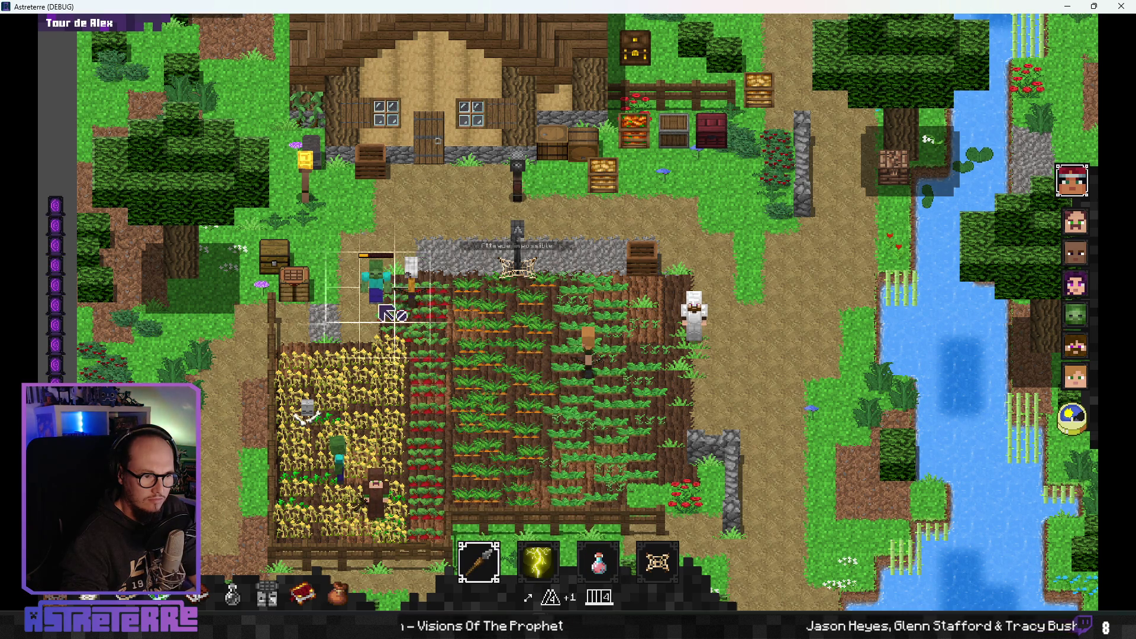
left_click(538, 562)
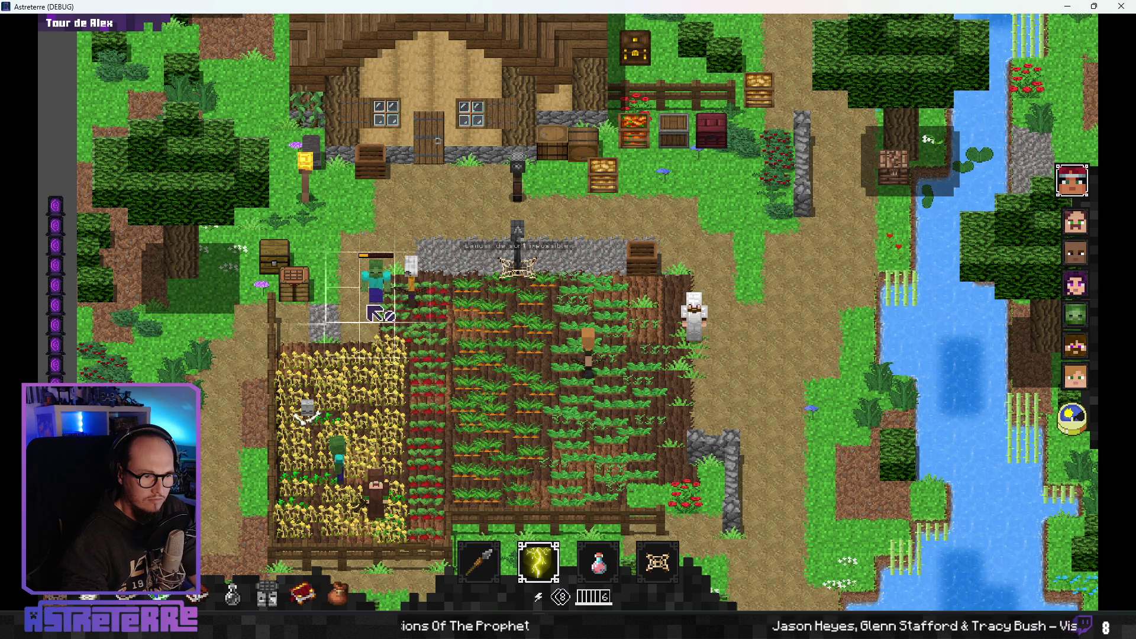
left_click(612, 564)
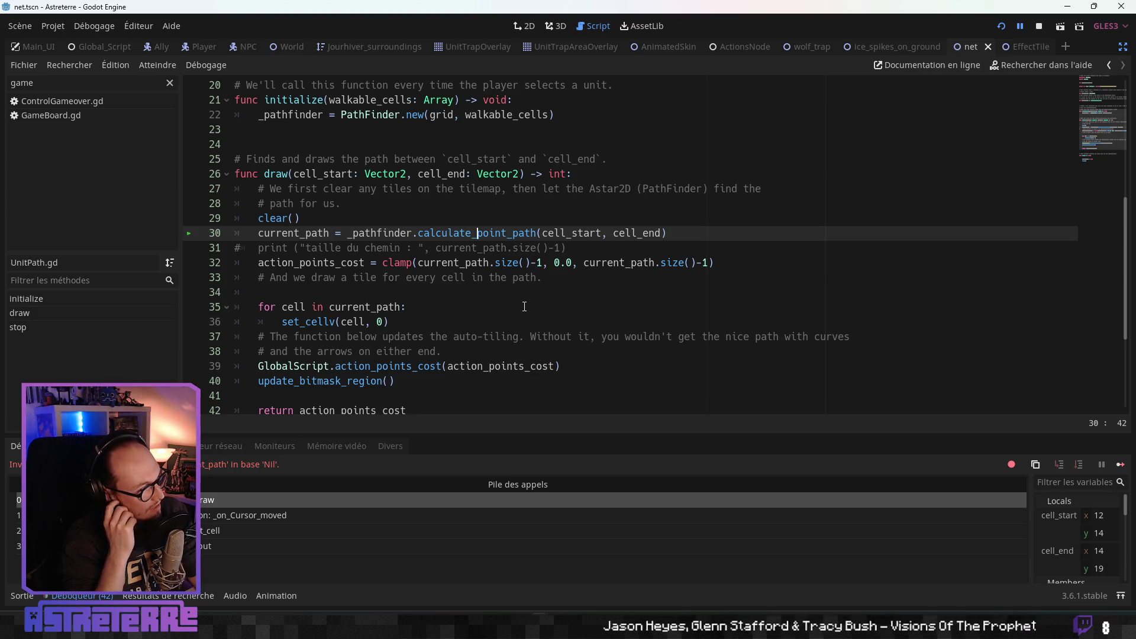
- Step out of UnitPath.gd's draw function, continue past the break, and end Alex's turn
scroll(481, 225, "up", 1)
scroll(481, 225, "up", 3)
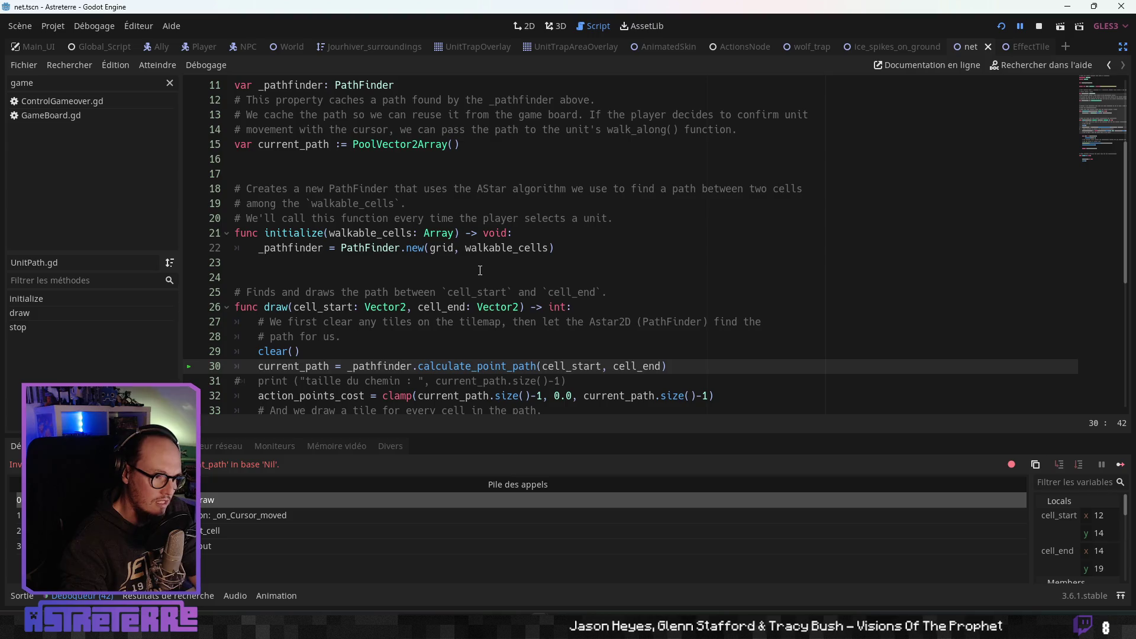
scroll(478, 276, "up", 4)
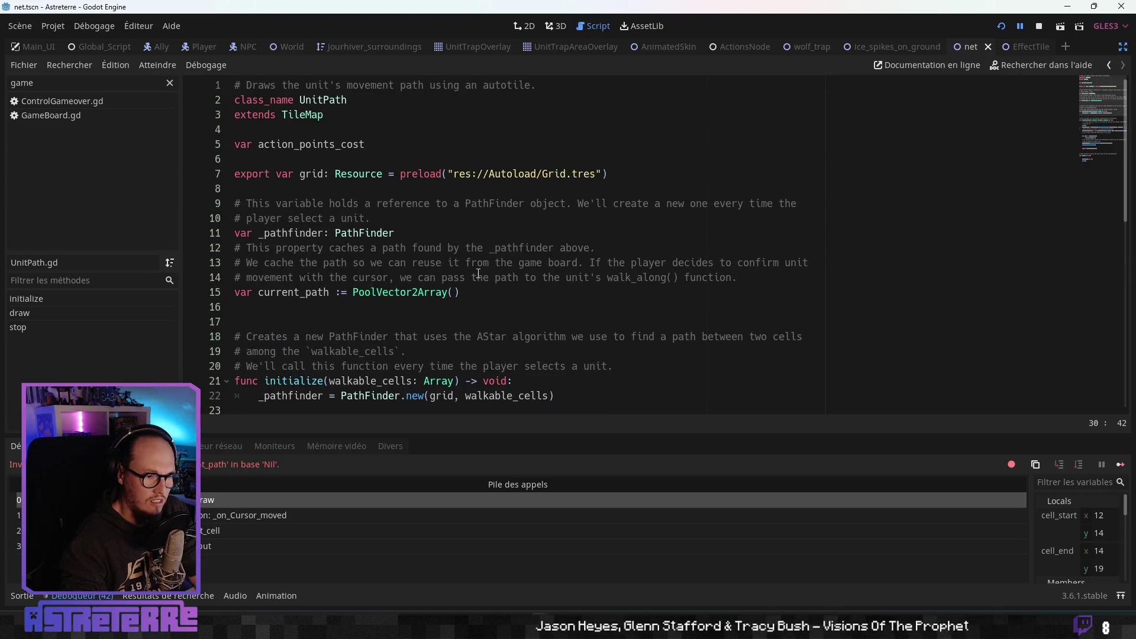
key("F10")
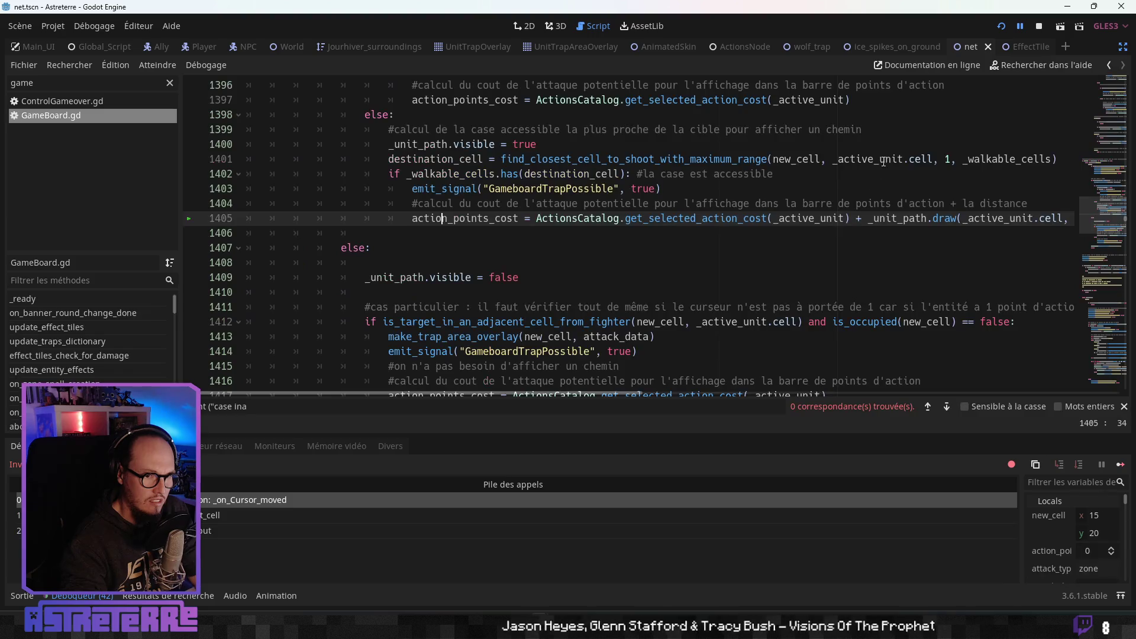
key("F12")
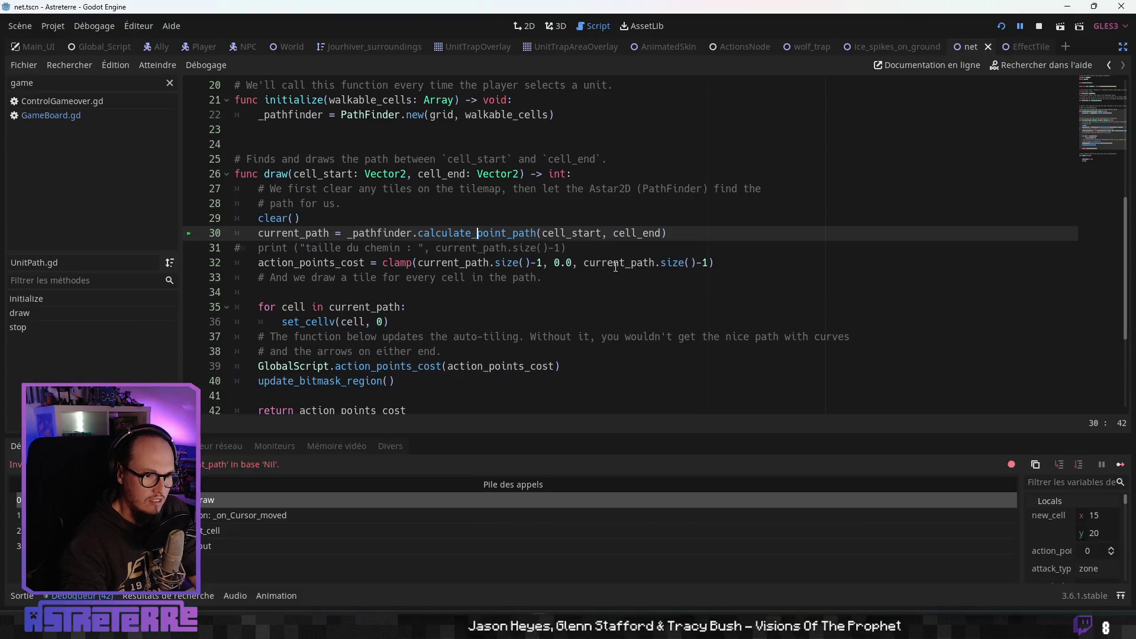
left_click(1023, 25)
left_click(1023, 25)
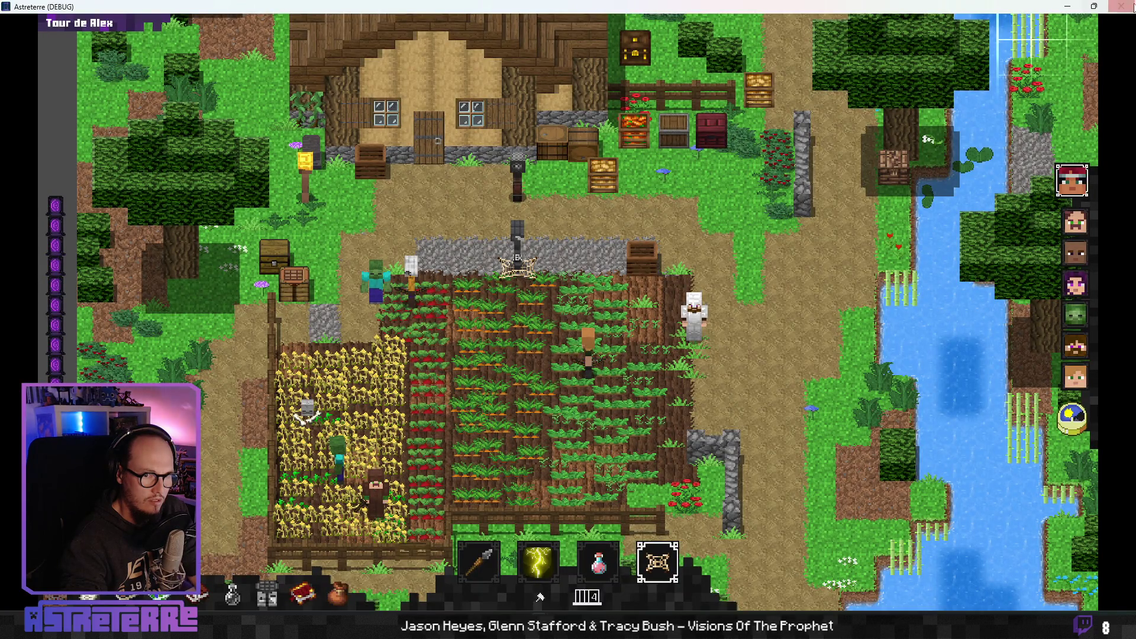
left_click(1085, 423)
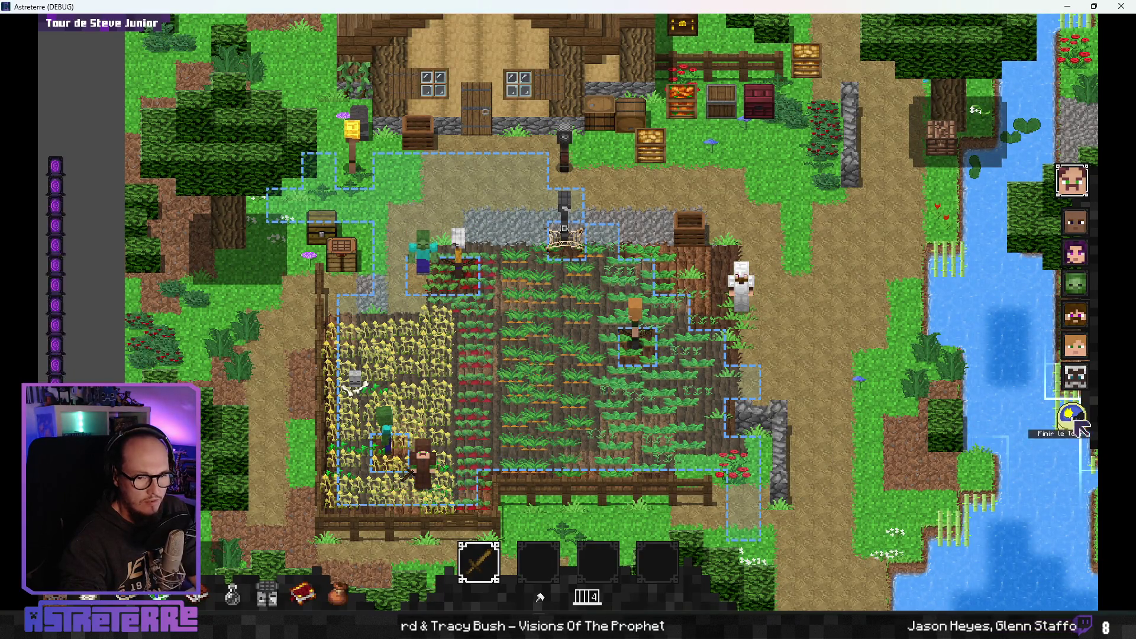
- End Steve Junior's, Bob's and Alice's turns and resume the paused game with F12
left_click(1072, 418)
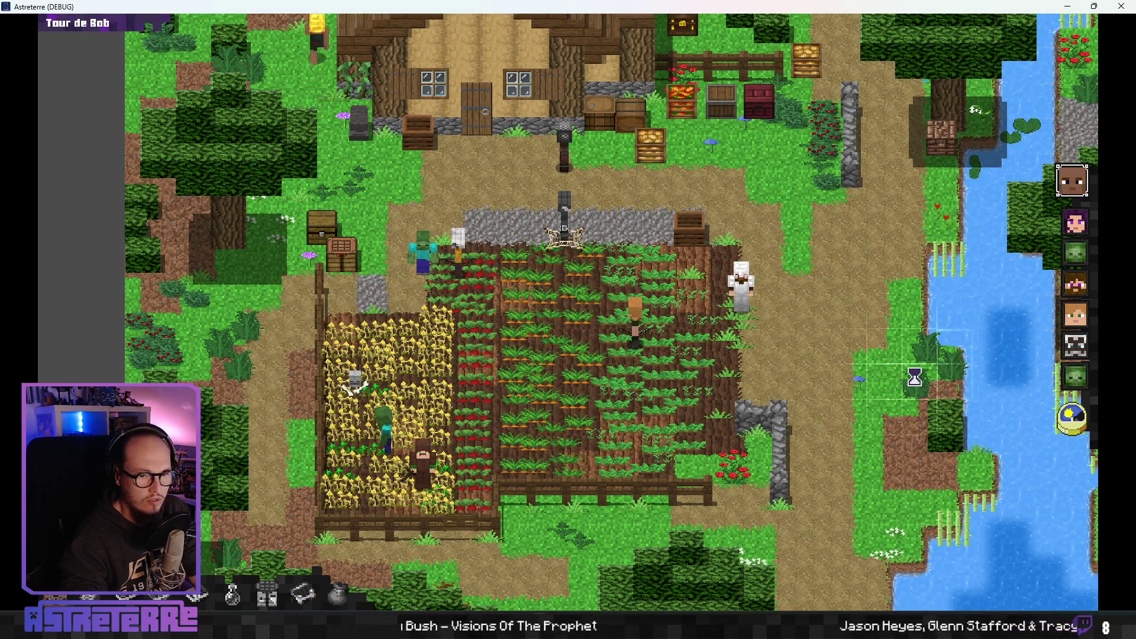
left_click(1076, 421)
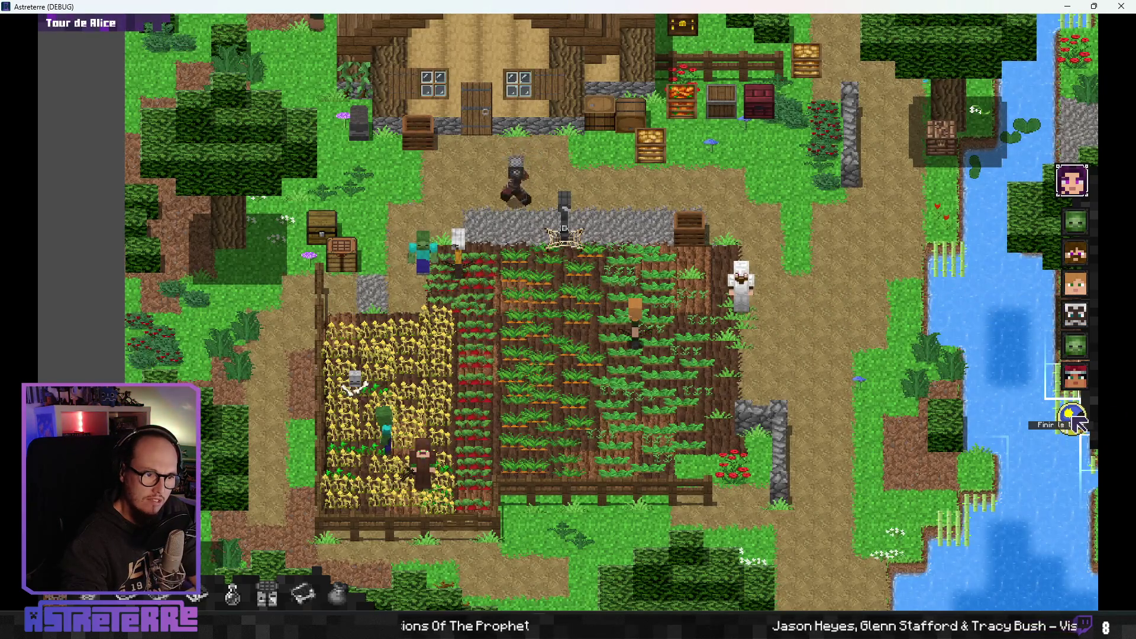
left_click(1077, 421)
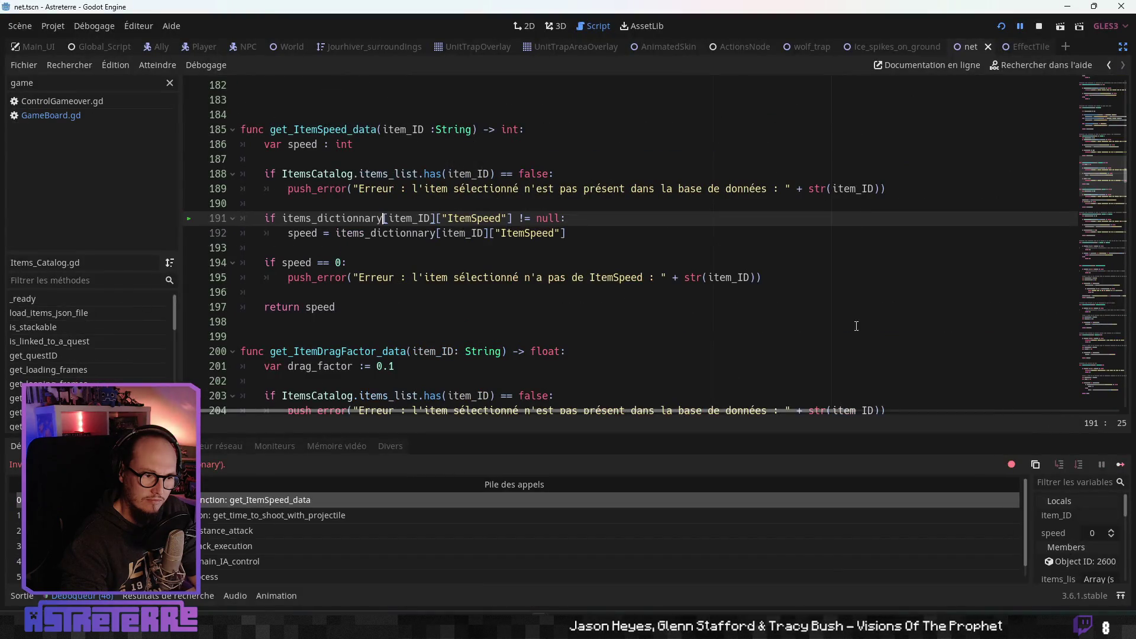
key("F12")
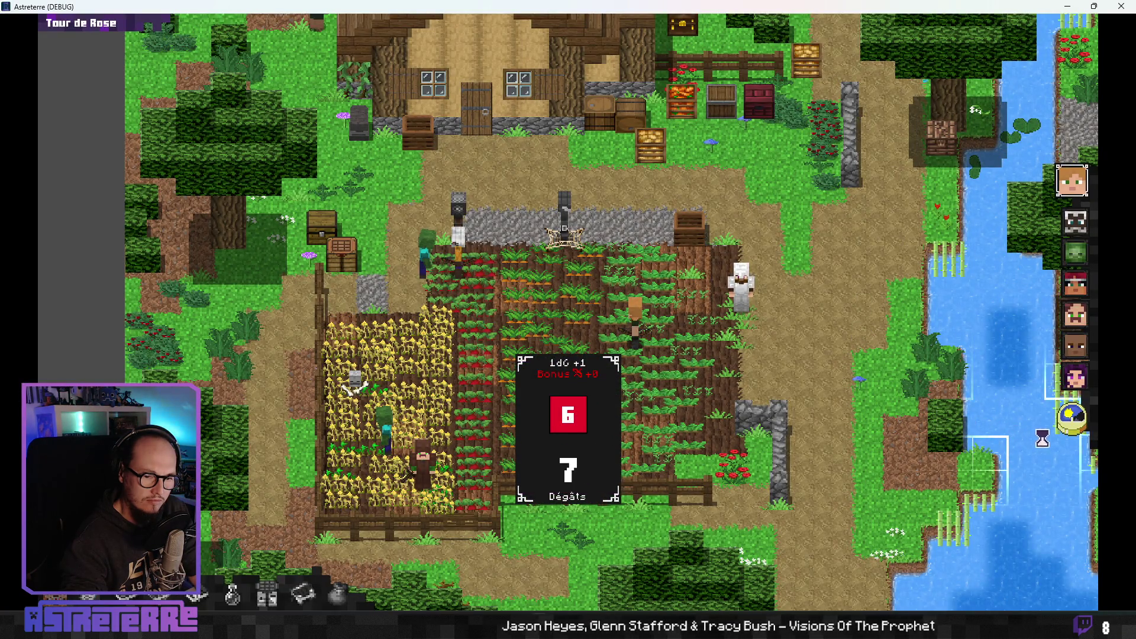
- End two more turns, move a character down into the field, and close the debug game
left_click(1072, 417)
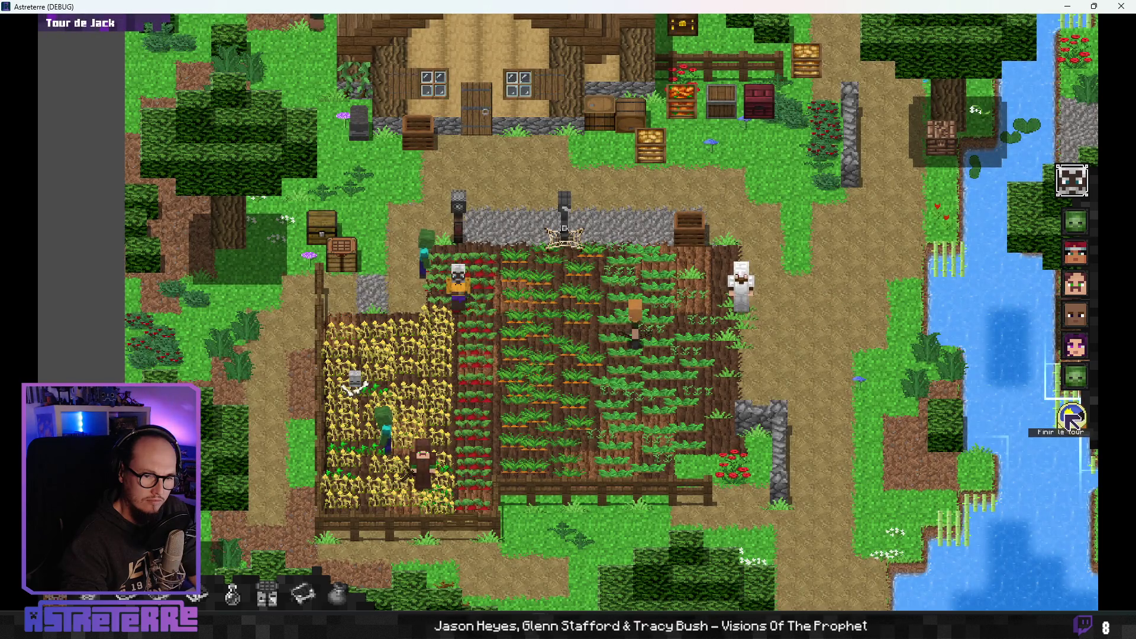
left_click(1072, 417)
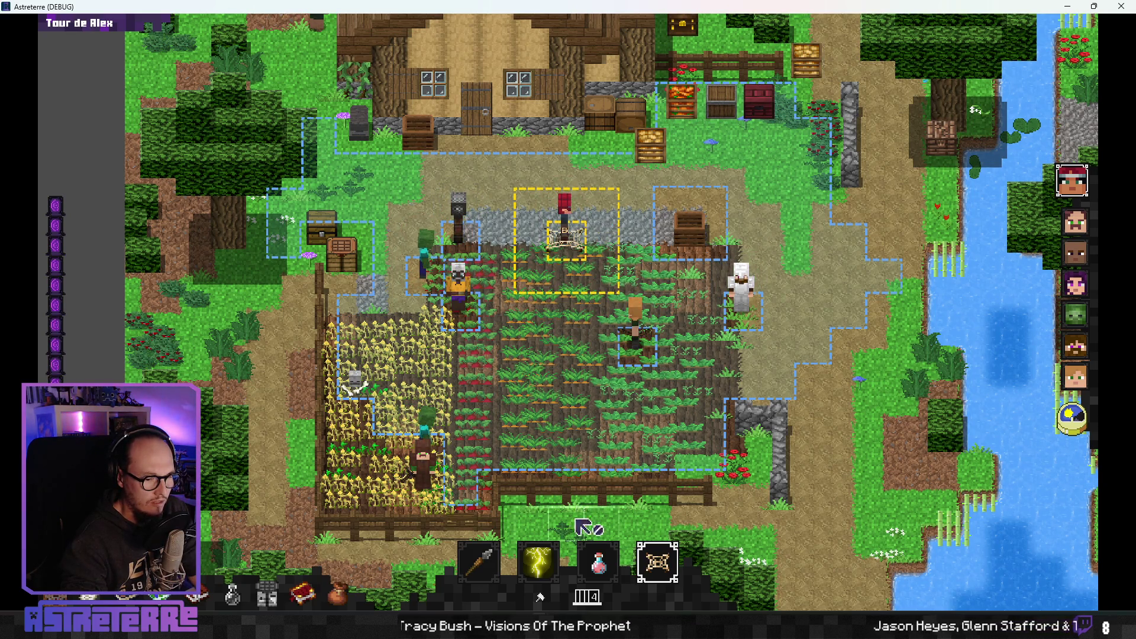
left_click(657, 562)
left_click(594, 281)
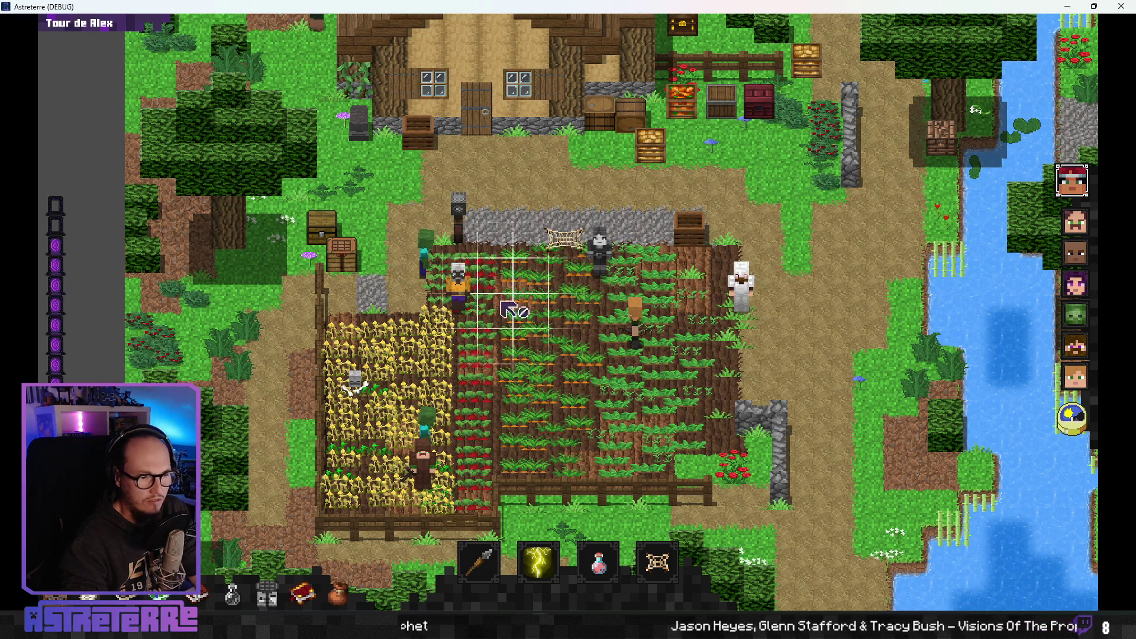
left_click(1121, 7)
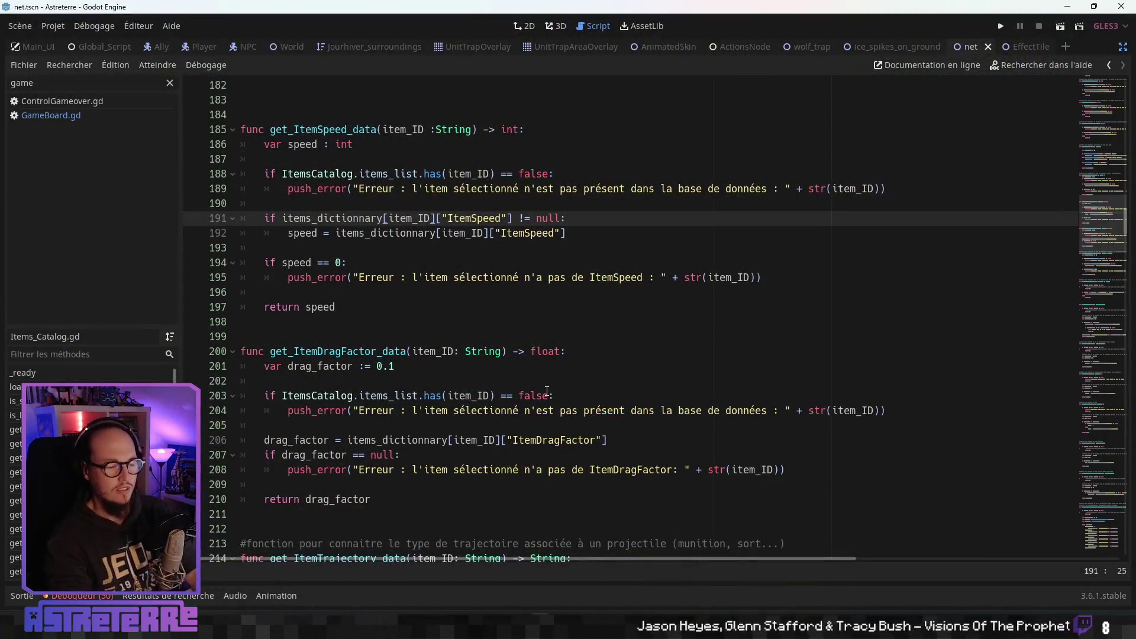
- Scroll through the net trap's GenericTrapScene.gd, briefly peeking at the ice_spikes_on_ground scene
left_click(508, 335)
scroll(509, 335, "up", 6)
scroll(508, 335, "up", 20)
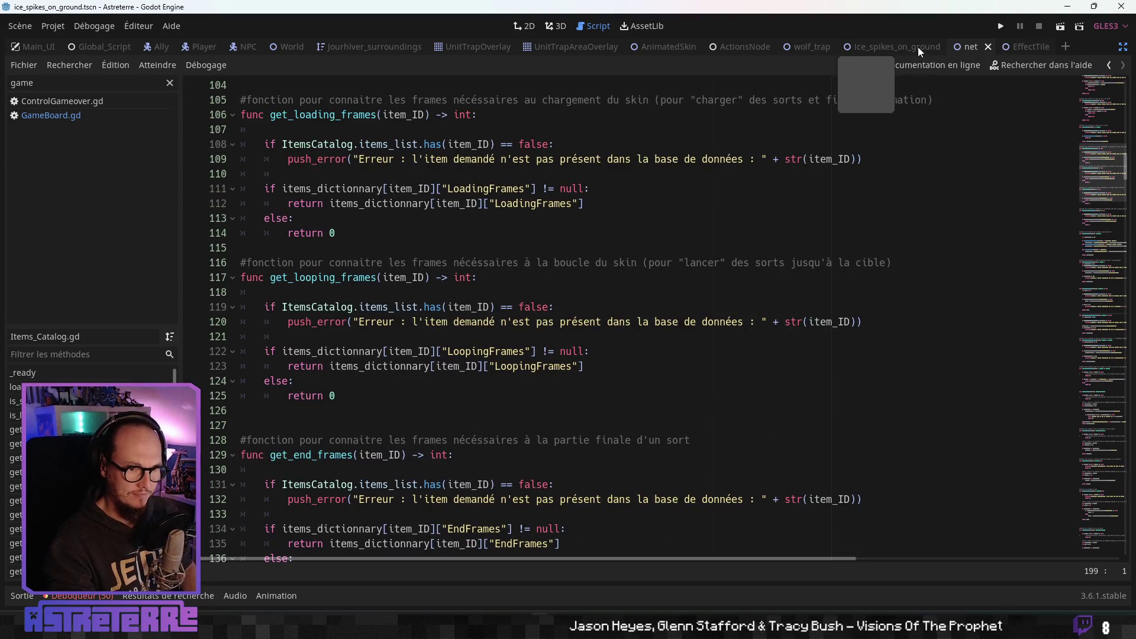
left_click(921, 48)
left_click(969, 48)
scroll(374, 266, "up", 3)
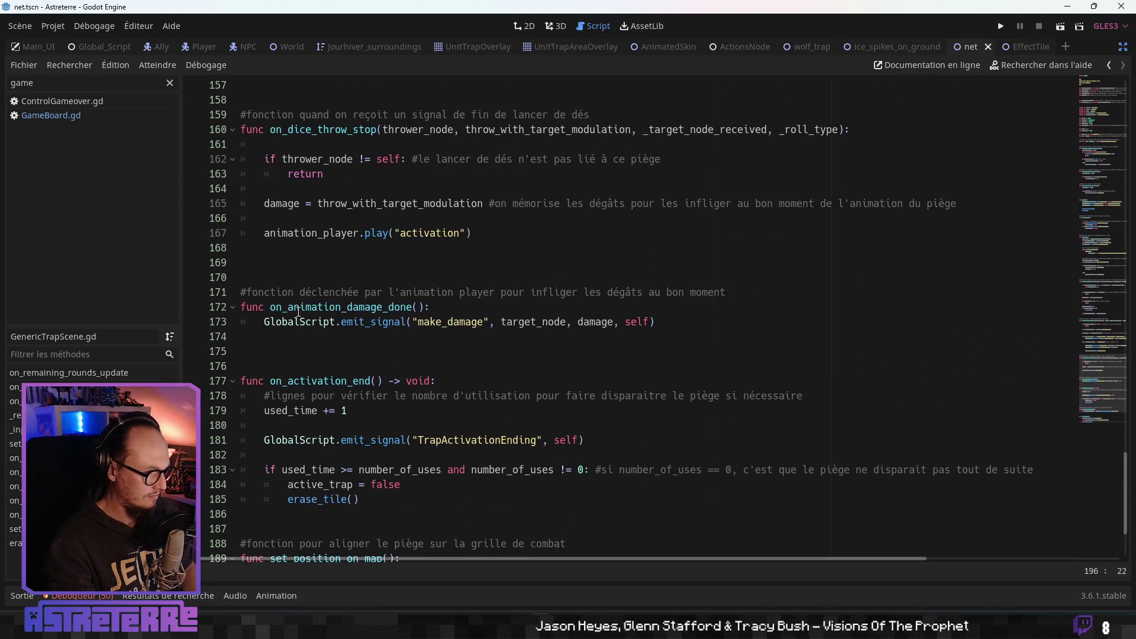
left_click(311, 293)
scroll(327, 335, "up", 4)
scroll(324, 337, "down", 4)
scroll(324, 336, "down", 2)
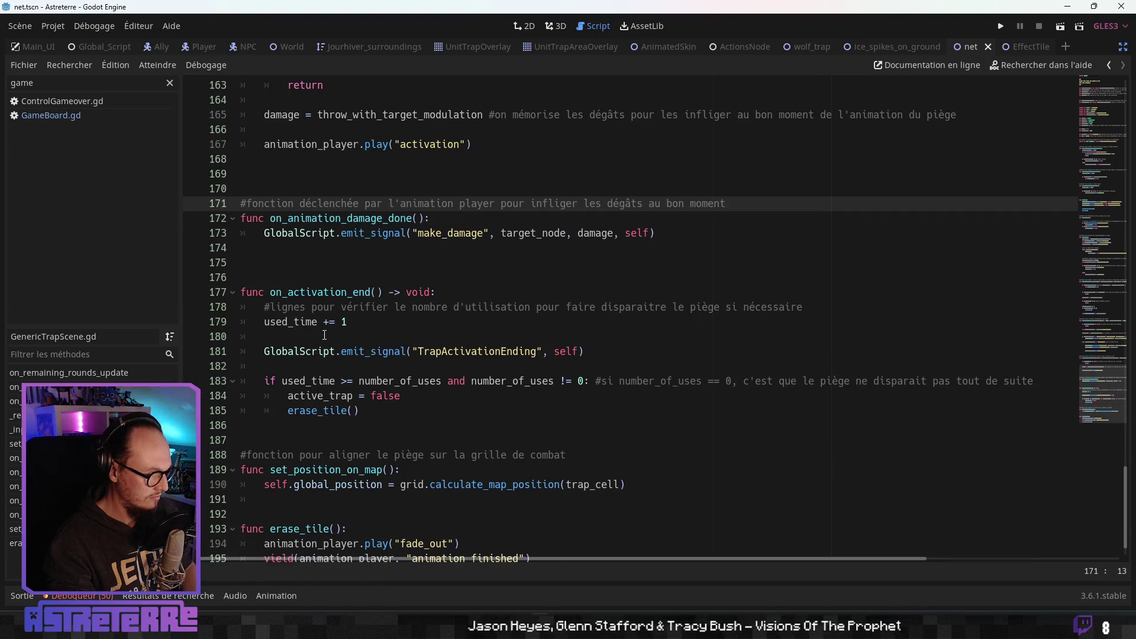
scroll(325, 335, "up", 15)
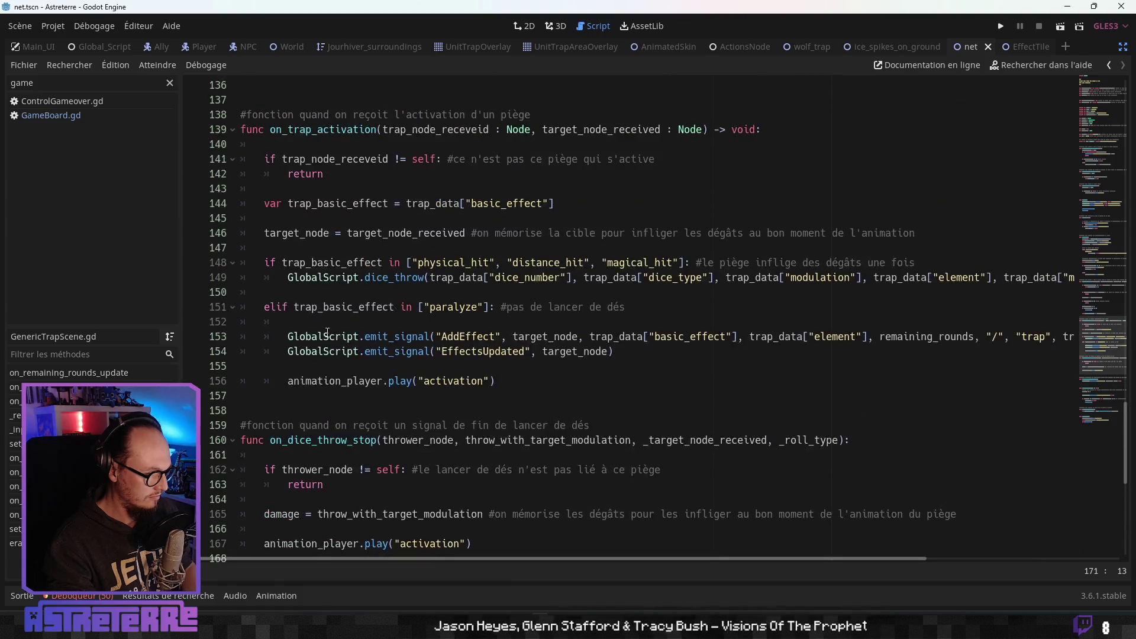
scroll(327, 333, "up", 5)
scroll(328, 332, "down", 1)
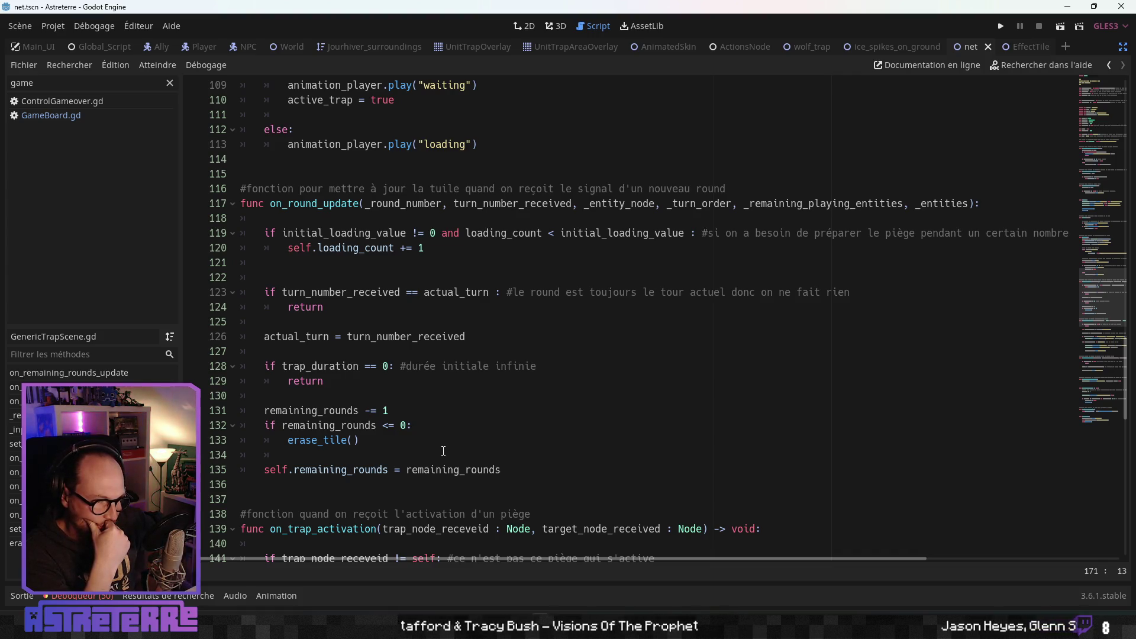
- Remove the blank line after line 120 and change the line 116 comment from 'la tuile' to 'le piège'
left_click(296, 264)
key("BackSpace")
key("BackSpace")
left_click(430, 309)
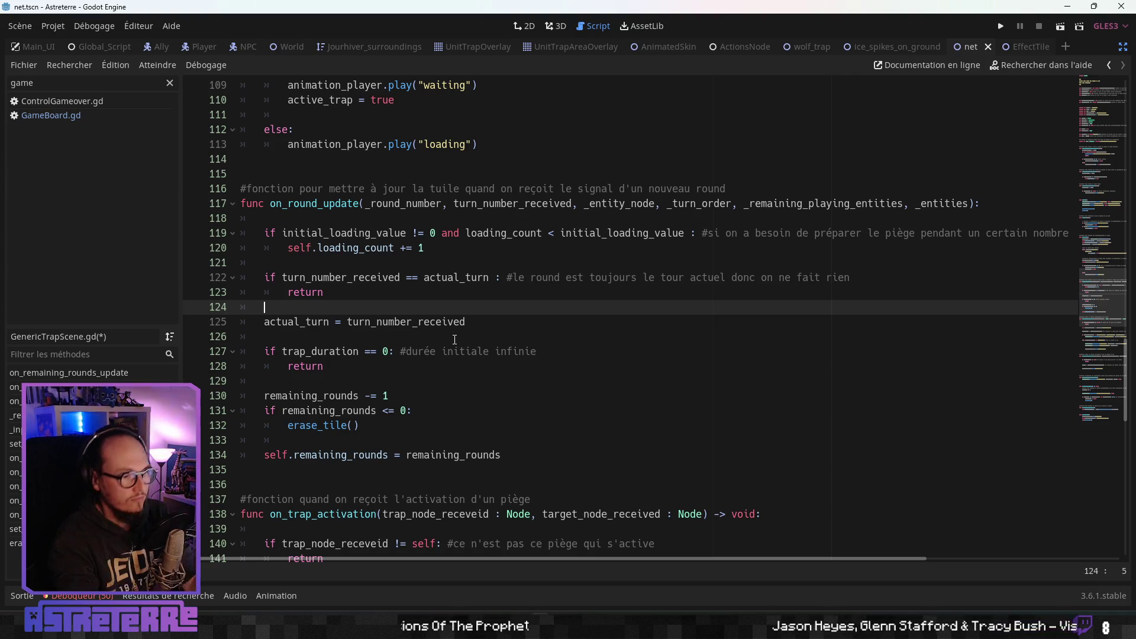
left_click(444, 188)
type("e piège")
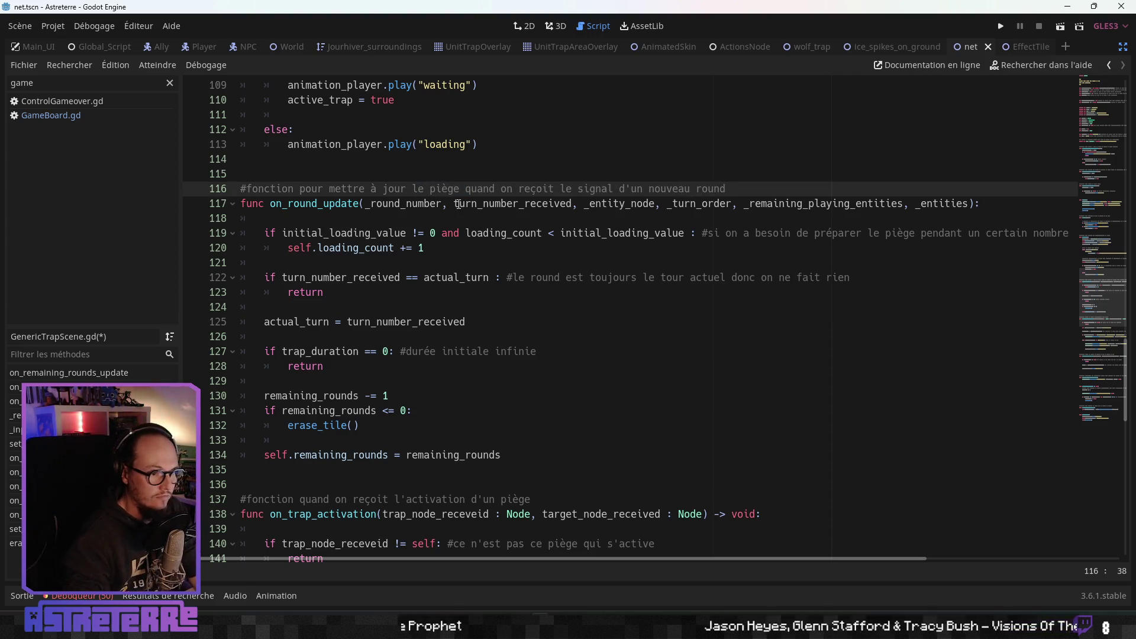
- Bring the Notion Astreterre workspace window to the front
left_click(467, 248)
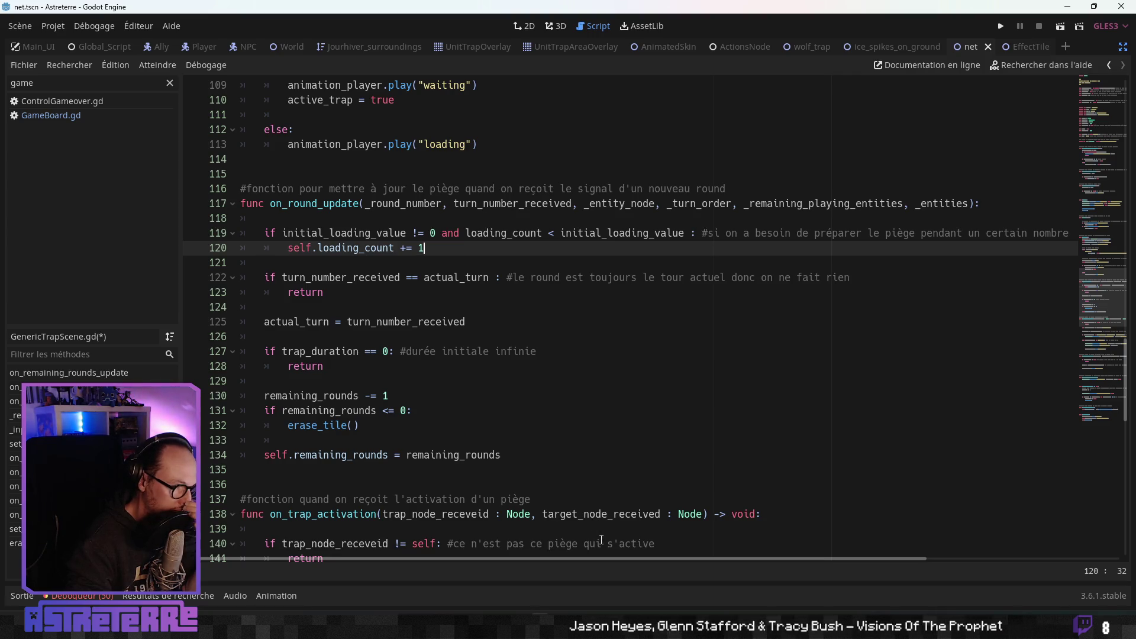
mouse_move(600, 558)
left_mouse_down()
mouse_move(697, 563)
mouse_move(589, 561)
left_mouse_up()
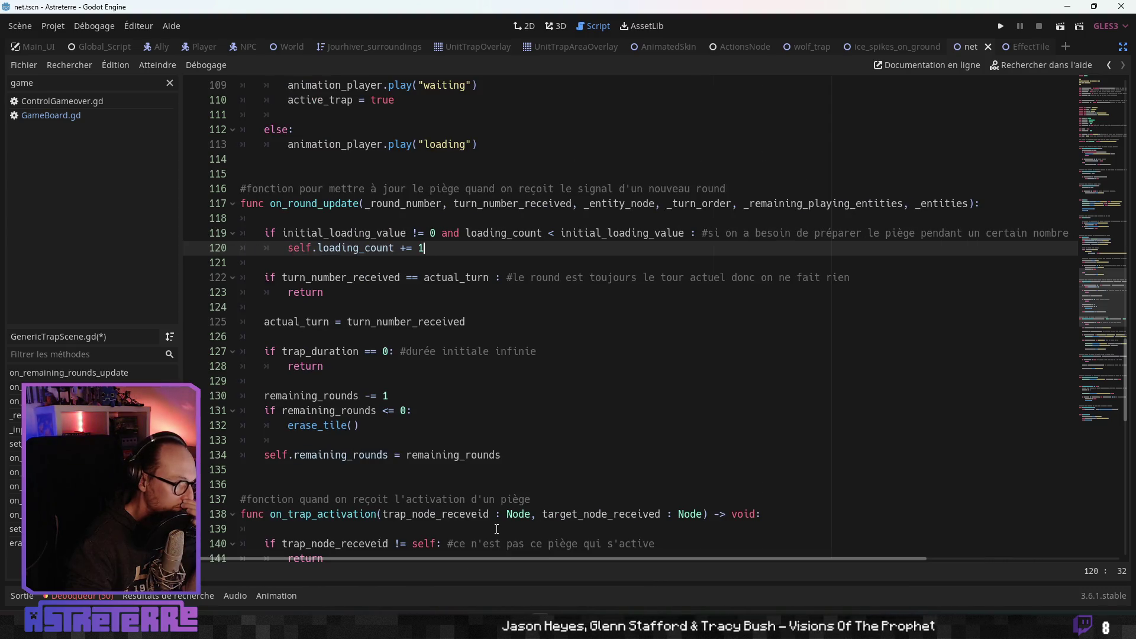
left_click(395, 453)
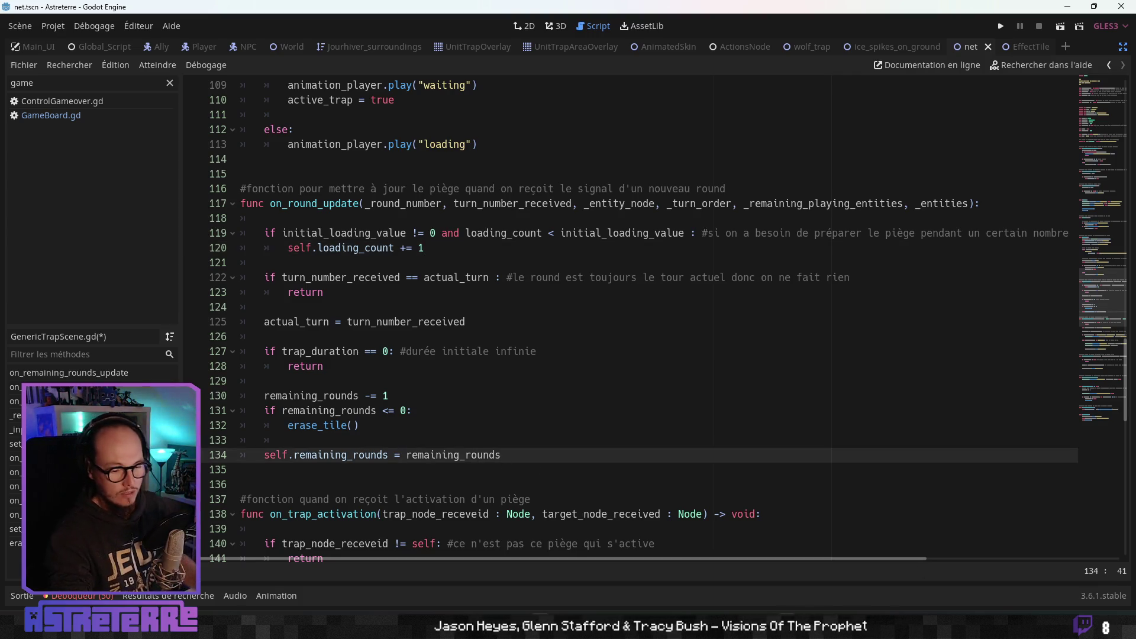
mouse_move(767, 626)
left_click(767, 562)
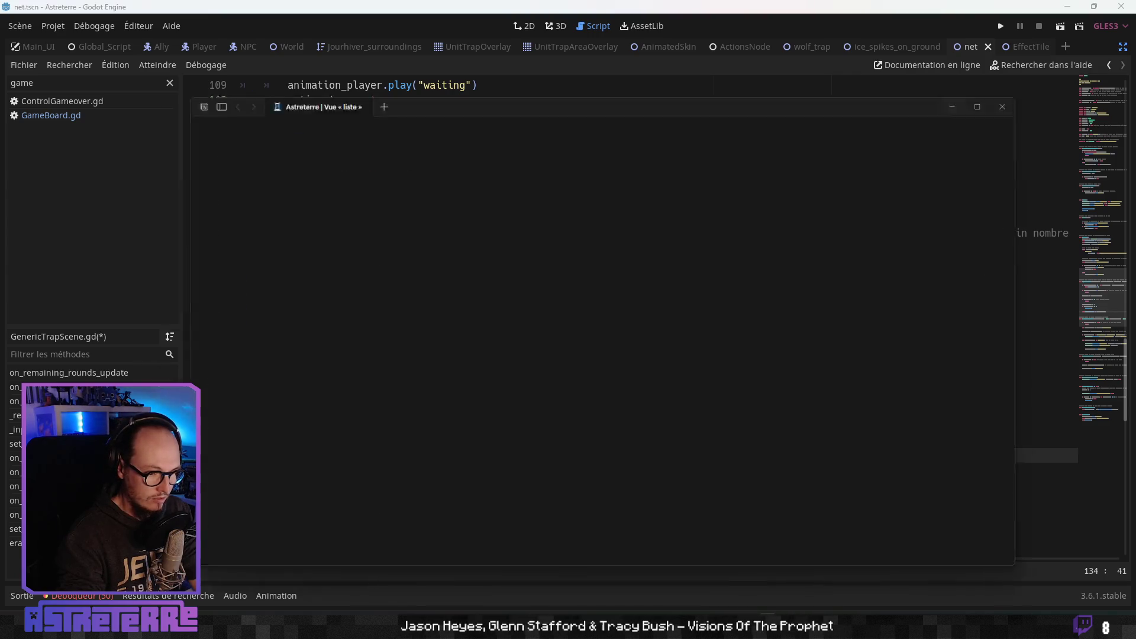
- Add a Todo note to verify the net lasts 2 turns then disappears, plus the label, and return to Godot
left_click(741, 425)
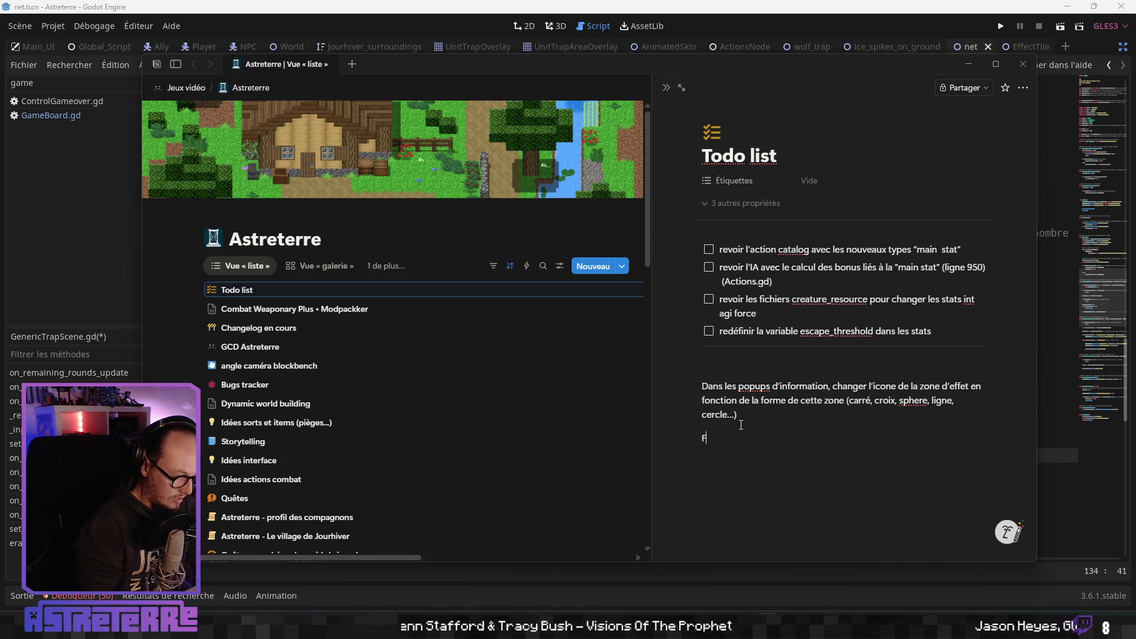
type("V")
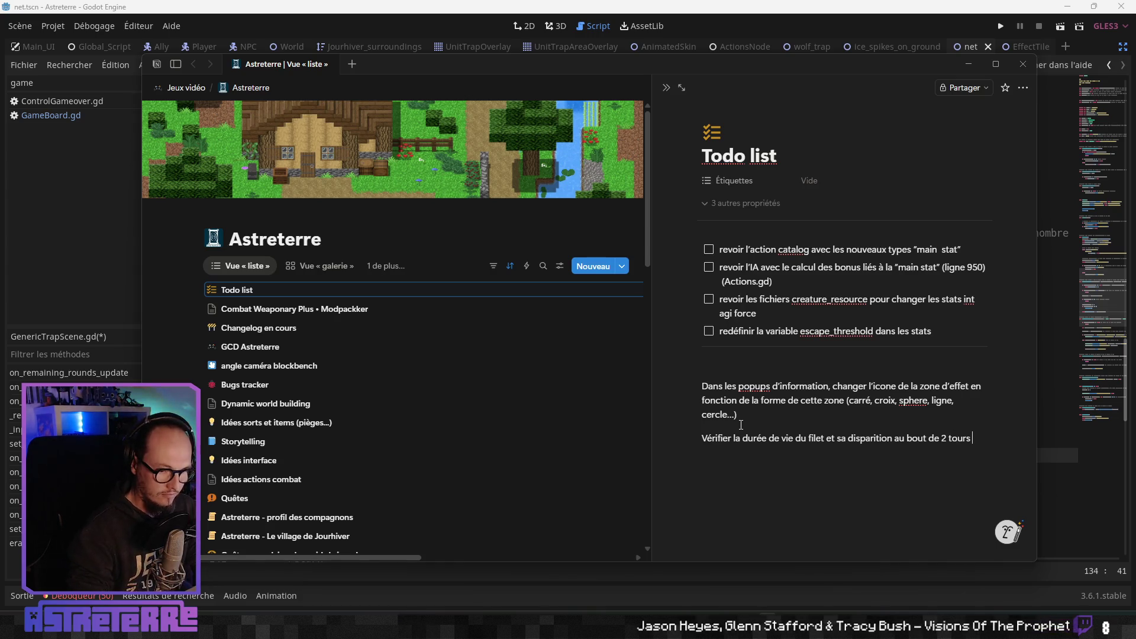
type("+ le lalbe")
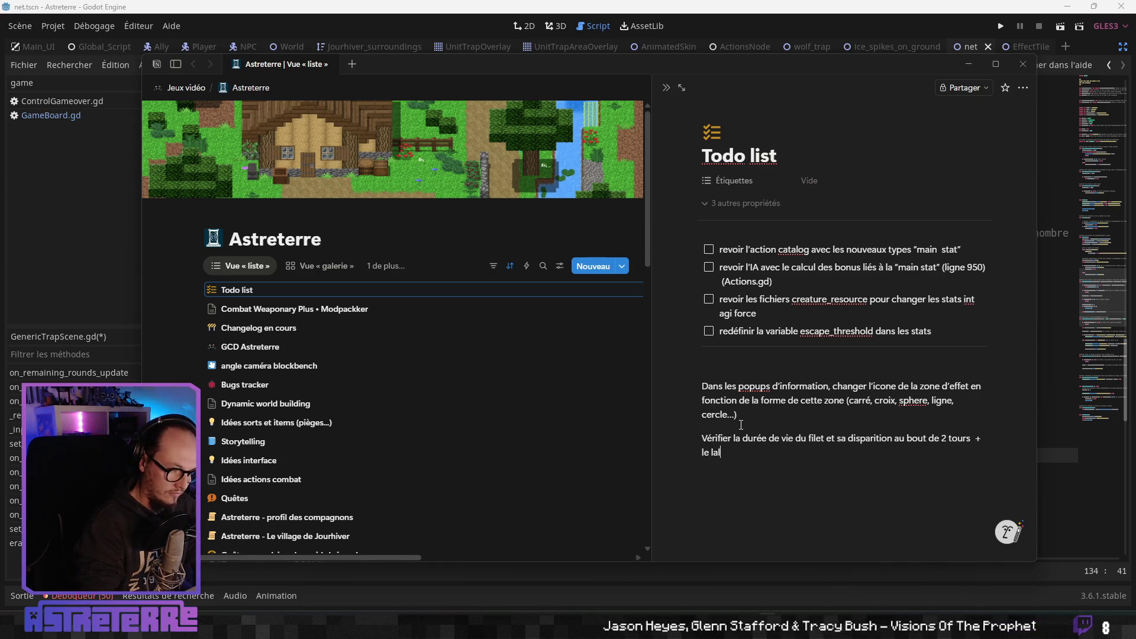
key("BackSpace")
key("BackSpace")
type("bel")
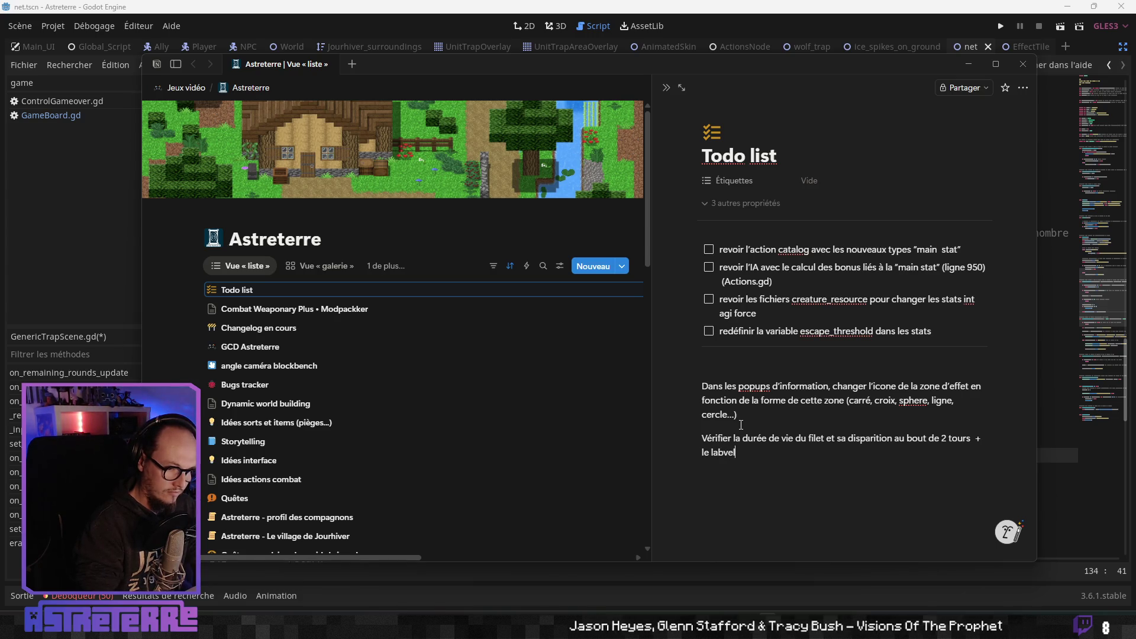
key("alt+Tab")
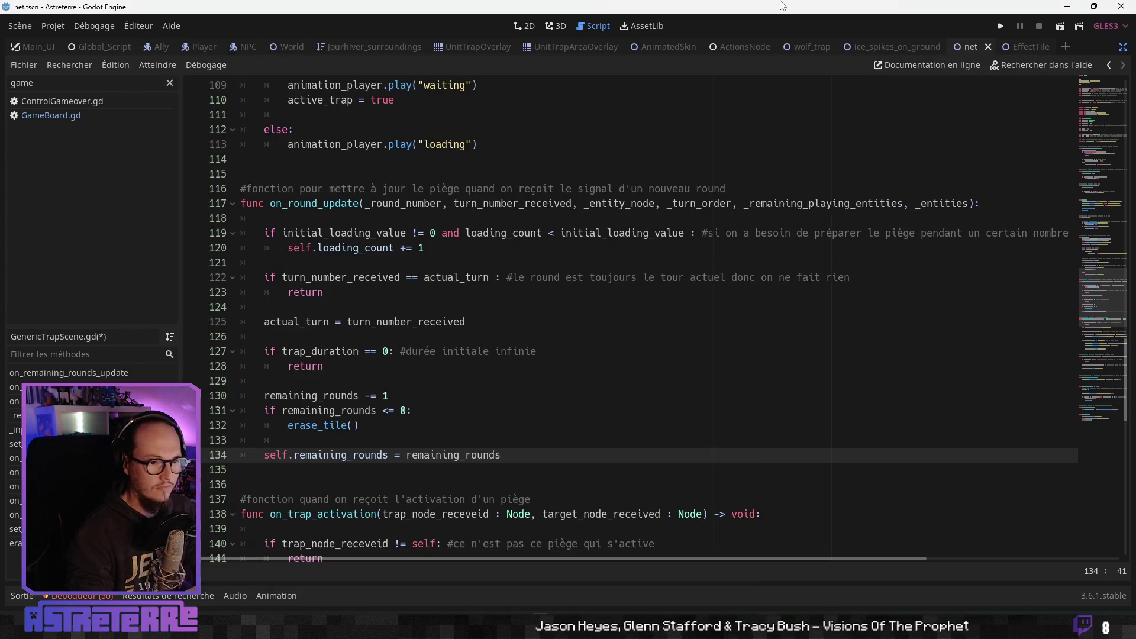
key("Up")
key("Up")
key("Up")
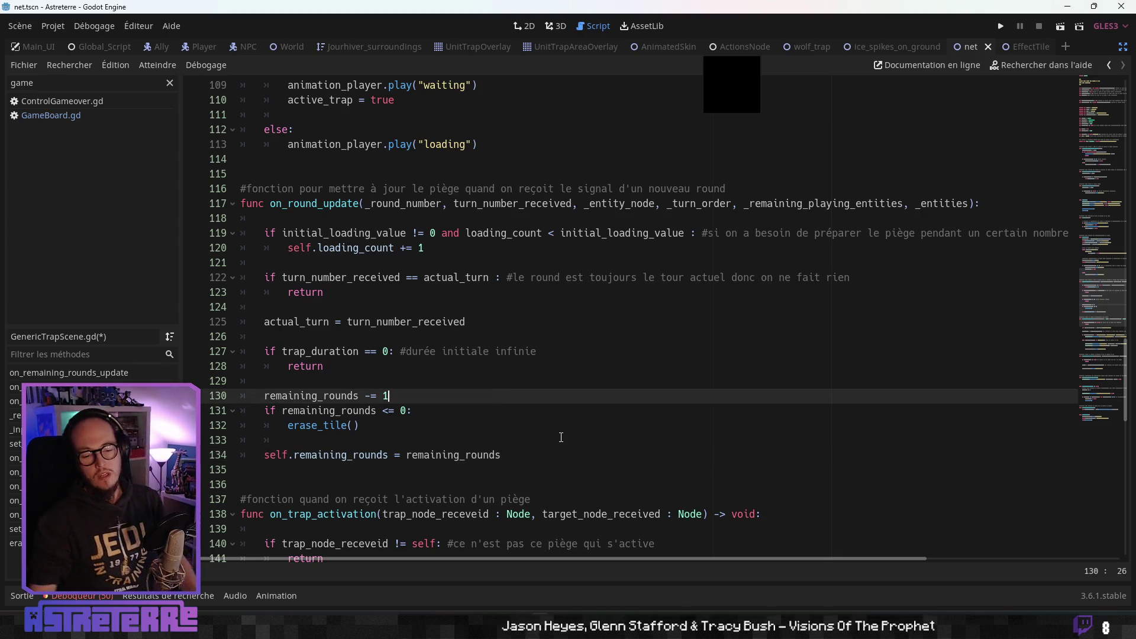